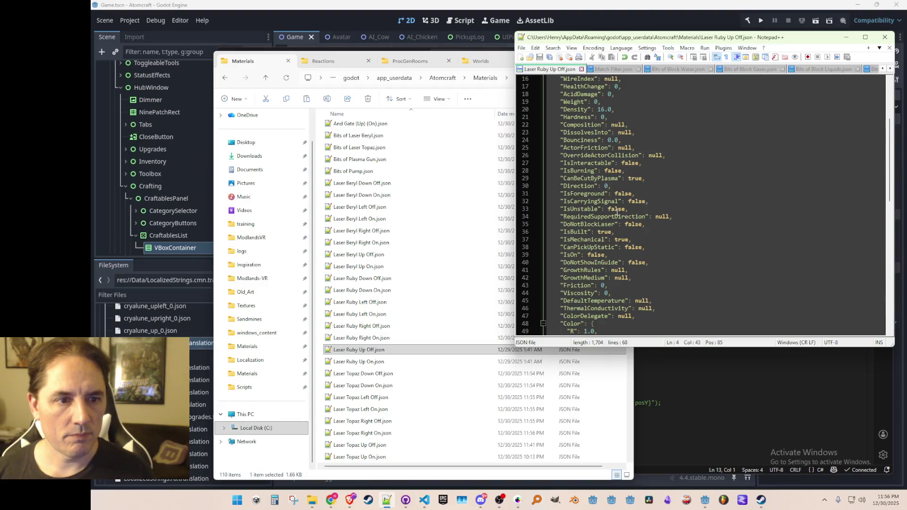
- Change Direction to 7 in the Laser Ruby Up Off and On JSON files and save each
{"action": "double_click", "coordinate": [606, 185]}
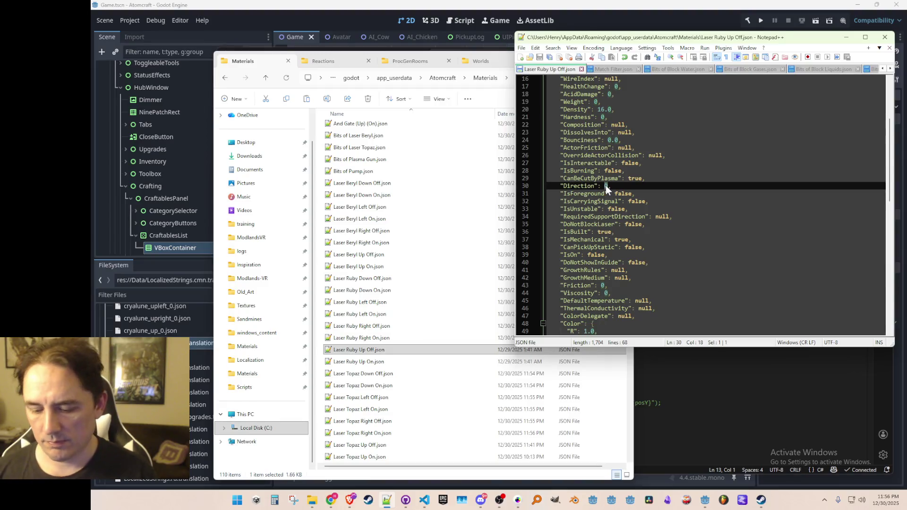
{"action": "type", "text": "17"}
{"action": "key", "text": "ctrl+s"}
{"action": "double_click", "coordinate": [400, 361]}
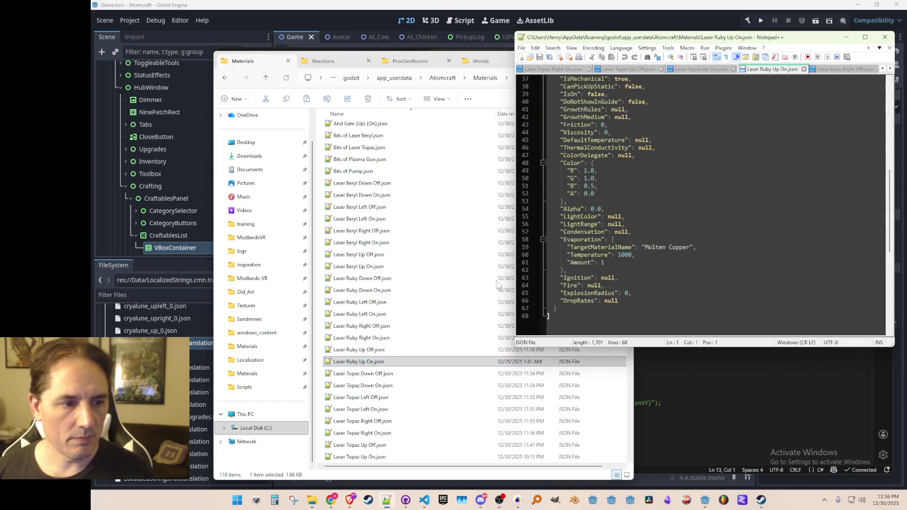
{"action": "scroll", "coordinate": [610, 164], "scroll_direction": "up", "scroll_amount": 5}
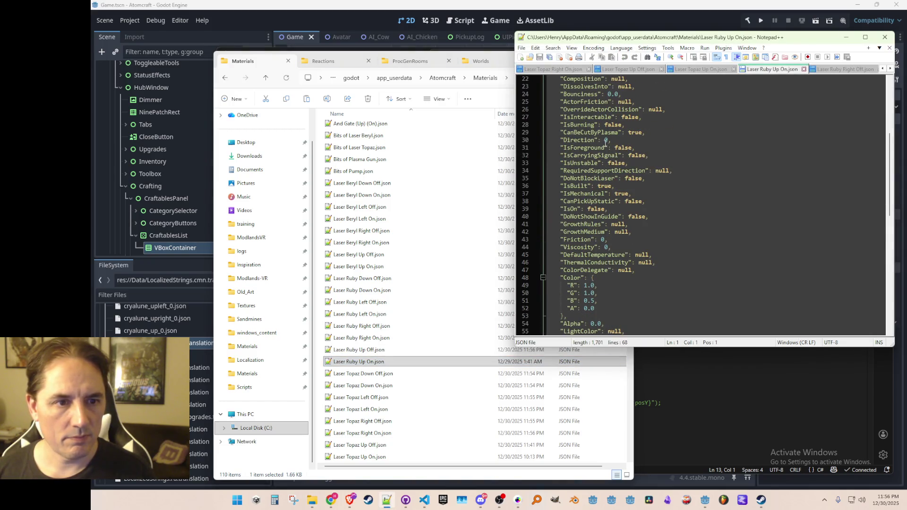
{"action": "double_click", "coordinate": [605, 140]}
{"action": "type", "text": "7"}
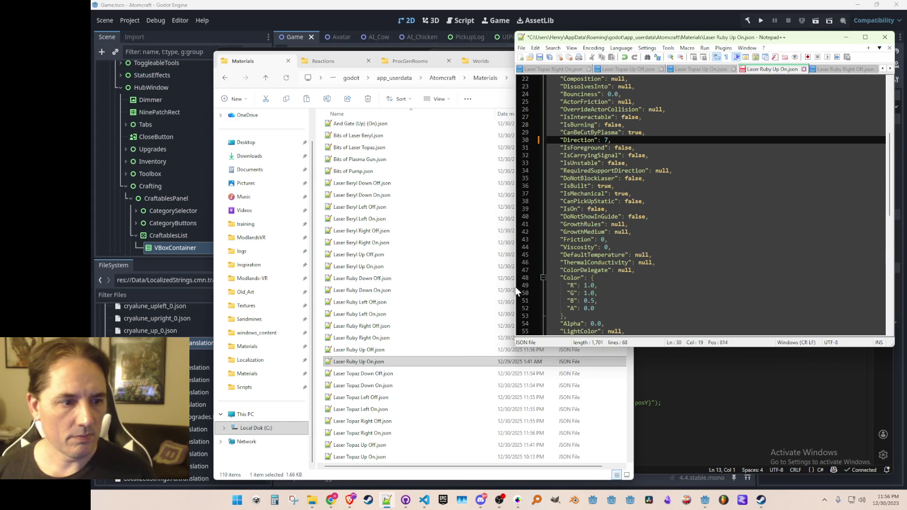
{"action": "scroll", "coordinate": [401, 387], "scroll_direction": "down", "scroll_amount": 4}
{"action": "key", "text": "ctrl+s"}
- Change Direction to 7 in the Laser Topaz Up Off and On JSON files
{"action": "double_click", "coordinate": [368, 303]}
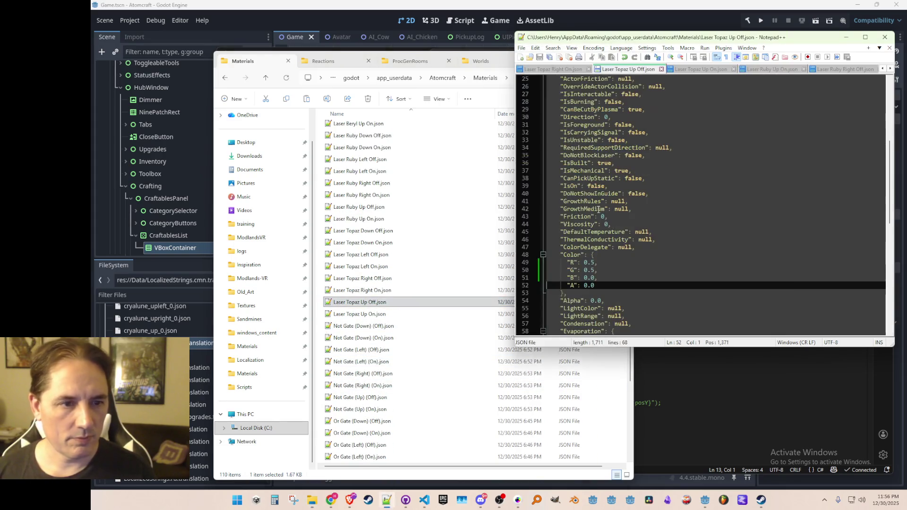
{"action": "left_click", "coordinate": [608, 186]}
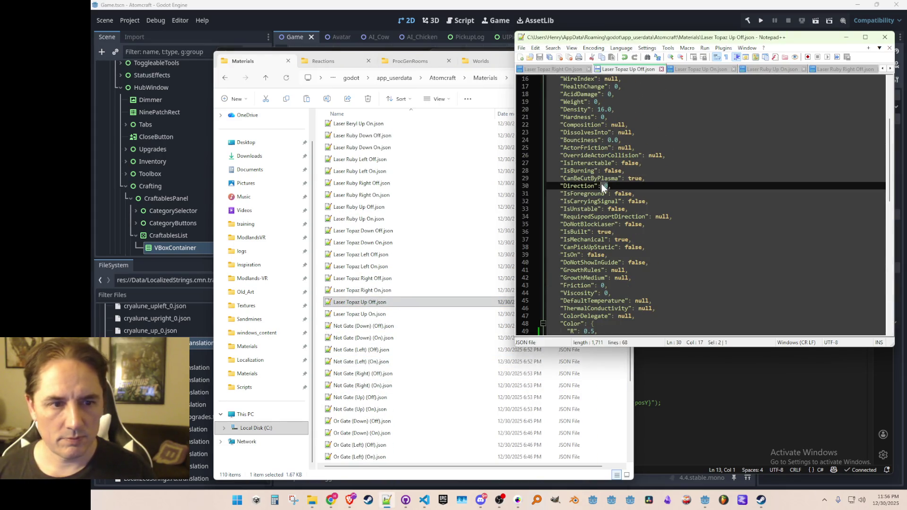
{"action": "key", "text": "Down"}
{"action": "double_click", "coordinate": [608, 186]}
{"action": "type", "text": "7"}
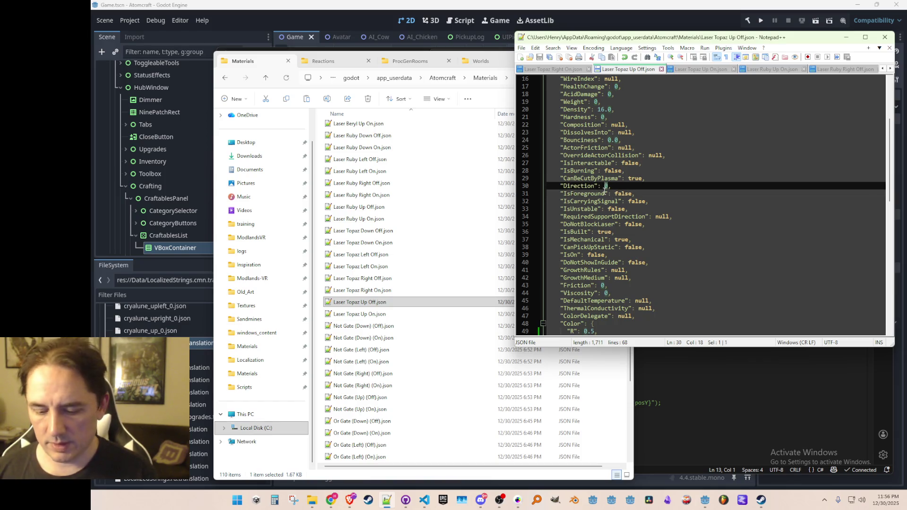
{"action": "double_click", "coordinate": [364, 314]}
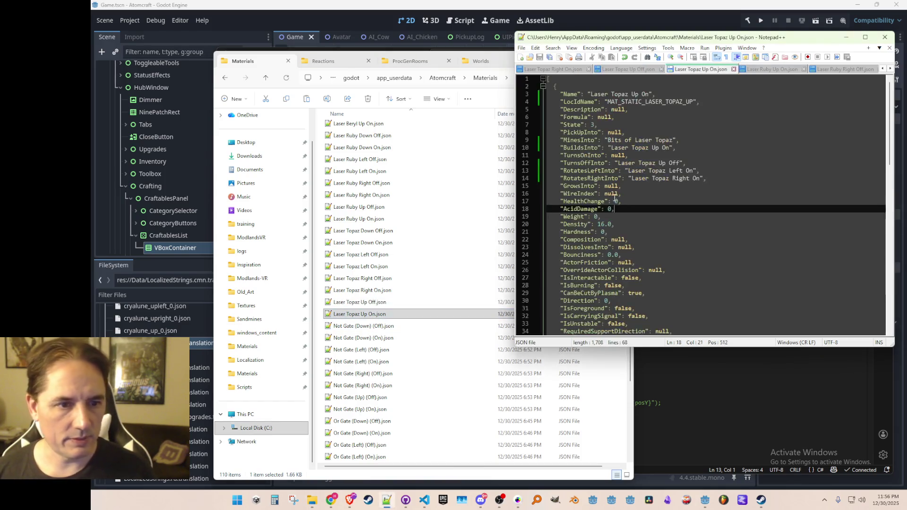
{"action": "scroll", "coordinate": [607, 204], "scroll_direction": "down", "scroll_amount": 6}
{"action": "double_click", "coordinate": [607, 163]}
{"action": "type", "text": "7"}
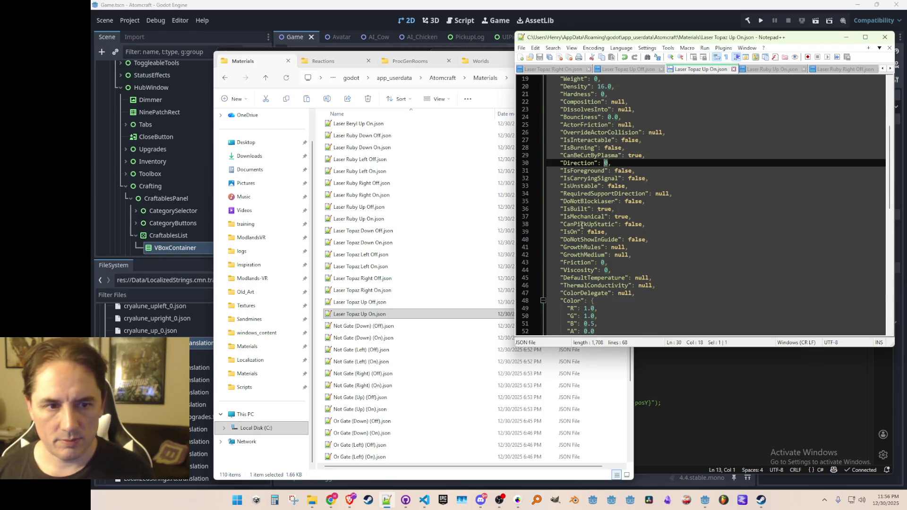
{"action": "left_click", "coordinate": [690, 23]}
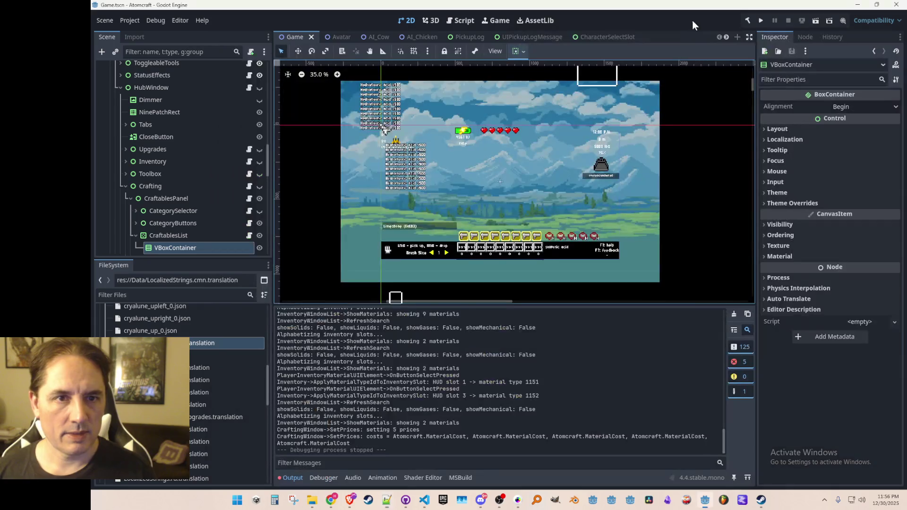
- Run the Atomcraft project from Godot's Run Project button
{"action": "left_click", "coordinate": [760, 20]}
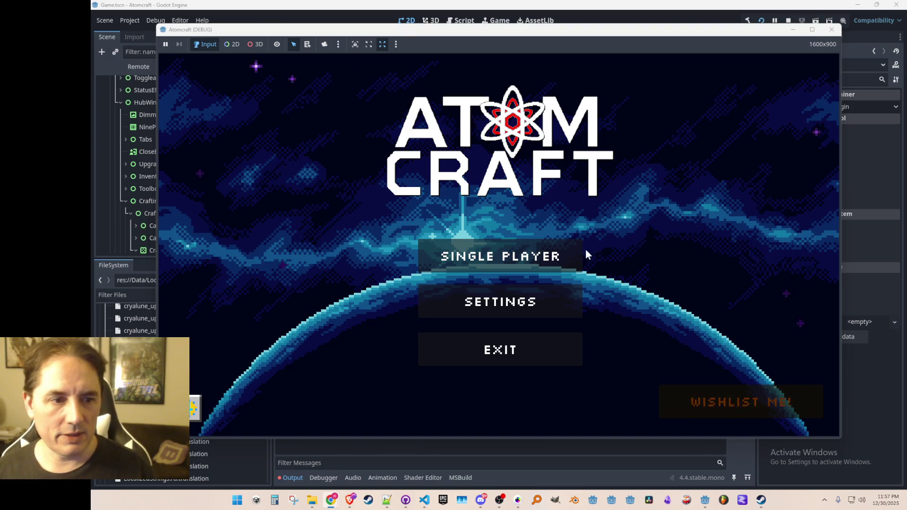
- Start Single Player with the player profile and load into the TEST 4 world
{"action": "left_click", "coordinate": [534, 255]}
{"action": "left_click", "coordinate": [513, 177]}
{"action": "left_click", "coordinate": [520, 179]}
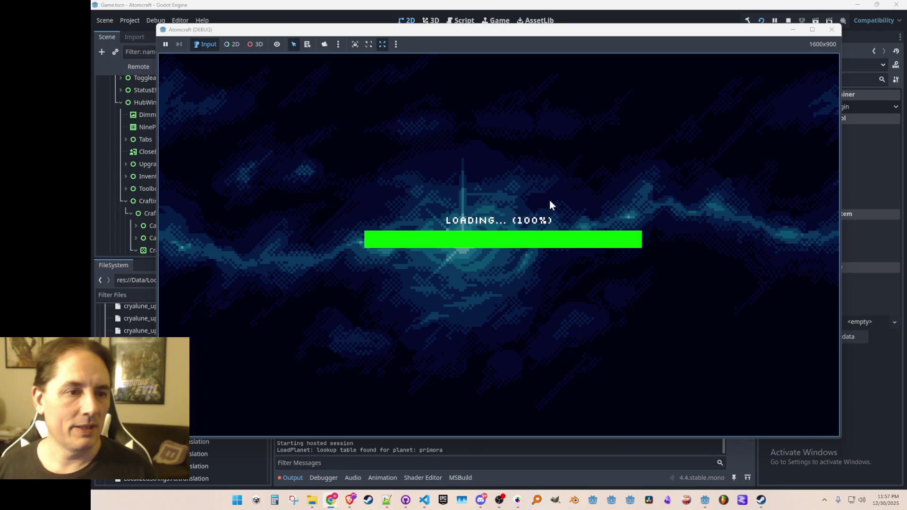
{"action": "key", "text": "c"}
{"action": "key", "text": "c"}
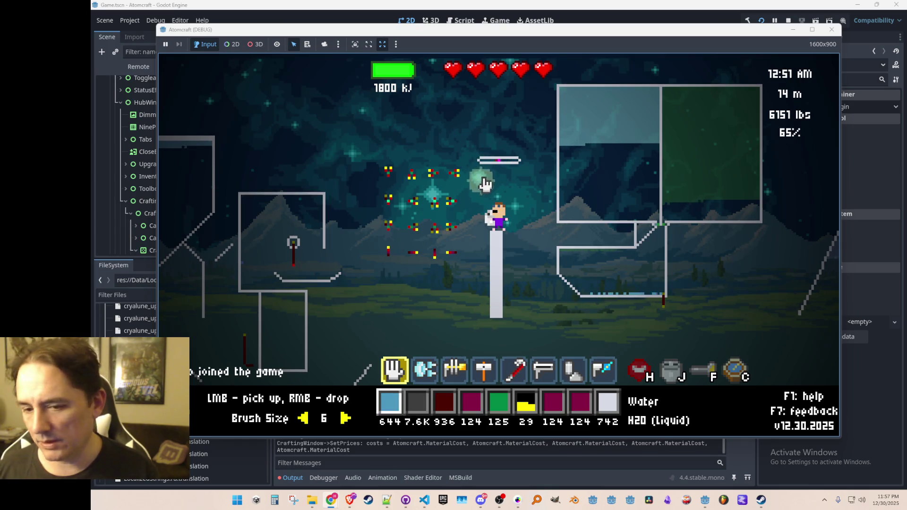
{"action": "scroll", "coordinate": [489, 178], "scroll_direction": "down", "scroll_amount": 1}
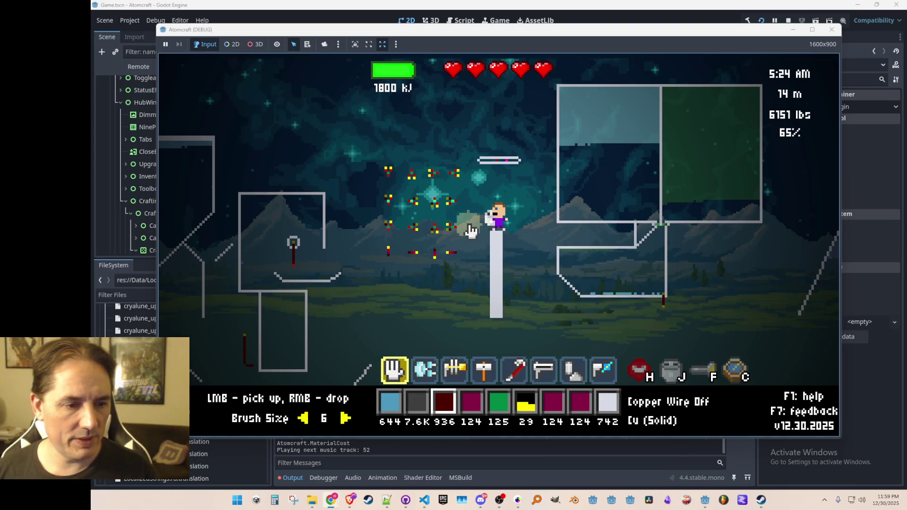
- Open the materials inventory list from the hotbar palette
{"action": "left_click", "coordinate": [446, 407]}
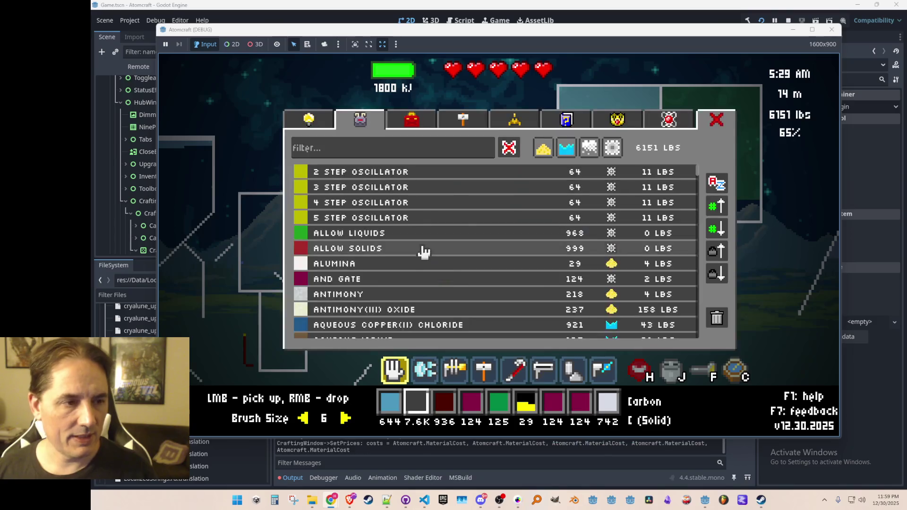
- Close the materials list and enter the 'free' command in the in-game console
{"action": "key", "text": "Escape"}
{"action": "key", "text": "grave"}
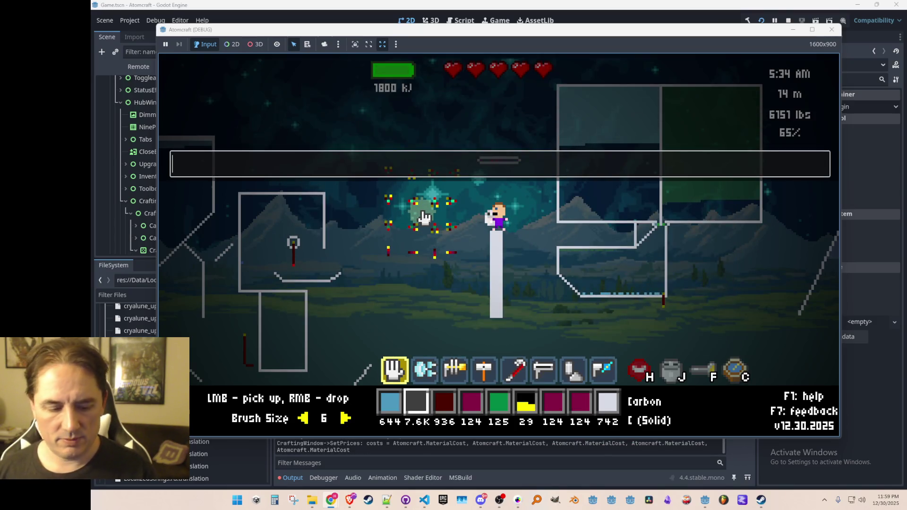
{"action": "type", "text": "free"}
{"action": "key", "text": "Return"}
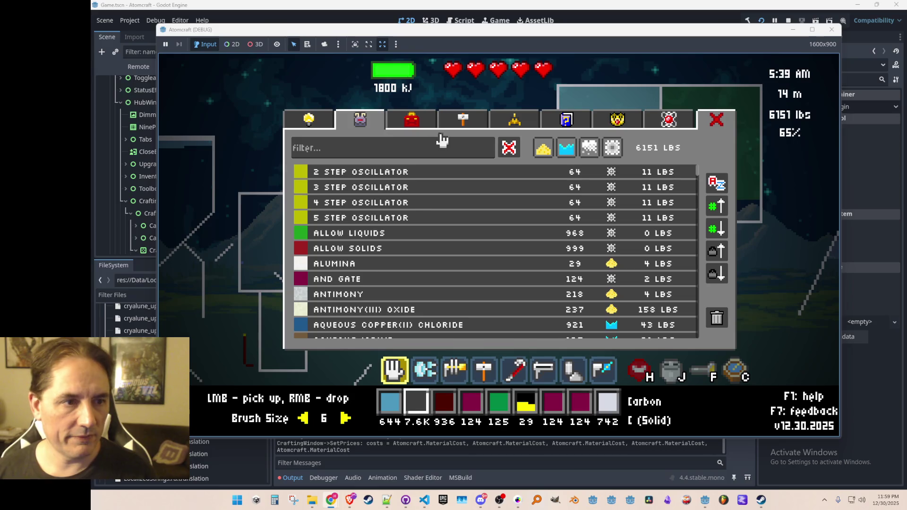
- In the hub's Crafting tab, browse the filter, sensor, logic, shooter, prototype, conveyor and heat categories
{"action": "left_click", "coordinate": [442, 129]}
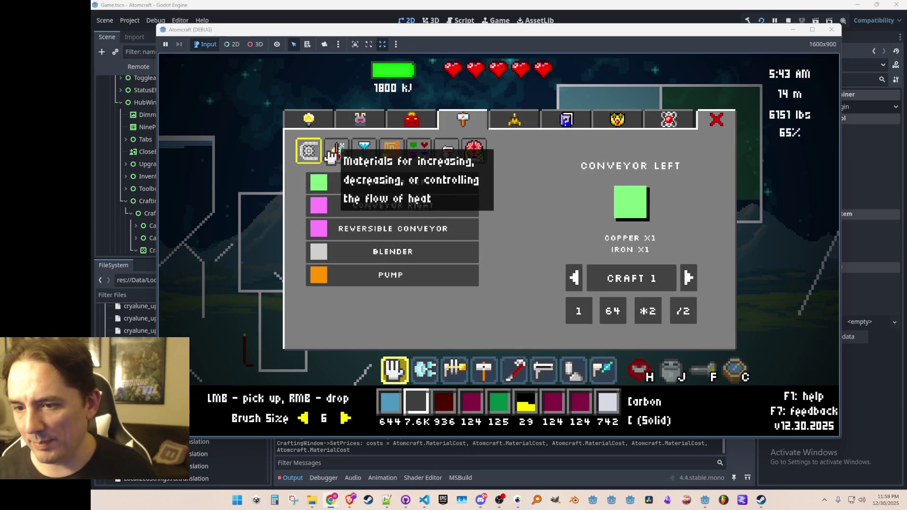
{"action": "left_click", "coordinate": [364, 149]}
{"action": "left_click", "coordinate": [390, 149]}
{"action": "left_click", "coordinate": [423, 153]}
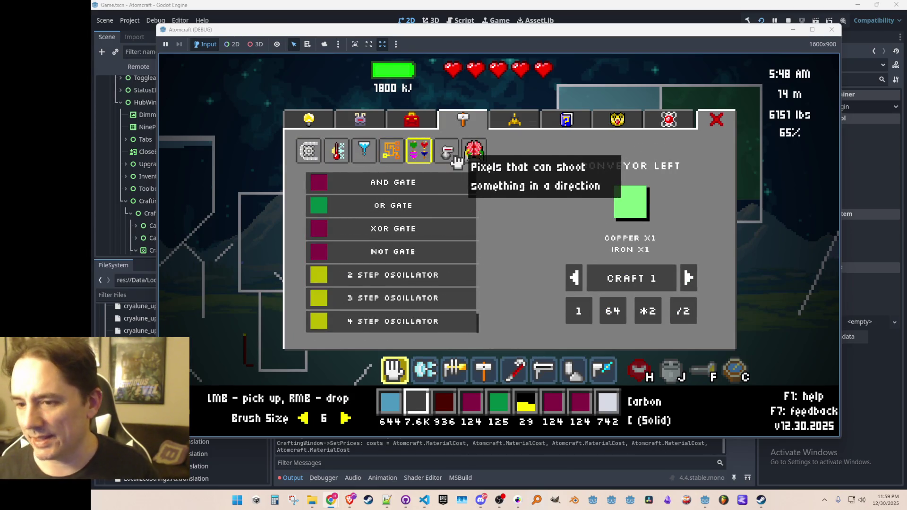
{"action": "left_click", "coordinate": [445, 151]}
{"action": "left_click", "coordinate": [474, 151]}
{"action": "left_click", "coordinate": [420, 152]}
{"action": "left_click", "coordinate": [444, 152]}
{"action": "left_click", "coordinate": [390, 149]}
{"action": "left_click", "coordinate": [365, 149]}
{"action": "left_click", "coordinate": [312, 151]}
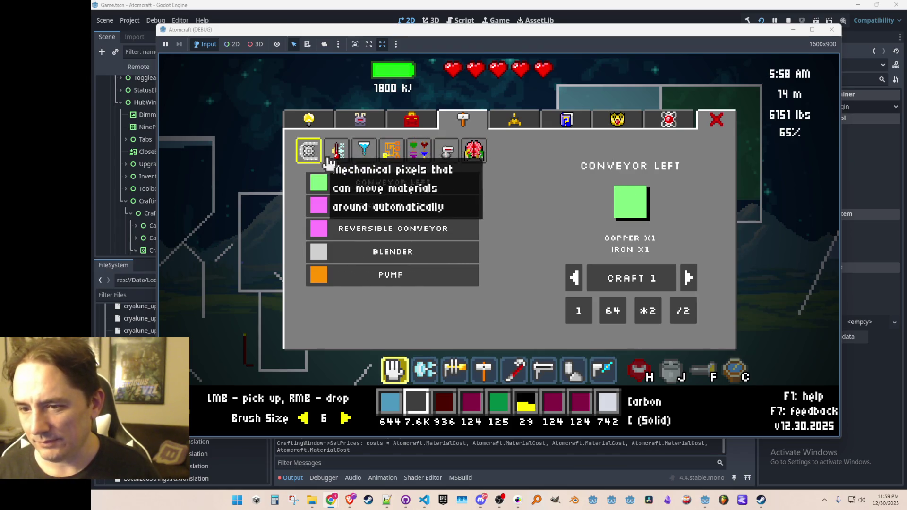
{"action": "left_click", "coordinate": [336, 150]}
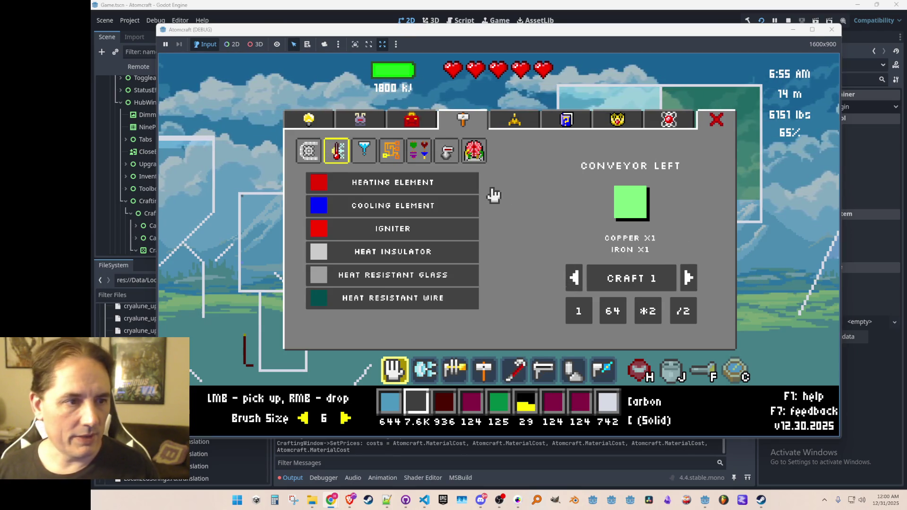
{"action": "left_click", "coordinate": [319, 155]}
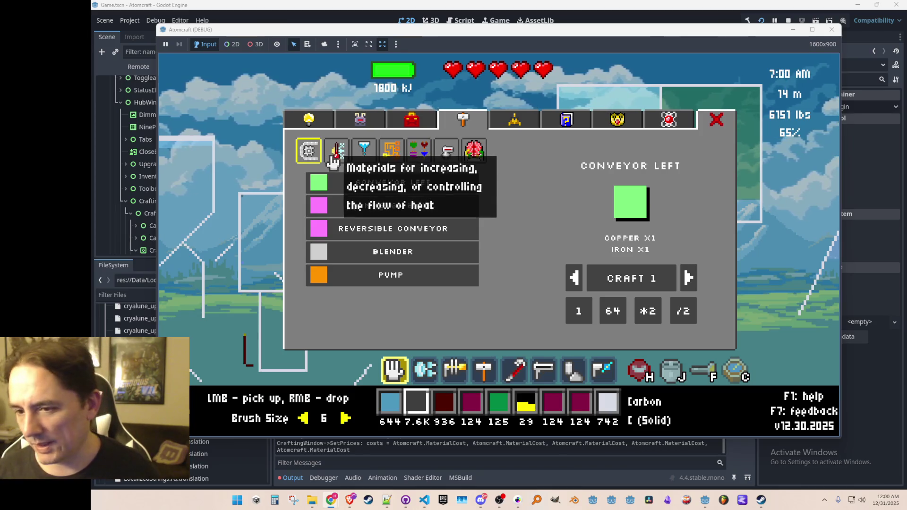
- Browse the heat, filter, sensor, logic, laser/plasma gun and Solar Panel crafting categories
{"action": "left_click", "coordinate": [336, 153]}
{"action": "left_click", "coordinate": [367, 162]}
{"action": "left_click", "coordinate": [392, 156]}
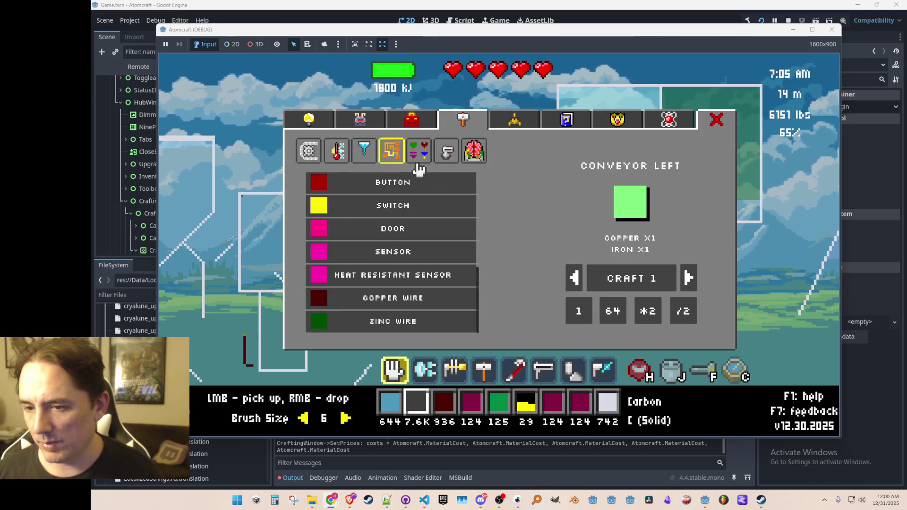
{"action": "left_click", "coordinate": [419, 158]}
{"action": "left_click", "coordinate": [451, 162]}
{"action": "left_click", "coordinate": [476, 159]}
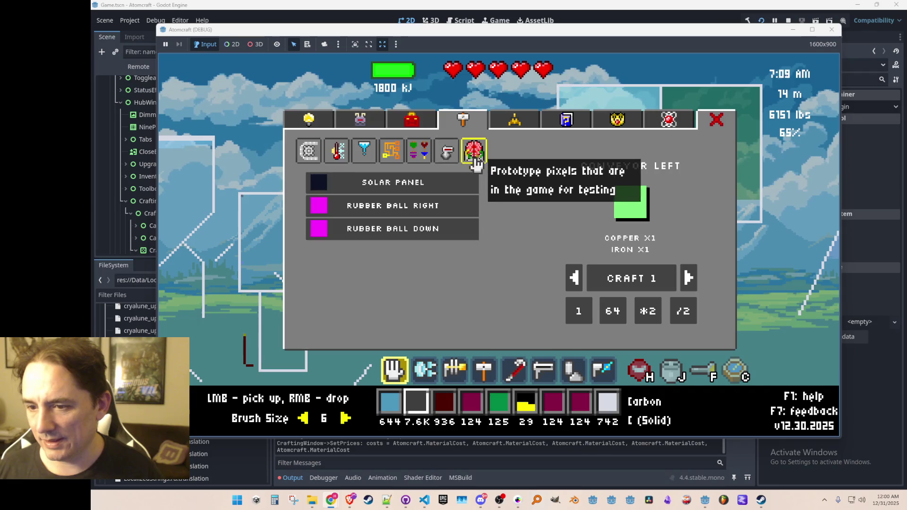
{"action": "left_click", "coordinate": [402, 148]}
{"action": "scroll", "coordinate": [404, 232], "scroll_direction": "down", "scroll_amount": 2}
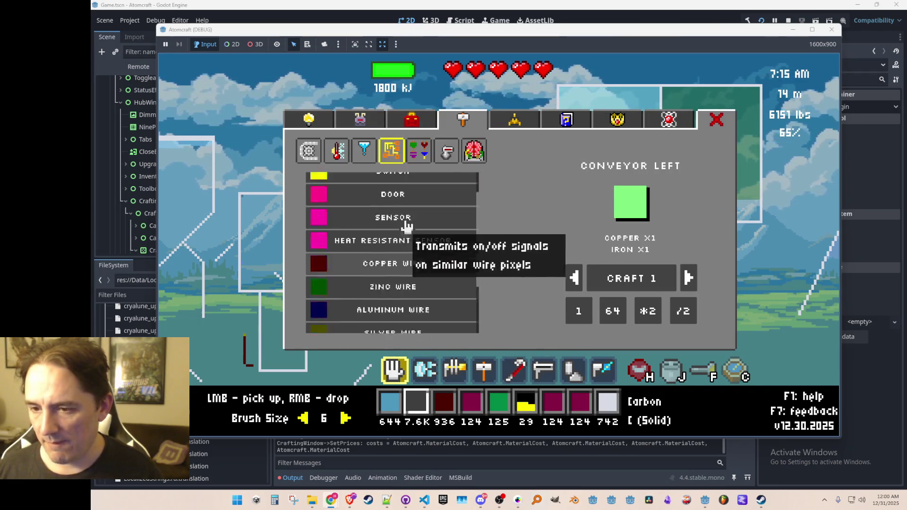
{"action": "scroll", "coordinate": [405, 233], "scroll_direction": "up", "scroll_amount": 2}
{"action": "left_click", "coordinate": [447, 151]}
- Compare the Beryl, Topaz, Plasma Gun and Ruby recipes, then craft 64 Ruby Lasers
{"action": "left_click", "coordinate": [418, 252]}
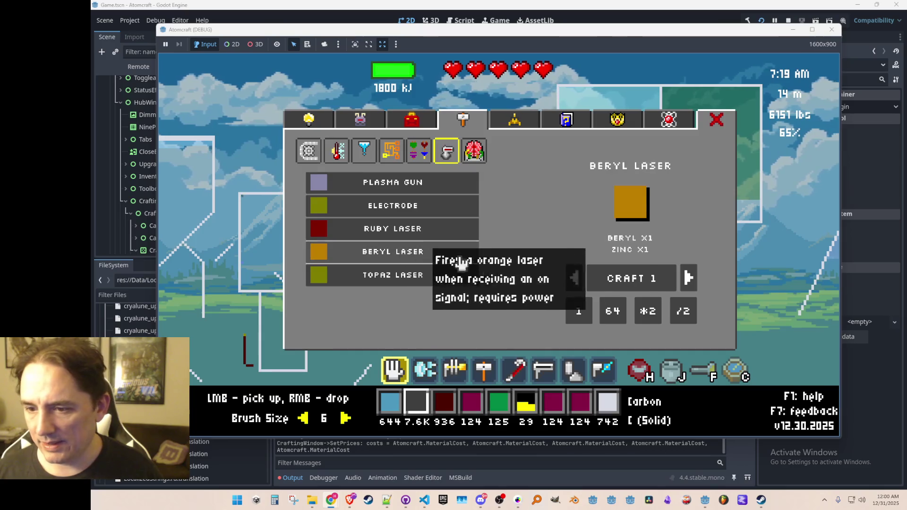
{"action": "left_click", "coordinate": [612, 309]}
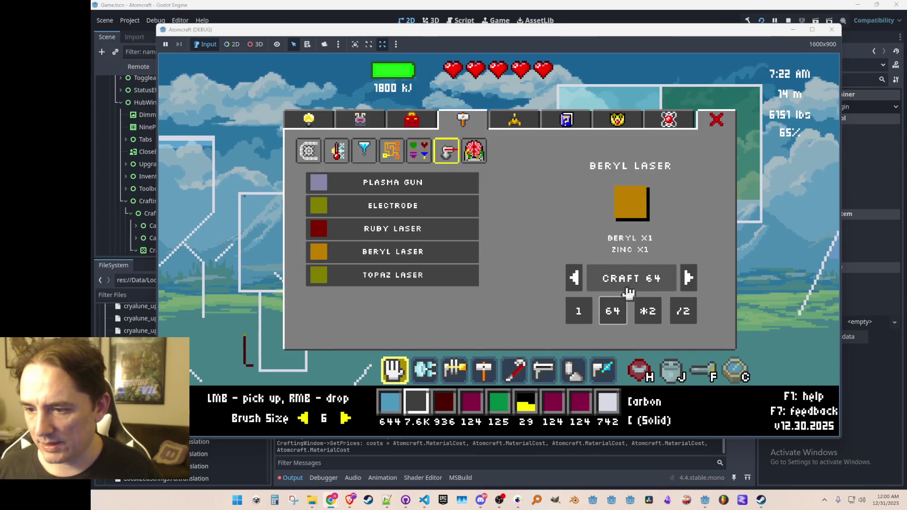
{"action": "left_click", "coordinate": [429, 275]}
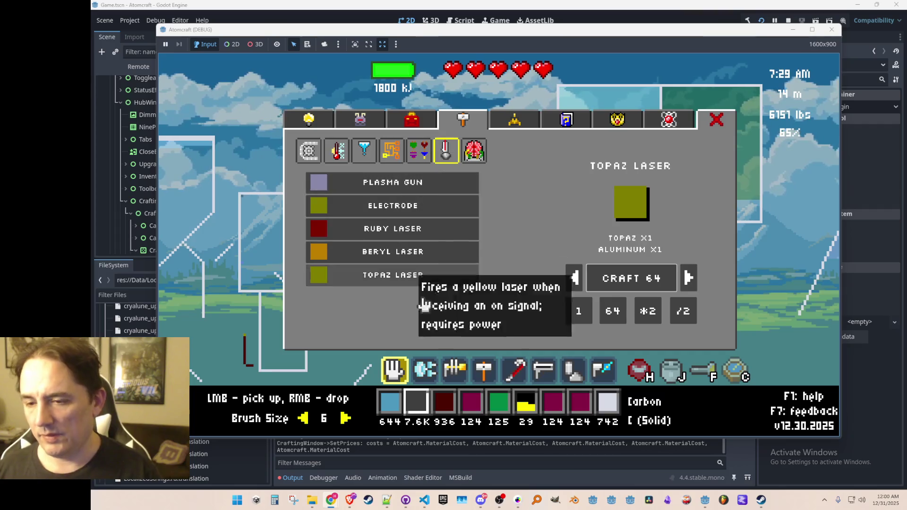
{"action": "left_click", "coordinate": [438, 187]}
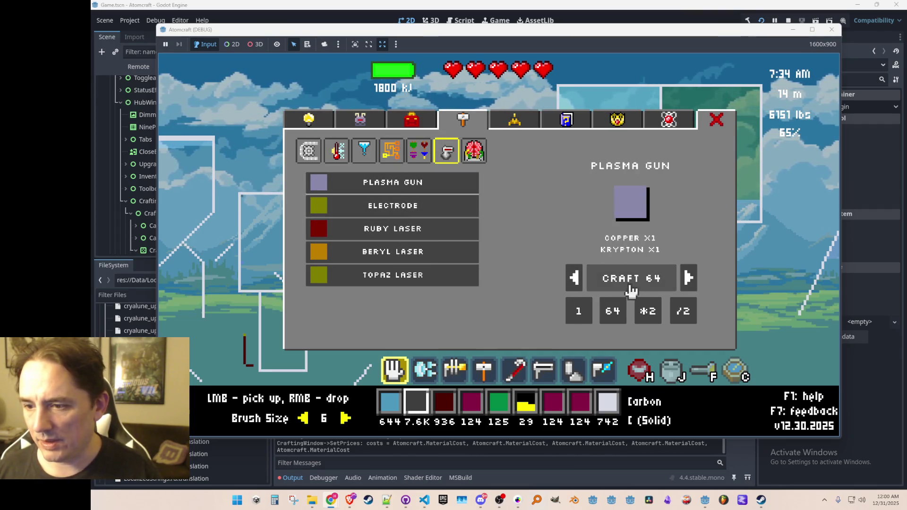
{"action": "mouse_move", "coordinate": [389, 210]}
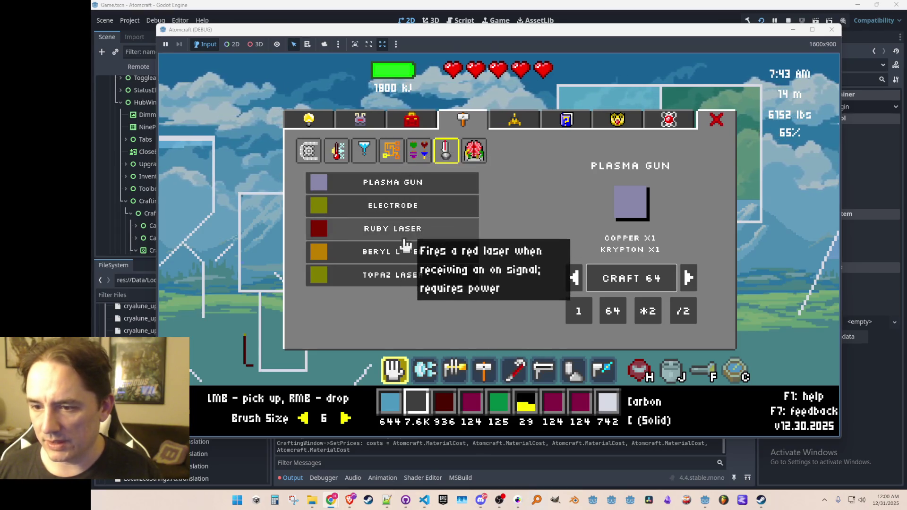
{"action": "left_click", "coordinate": [406, 231]}
{"action": "left_click", "coordinate": [607, 284]}
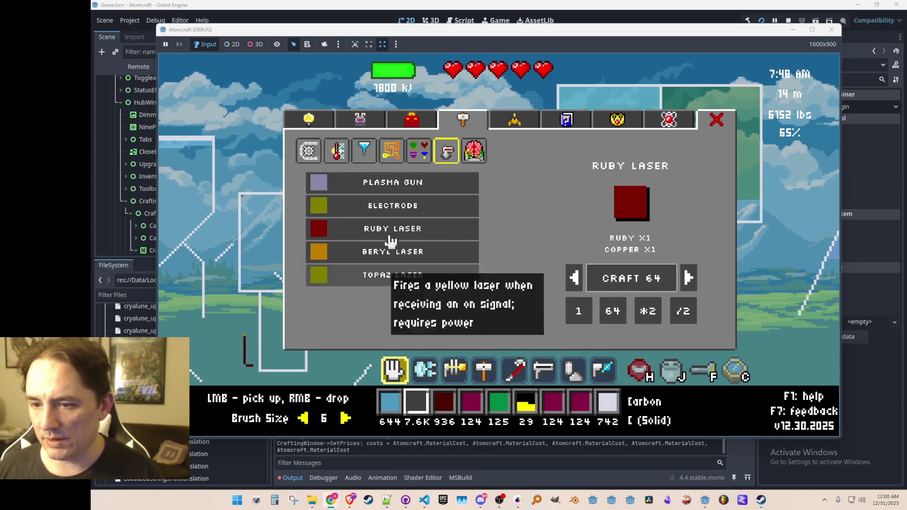
- Browse the logic, sensor, filter, heat and mechanical categories, view the Pump recipe, and close crafting
{"action": "left_click", "coordinate": [428, 155]}
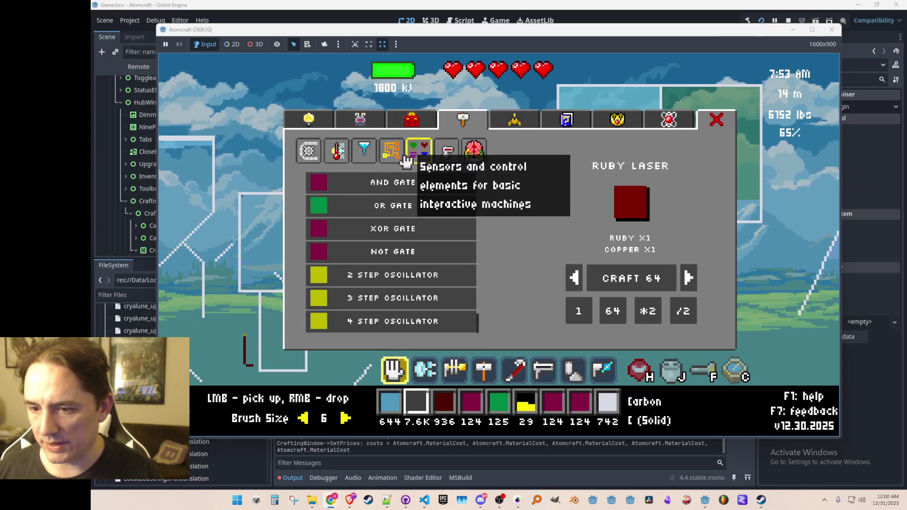
{"action": "left_click", "coordinate": [382, 159]}
{"action": "scroll", "coordinate": [405, 223], "scroll_direction": "down", "scroll_amount": 3}
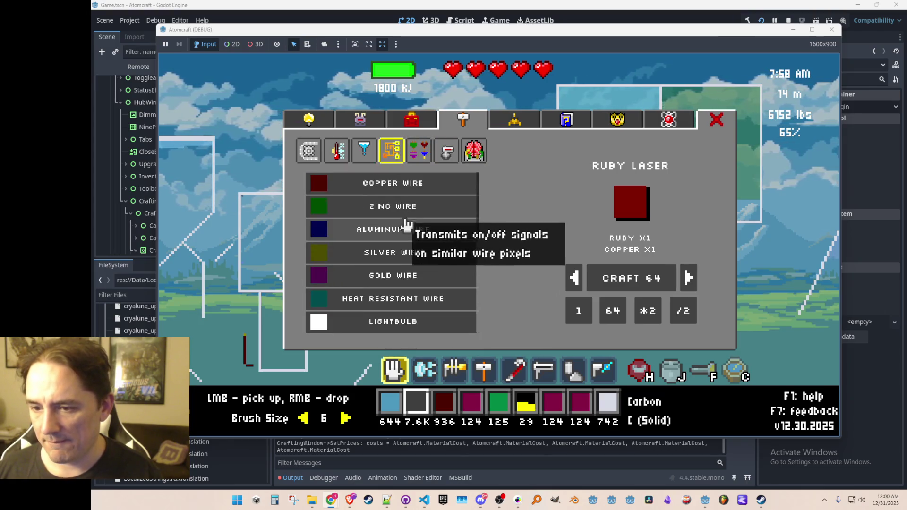
{"action": "scroll", "coordinate": [396, 189], "scroll_direction": "up", "scroll_amount": 3}
{"action": "left_click", "coordinate": [366, 150]}
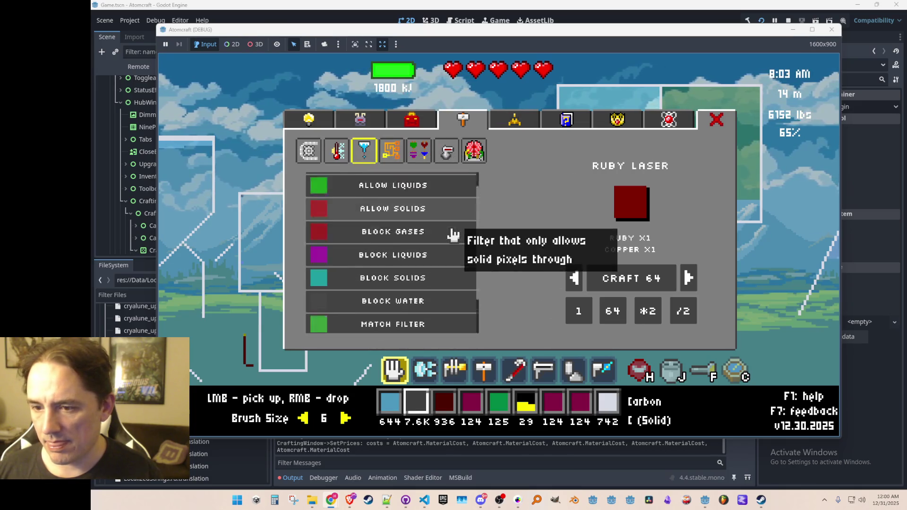
{"action": "scroll", "coordinate": [454, 241], "scroll_direction": "down", "scroll_amount": 3}
{"action": "left_click", "coordinate": [336, 151]}
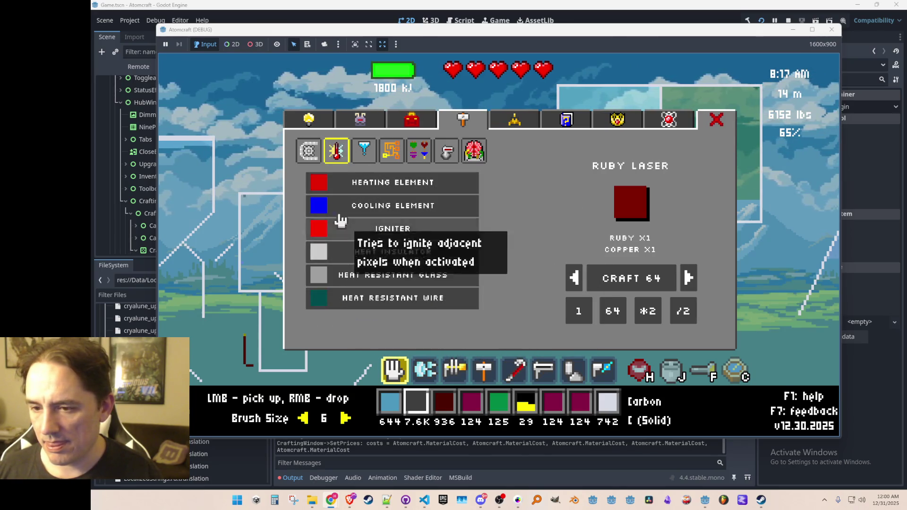
{"action": "left_click", "coordinate": [309, 152]}
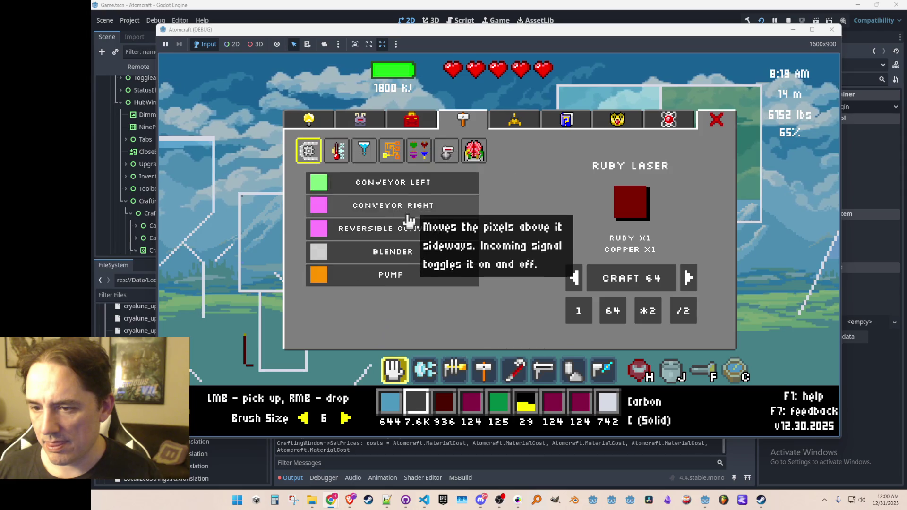
{"action": "left_click", "coordinate": [435, 281]}
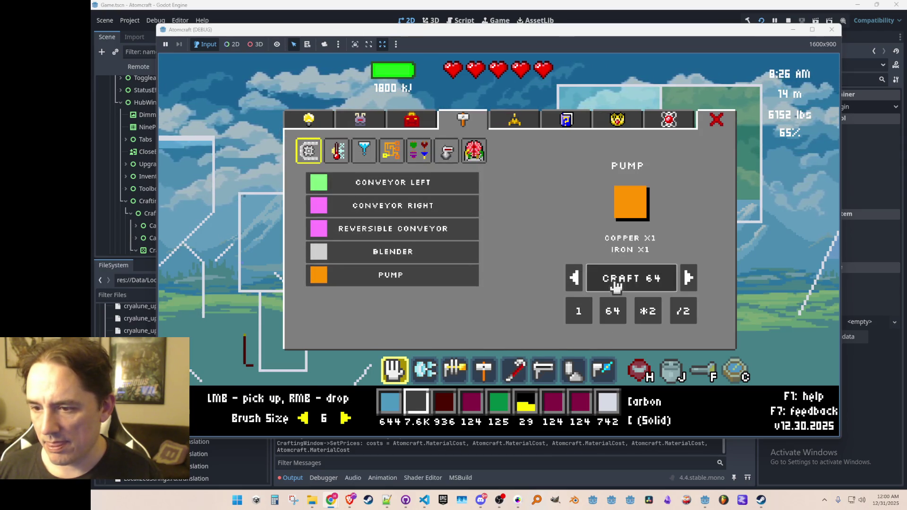
{"action": "key", "text": "Escape"}
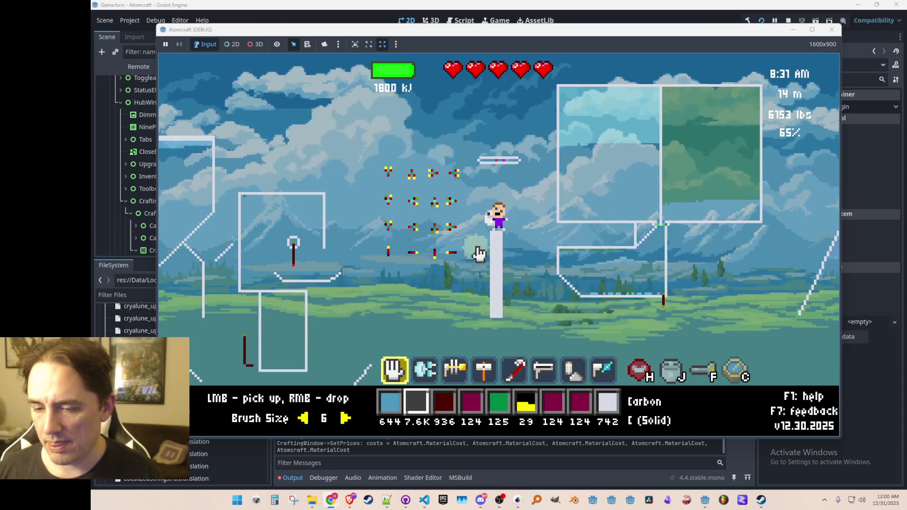
- Filter the hub Inventory by 'laser' and assign Beryl Laser and Topaz Laser to hotbar slots
{"action": "left_click", "coordinate": [508, 221]}
{"action": "left_click", "coordinate": [360, 119]}
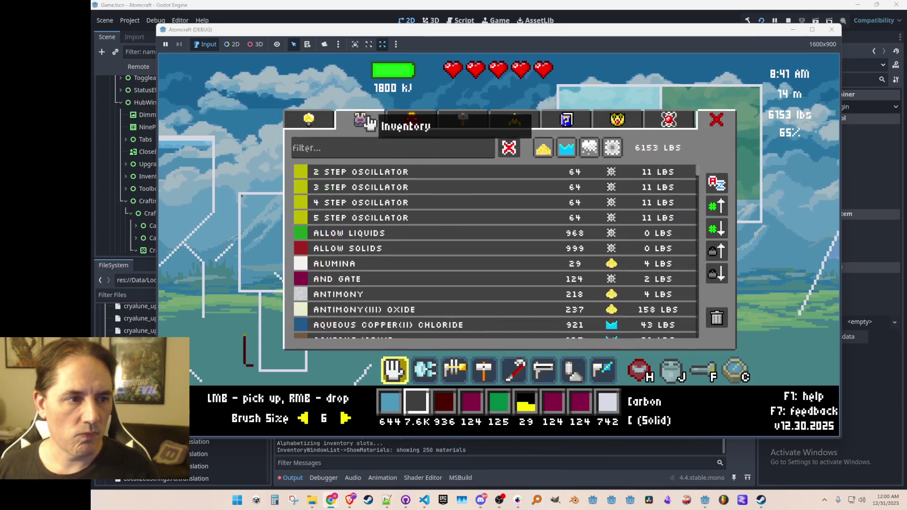
{"action": "type", "text": "laser"}
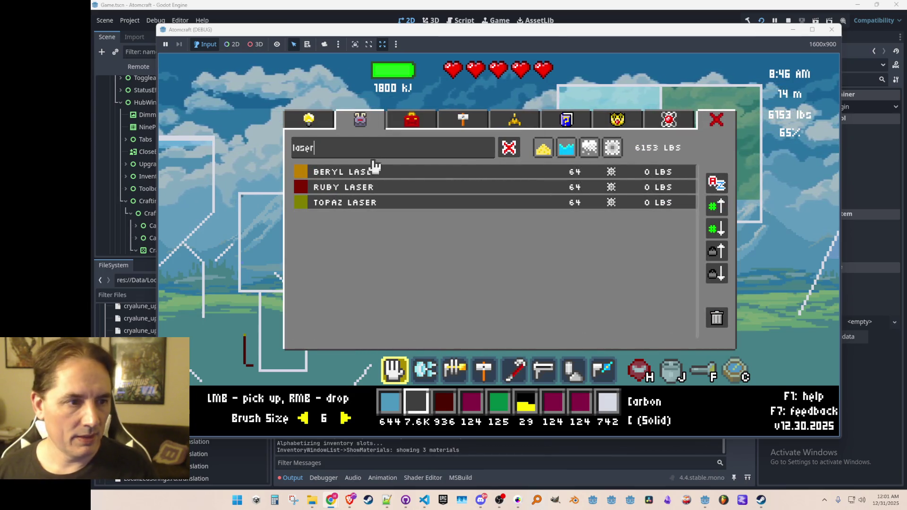
{"action": "left_click", "coordinate": [370, 187]}
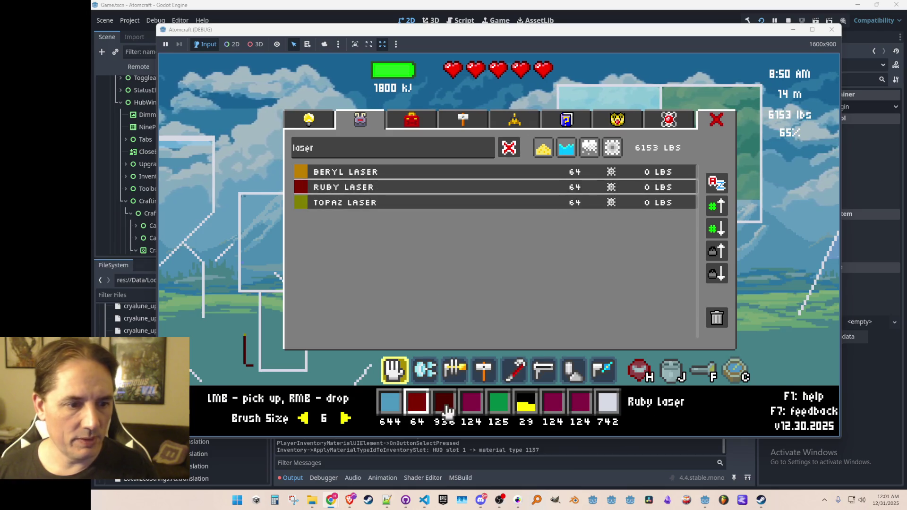
{"action": "left_click", "coordinate": [472, 404]}
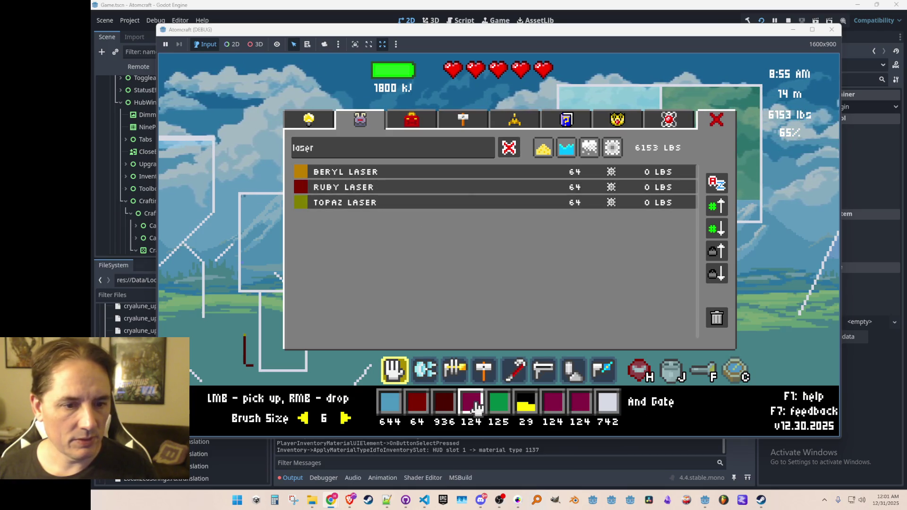
{"action": "left_click", "coordinate": [390, 190]}
{"action": "left_click", "coordinate": [398, 176]}
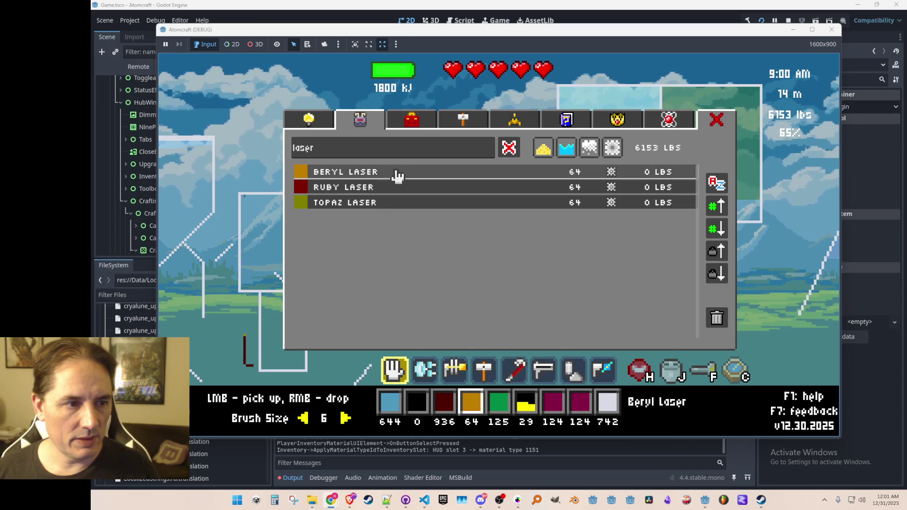
{"action": "left_click", "coordinate": [499, 412]}
{"action": "left_click", "coordinate": [378, 202]}
{"action": "key", "text": "Escape"}
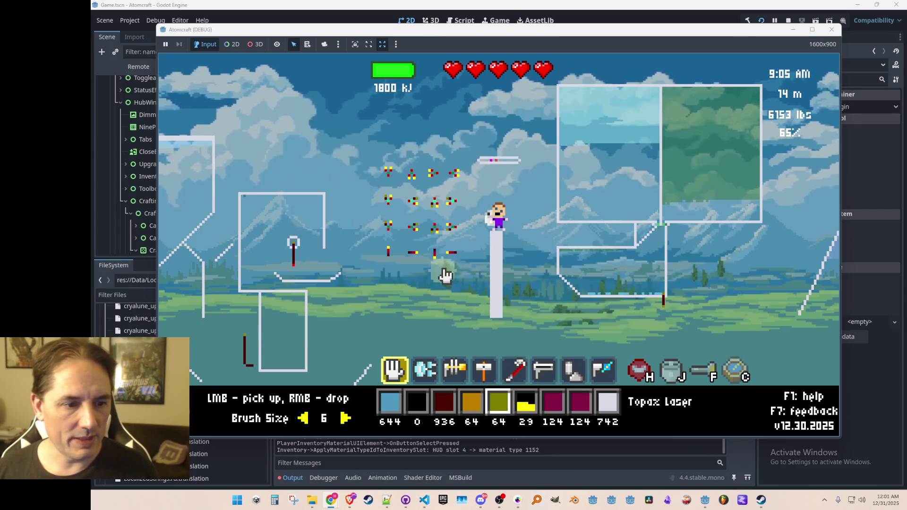
- Select the hammer build tool and put Ruby Laser back into the empty hotbar slot
{"action": "key", "text": "8"}
{"action": "scroll", "coordinate": [473, 259], "scroll_direction": "up", "scroll_amount": 2}
{"action": "scroll", "coordinate": [474, 259], "scroll_direction": "down", "scroll_amount": 4}
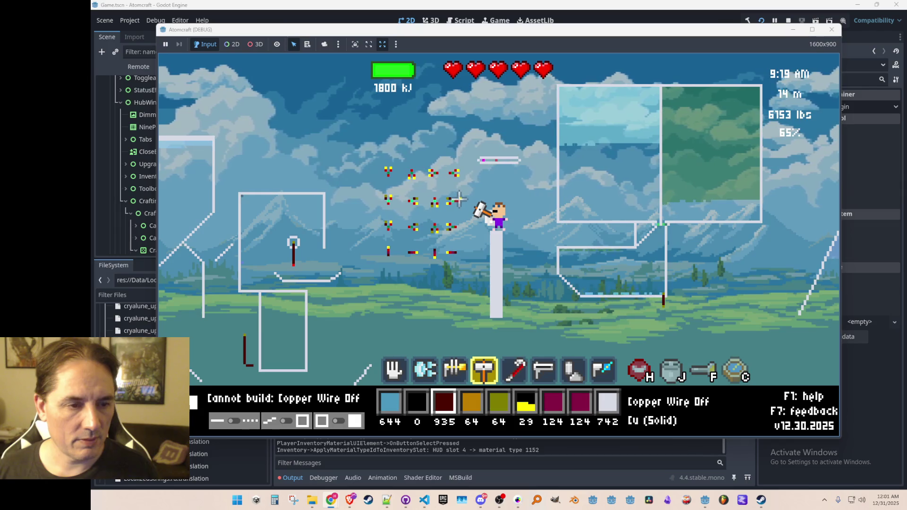
{"action": "key", "text": "q"}
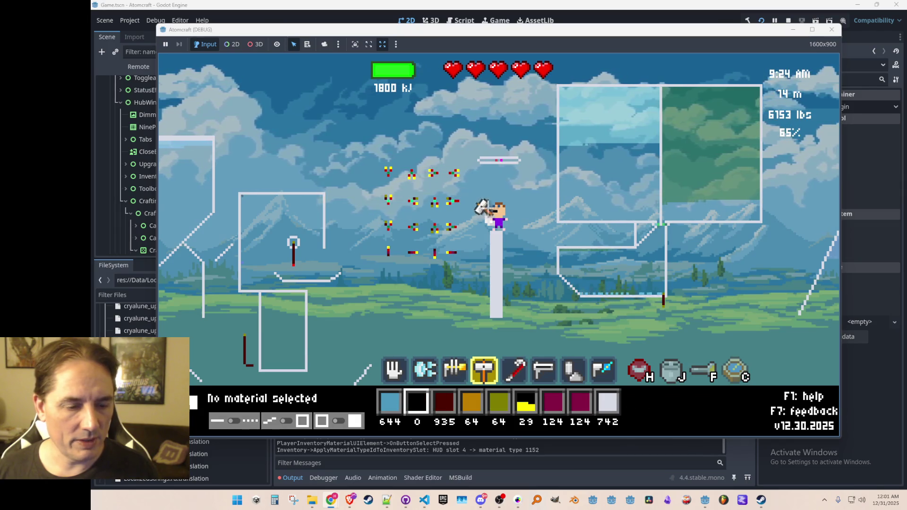
{"action": "key", "text": "i"}
{"action": "left_click", "coordinate": [400, 191]}
{"action": "key", "text": "i"}
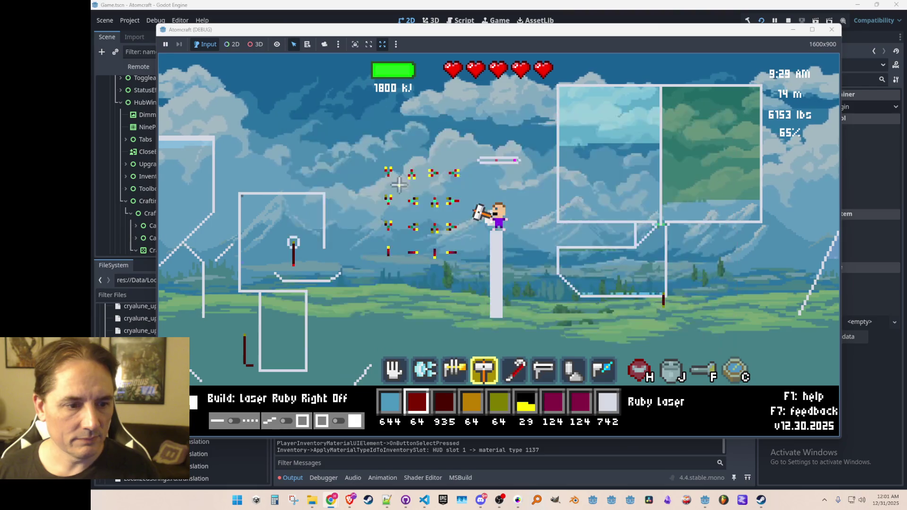
- Place a Ruby Laser beside the character, rotate it down and back to fire right
{"action": "left_click", "coordinate": [461, 202]}
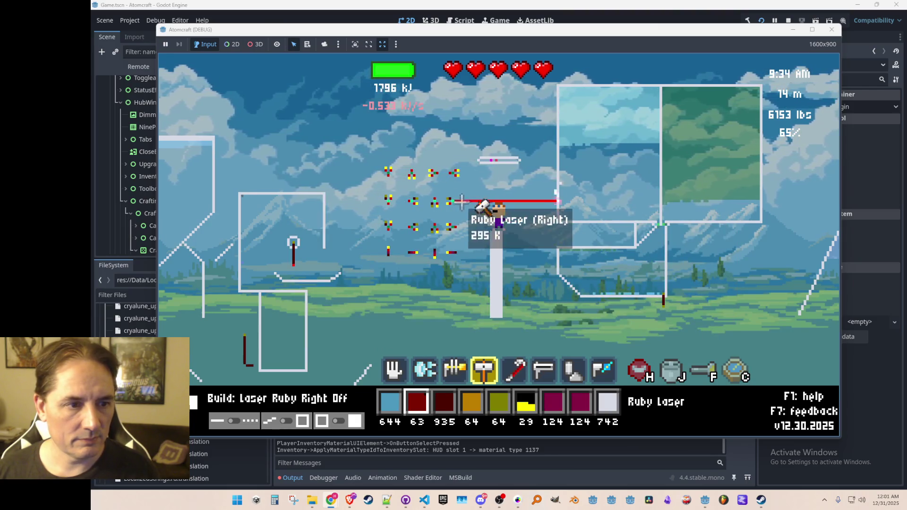
{"action": "mouse_move", "coordinate": [458, 201]}
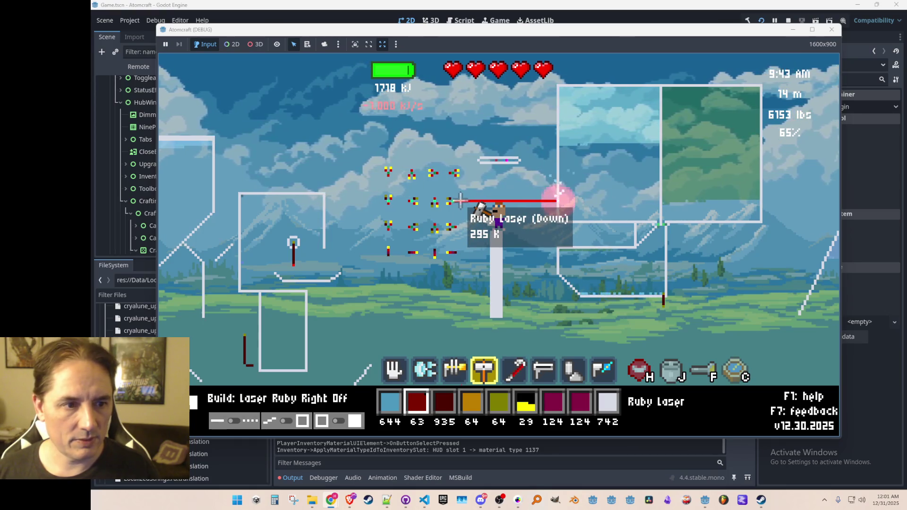
{"action": "left_click", "coordinate": [460, 202]}
{"action": "left_click", "coordinate": [460, 201]}
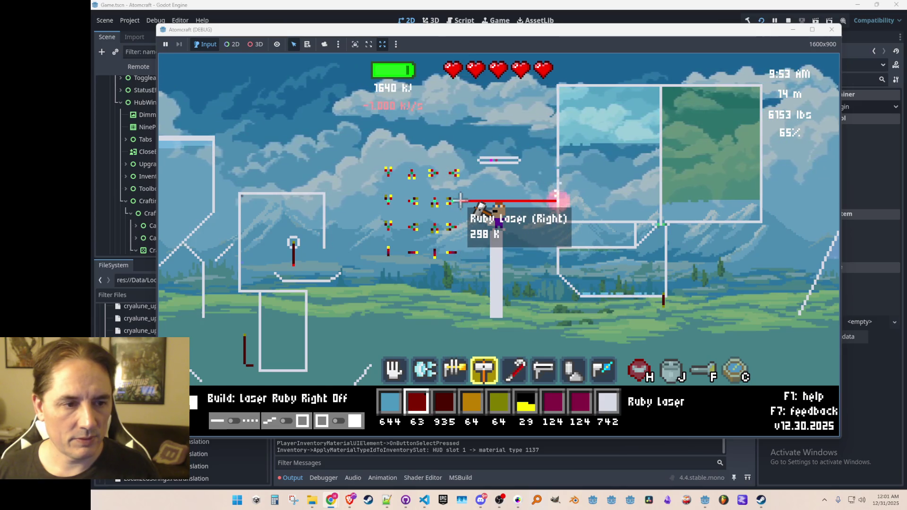
{"action": "key", "text": "5"}
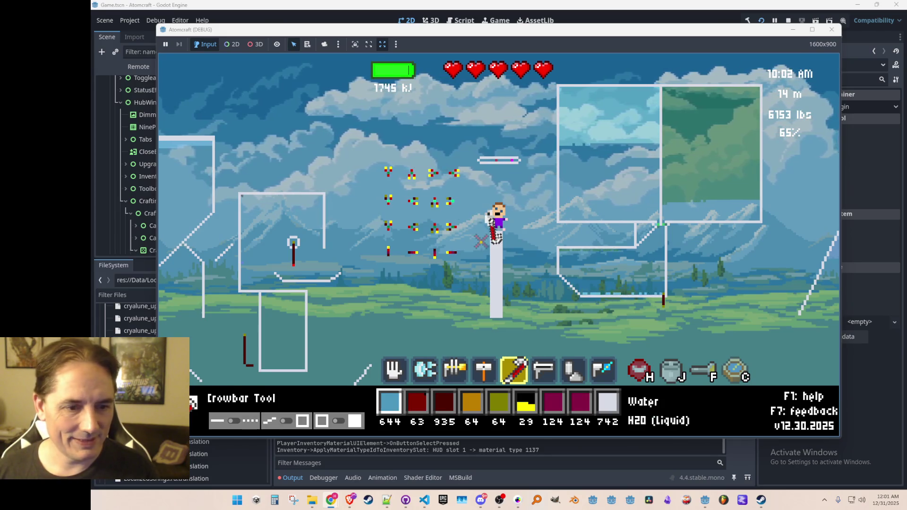
- Browse the crafting categories to view the Heat Resistant Wire recipe
{"action": "key", "text": "c"}
{"action": "left_click", "coordinate": [461, 120]}
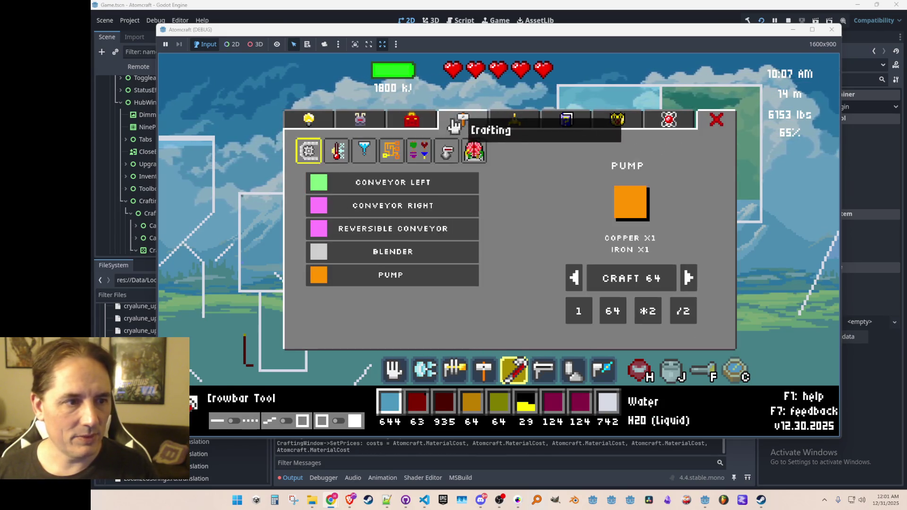
{"action": "left_click", "coordinate": [397, 152]}
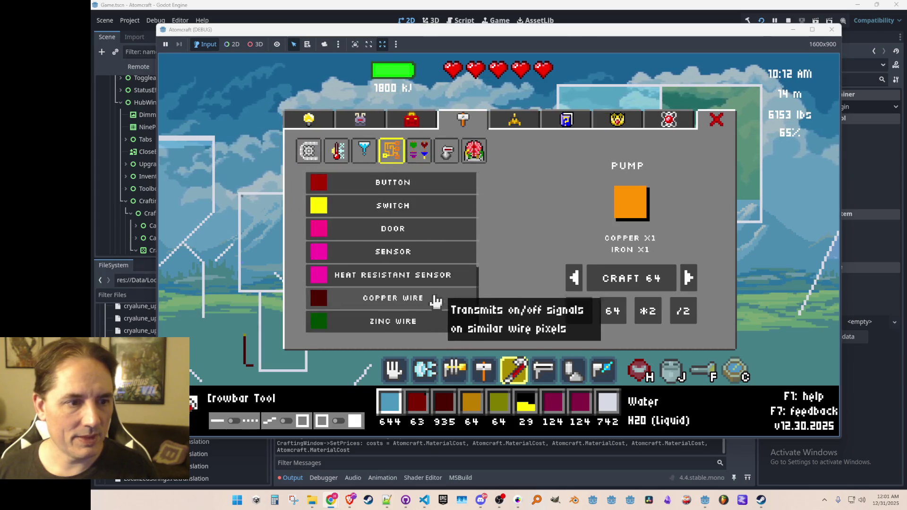
{"action": "scroll", "coordinate": [431, 300], "scroll_direction": "down", "scroll_amount": 3}
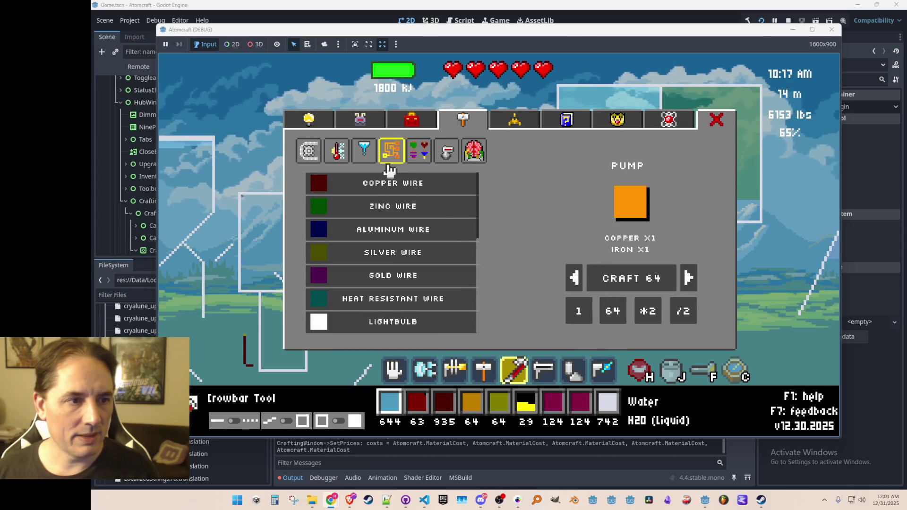
{"action": "left_click", "coordinate": [368, 150]}
{"action": "left_click", "coordinate": [338, 154]}
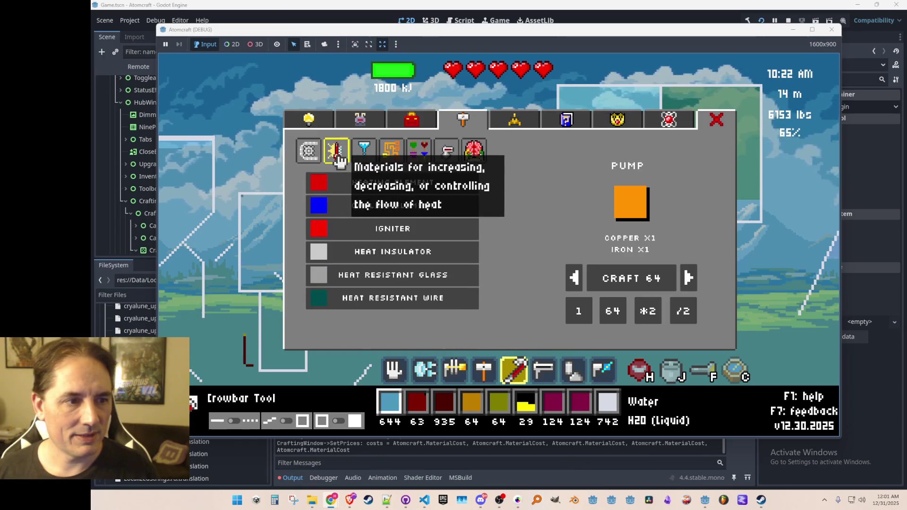
{"action": "left_click", "coordinate": [430, 309]}
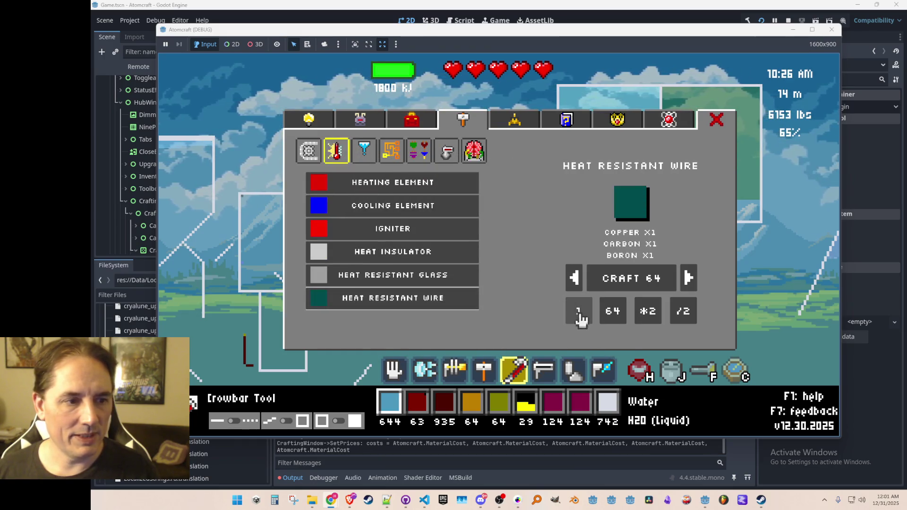
{"action": "left_click", "coordinate": [619, 286]}
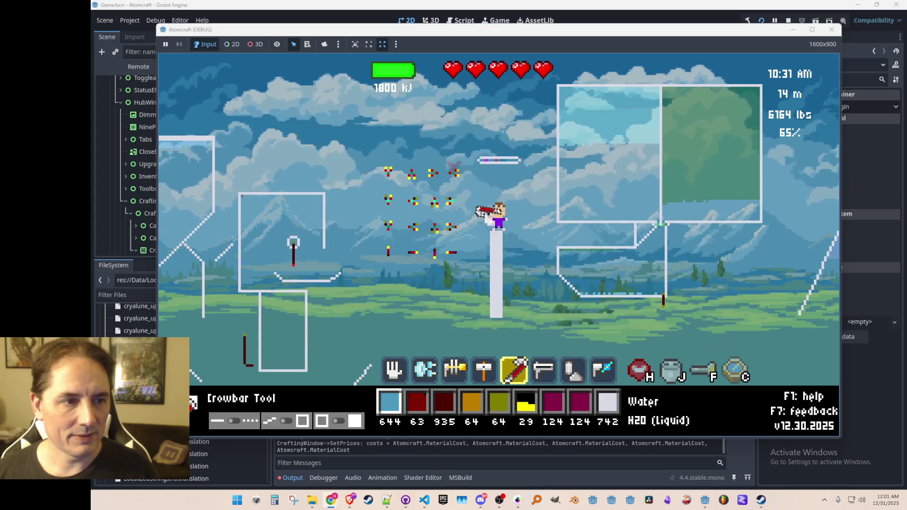
- Filter the inventory by 'heat', put Heat Resistant Wire in slot one, and build a wire segment
{"action": "left_click", "coordinate": [362, 121]}
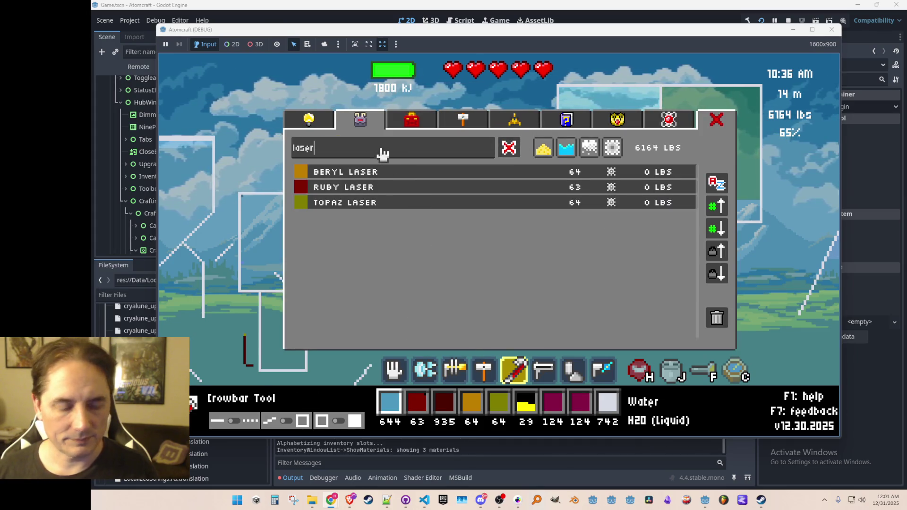
{"action": "key", "text": "ctrl+a"}
{"action": "type", "text": "heat"}
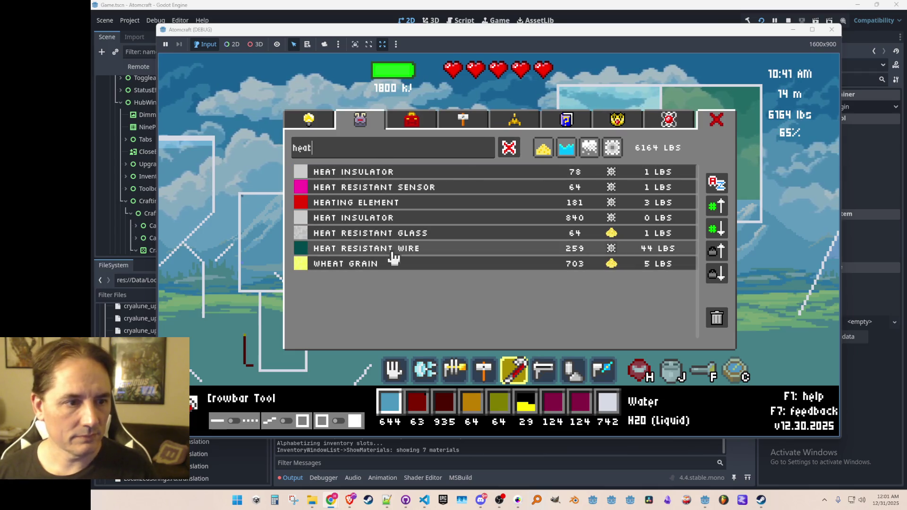
{"action": "left_click", "coordinate": [395, 249]}
{"action": "key", "text": "Escape"}
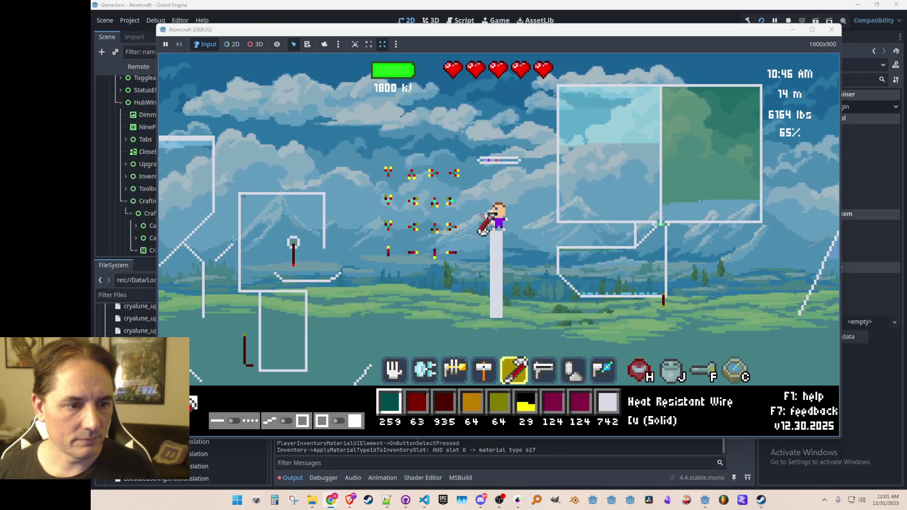
{"action": "scroll", "coordinate": [498, 241], "scroll_direction": "down", "scroll_amount": 7}
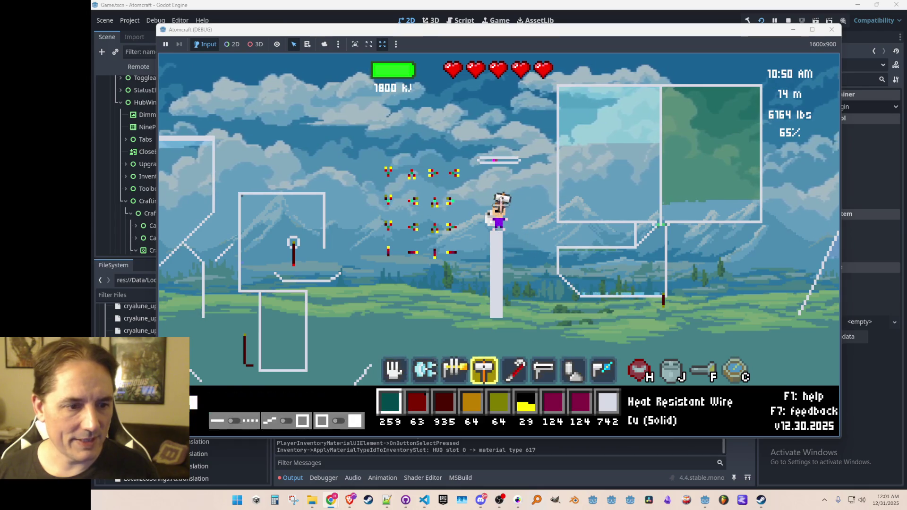
{"action": "left_click", "coordinate": [465, 200]}
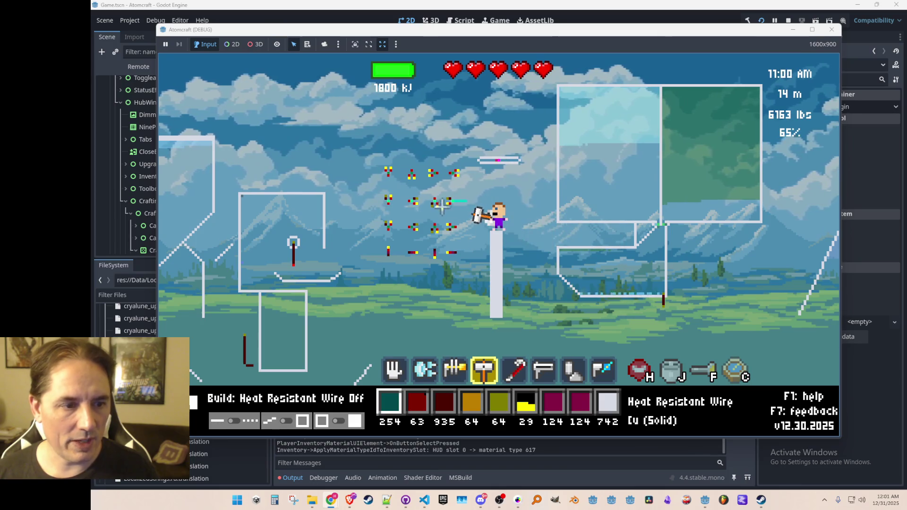
{"action": "scroll", "coordinate": [440, 206], "scroll_direction": "up", "scroll_amount": 3}
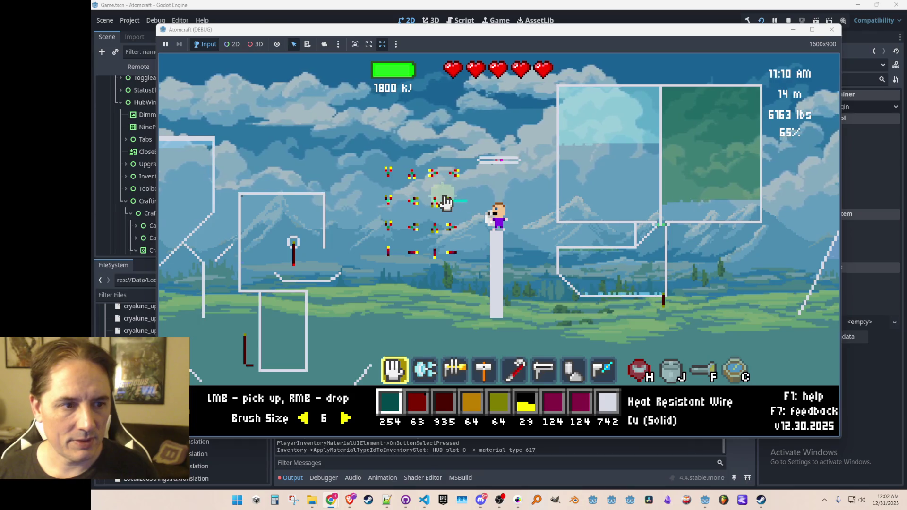
- Place a Beryl laser beside the player, rotate its beam down and back right, then break it
{"action": "key", "text": "e"}
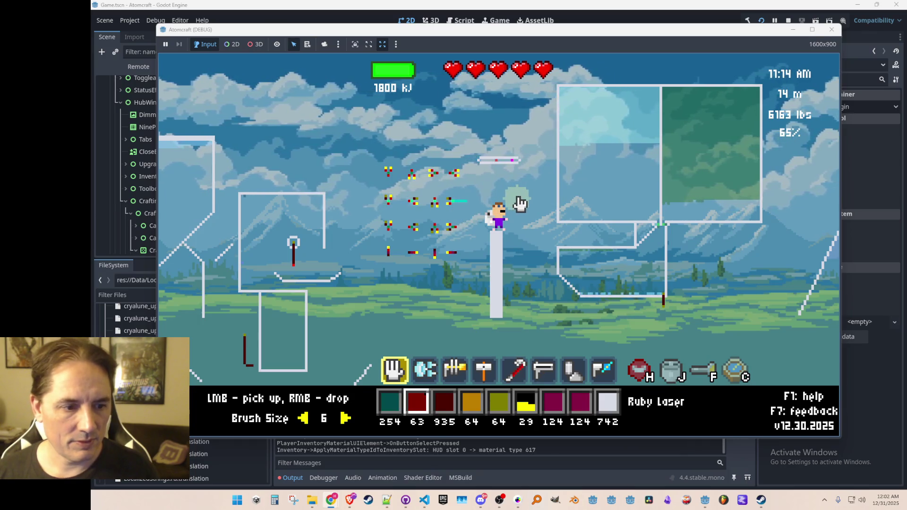
{"action": "key", "text": "e"}
{"action": "key", "text": "e"}
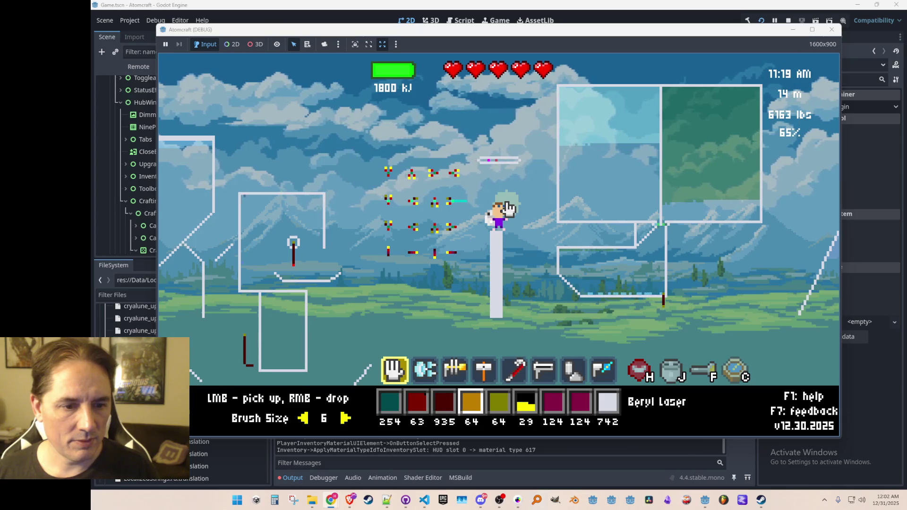
{"action": "scroll", "coordinate": [500, 206], "scroll_direction": "down", "scroll_amount": 2}
{"action": "scroll", "coordinate": [500, 202], "scroll_direction": "down", "scroll_amount": 1}
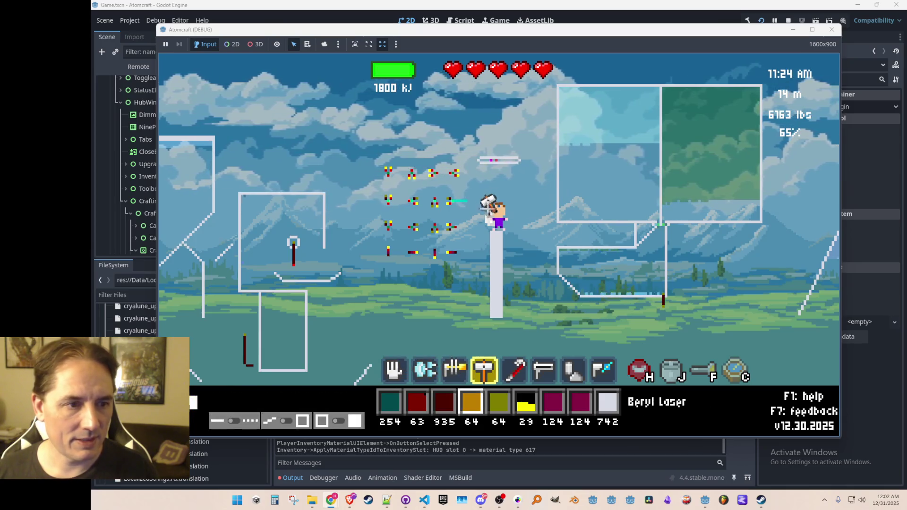
{"action": "left_click", "coordinate": [469, 200]}
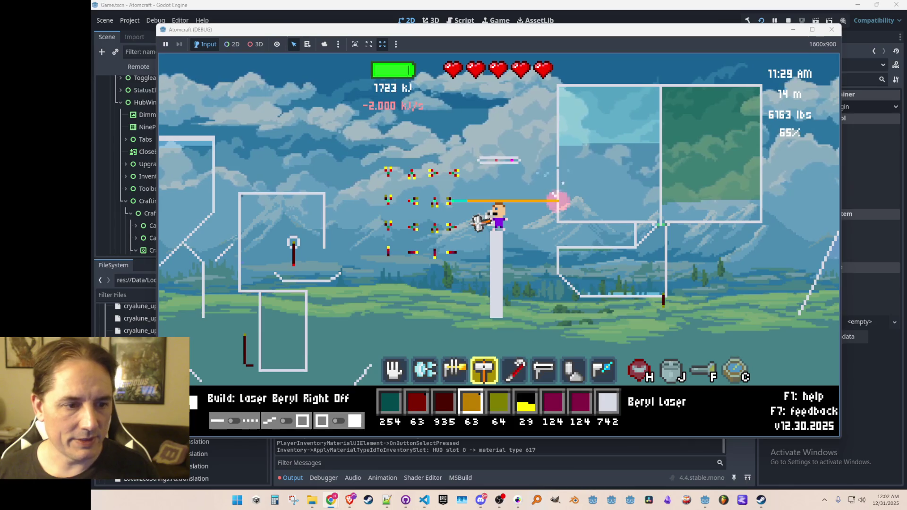
{"action": "scroll", "coordinate": [475, 210], "scroll_direction": "up", "scroll_amount": 2}
{"action": "scroll", "coordinate": [475, 218], "scroll_direction": "down", "scroll_amount": 3}
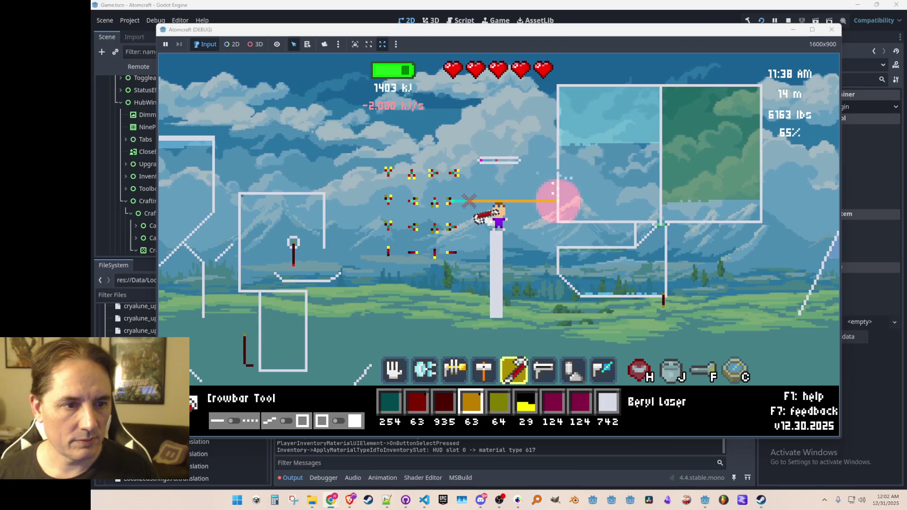
{"action": "key", "text": "r"}
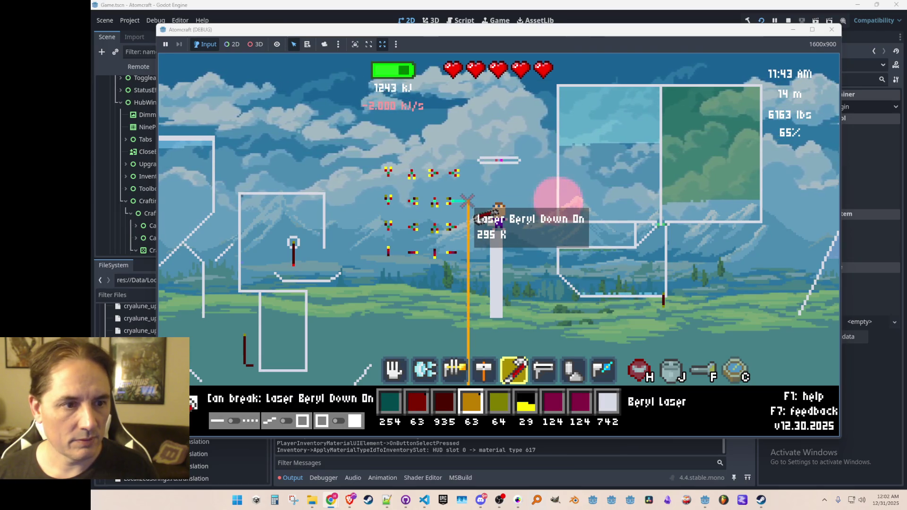
{"action": "key", "text": "shift+r"}
{"action": "left_click", "coordinate": [467, 201]}
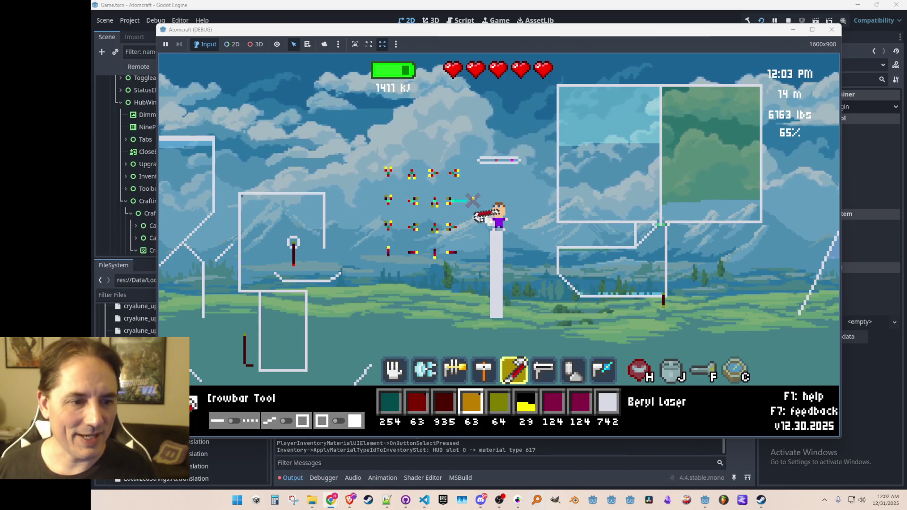
- Build a Topaz Laser with the hammer, rotating it to fire down and then back right
{"action": "key", "text": "4"}
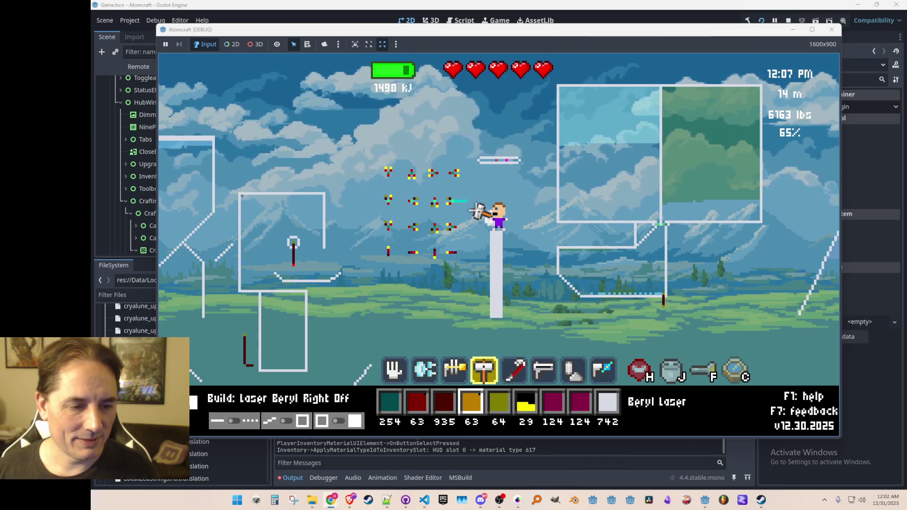
{"action": "key", "text": "e"}
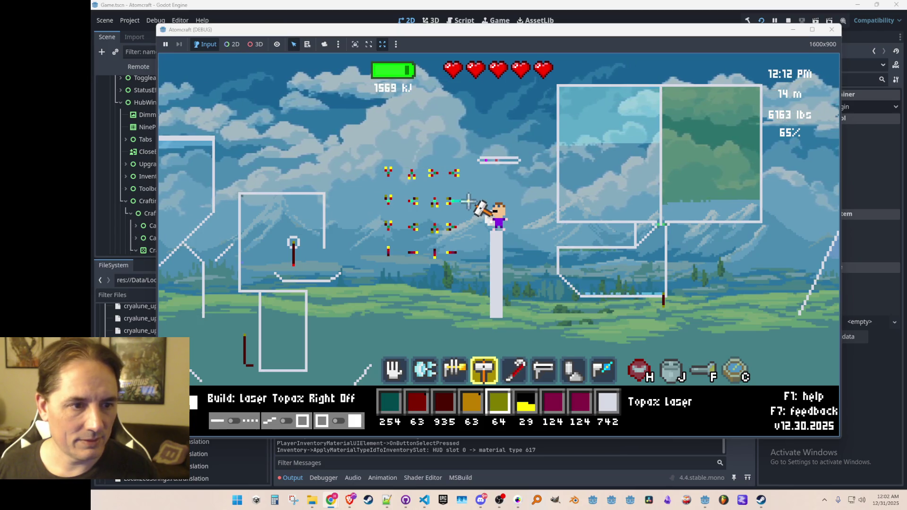
{"action": "left_click", "coordinate": [468, 201]}
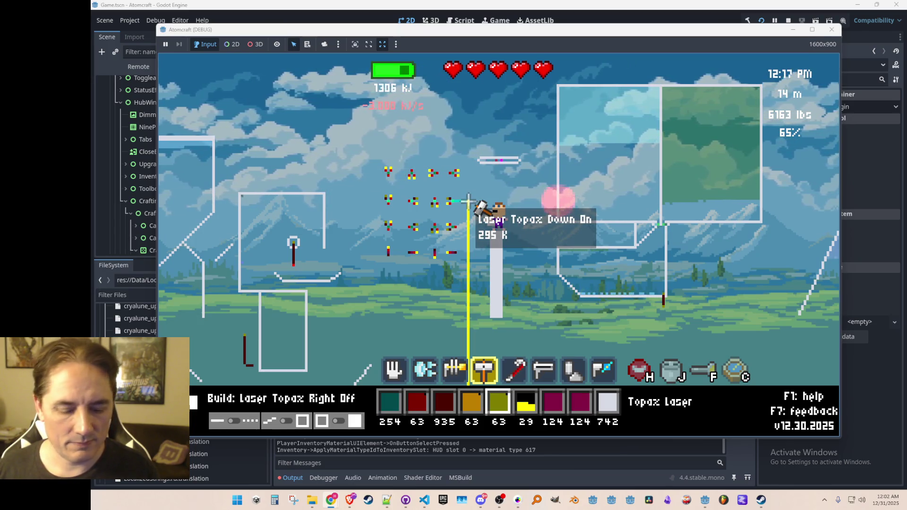
{"action": "left_click", "coordinate": [468, 201]}
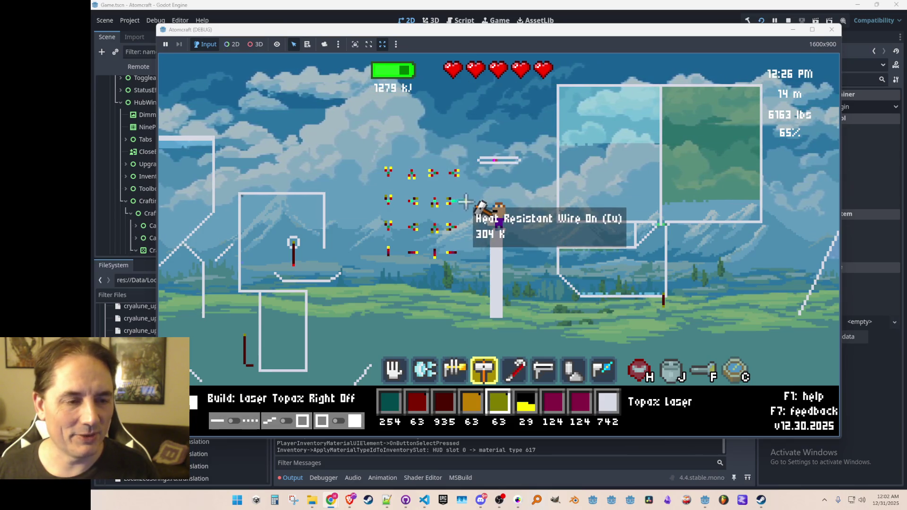
- Walk off the pillar, jetpack back up, and scroll back and forth through the hotbar
{"action": "key", "text": "d"}
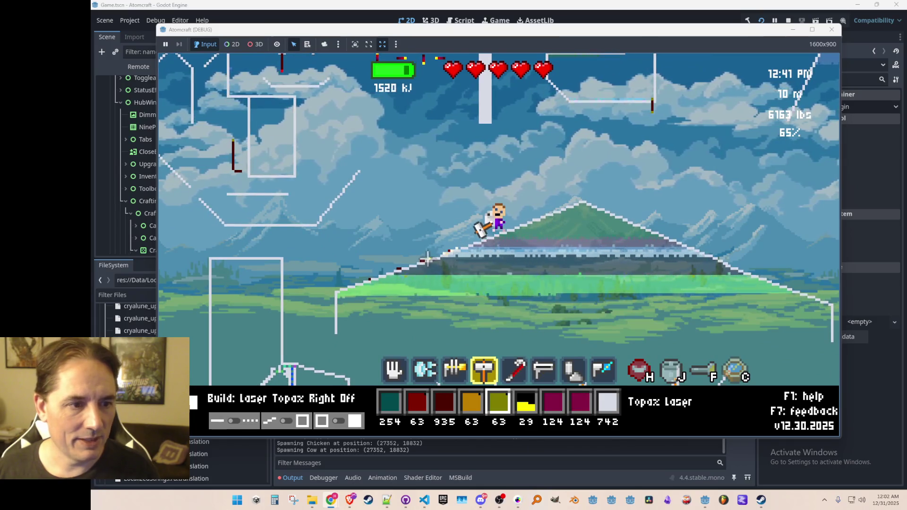
{"action": "key", "text": "w"}
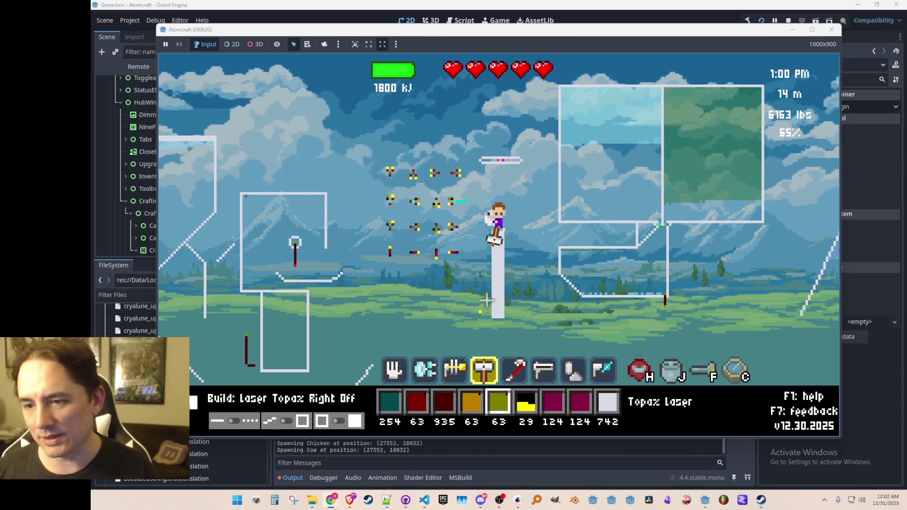
{"action": "scroll", "coordinate": [519, 215], "scroll_direction": "down", "scroll_amount": 1}
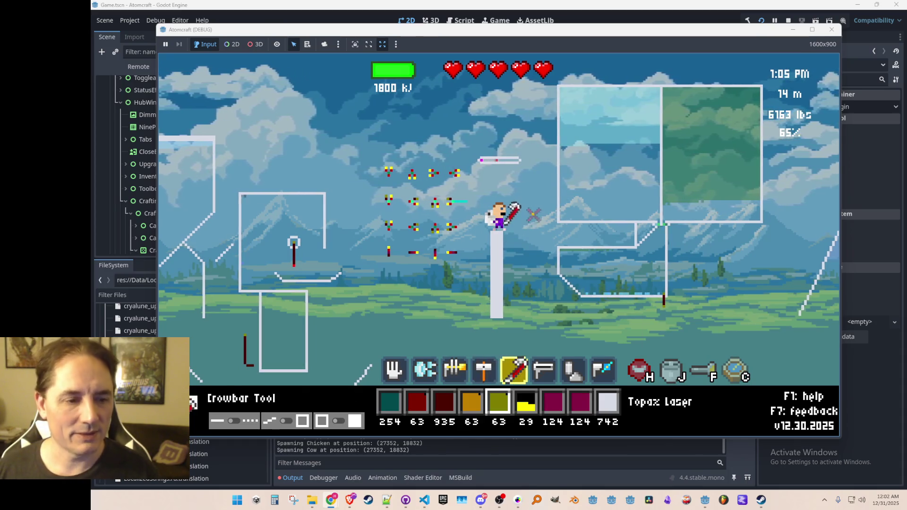
{"action": "scroll", "coordinate": [529, 215], "scroll_direction": "up", "scroll_amount": 1}
{"action": "scroll", "coordinate": [533, 215], "scroll_direction": "up", "scroll_amount": 3}
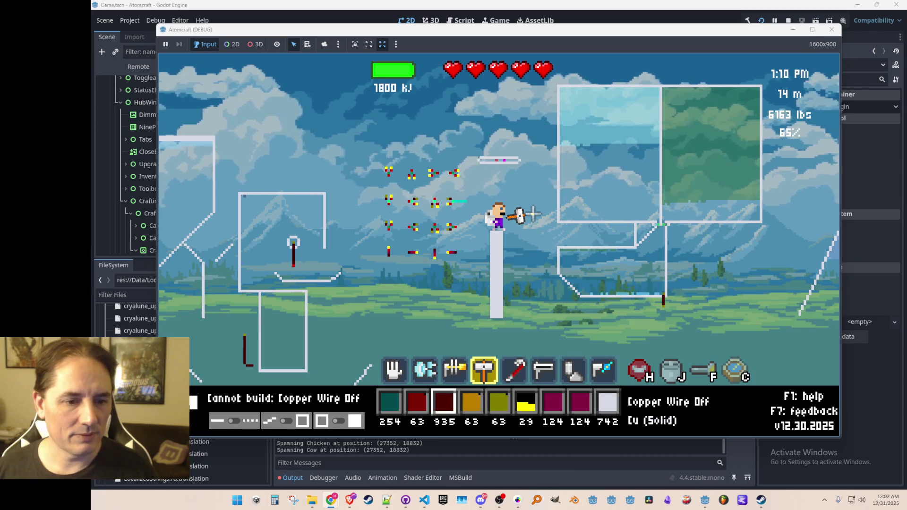
{"action": "scroll", "coordinate": [533, 214], "scroll_direction": "down", "scroll_amount": 1}
{"action": "scroll", "coordinate": [531, 215], "scroll_direction": "up", "scroll_amount": 2}
{"action": "scroll", "coordinate": [530, 216], "scroll_direction": "up", "scroll_amount": 1}
{"action": "scroll", "coordinate": [528, 217], "scroll_direction": "down", "scroll_amount": 1}
{"action": "scroll", "coordinate": [528, 218], "scroll_direction": "down", "scroll_amount": 3}
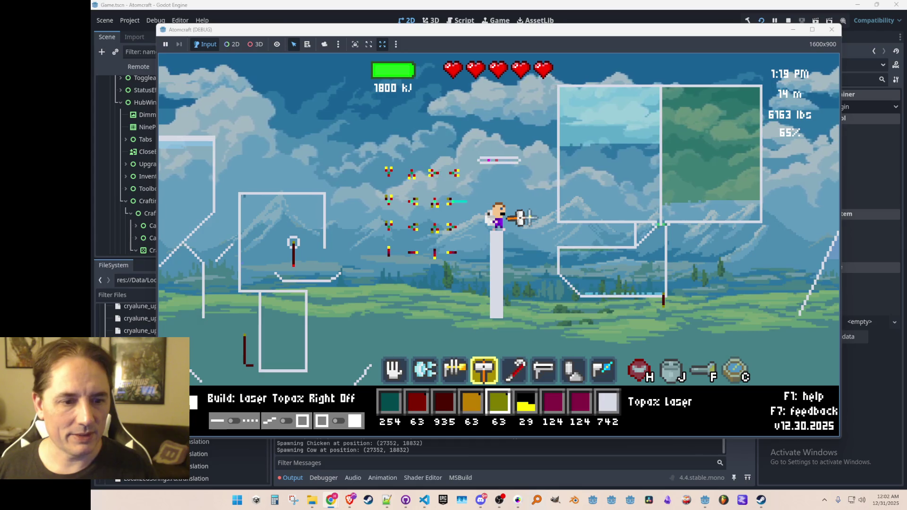
{"action": "scroll", "coordinate": [528, 217], "scroll_direction": "down", "scroll_amount": 1}
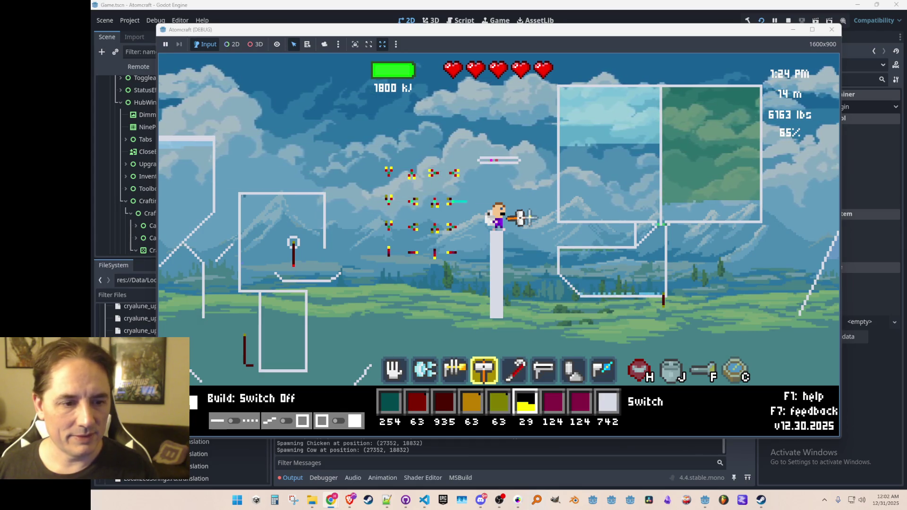
{"action": "scroll", "coordinate": [528, 218], "scroll_direction": "up", "scroll_amount": 1}
{"action": "scroll", "coordinate": [528, 218], "scroll_direction": "up", "scroll_amount": 3}
- Search the inventory for 'plas' and put the Plasma Gun into the hotbar
{"action": "key", "text": "c"}
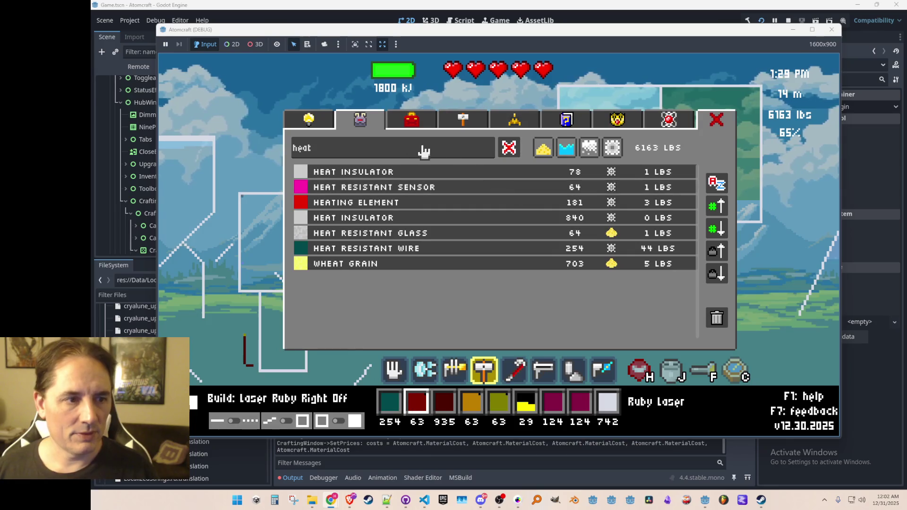
{"action": "type", "text": "plas"}
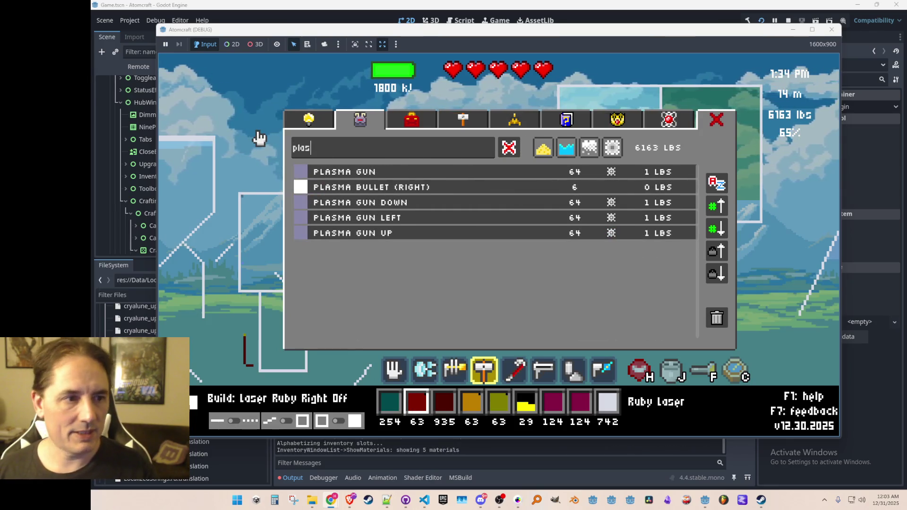
{"action": "left_click", "coordinate": [331, 175]}
{"action": "key", "text": "c"}
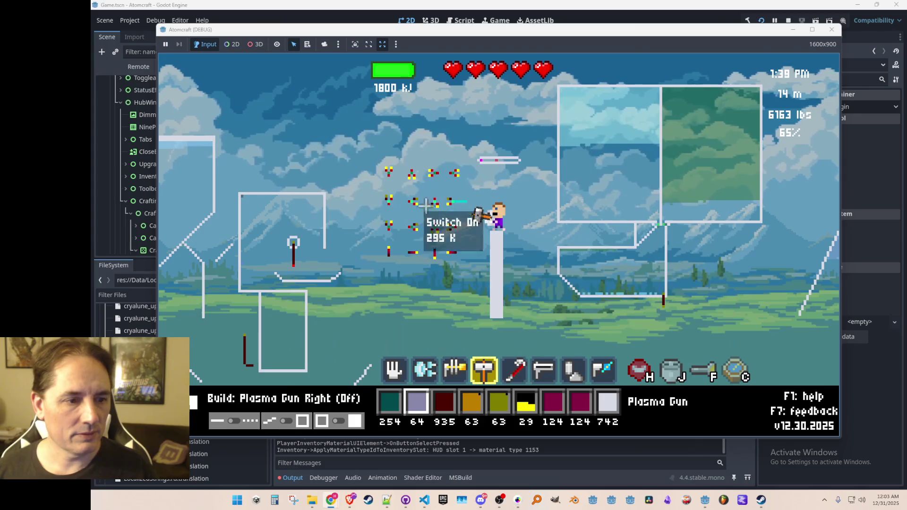
- Build a Plasma Gun firing right, then select the crowbar and the Switch material
{"action": "left_click", "coordinate": [469, 201]}
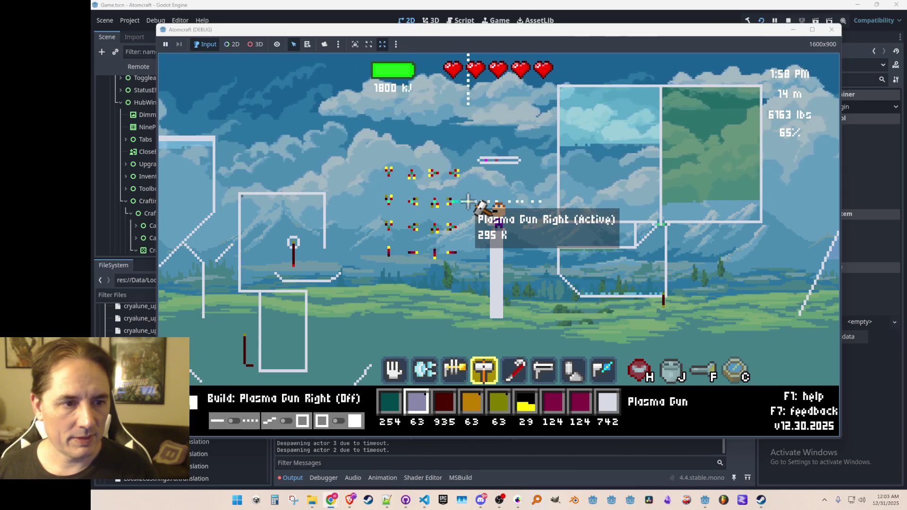
{"action": "key", "text": "5"}
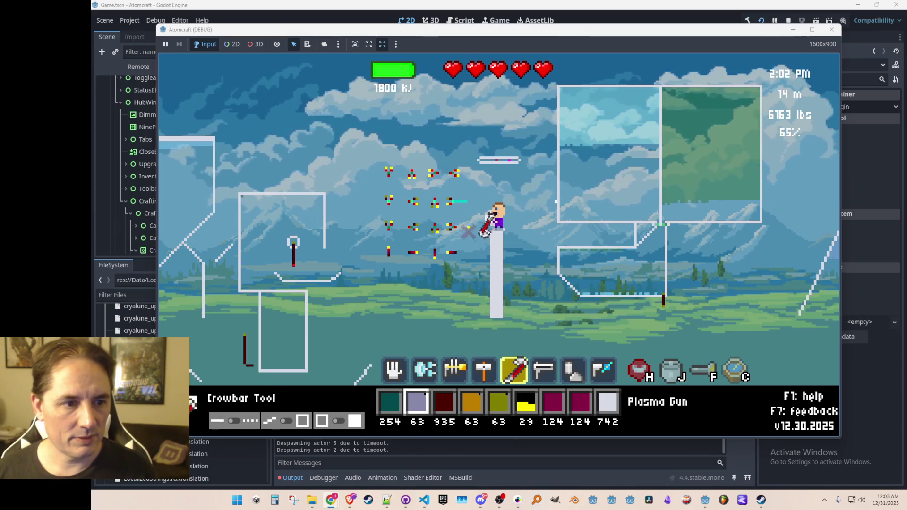
{"action": "key", "text": "Right"}
{"action": "key", "text": "Right"}
{"action": "key", "text": "Right"}
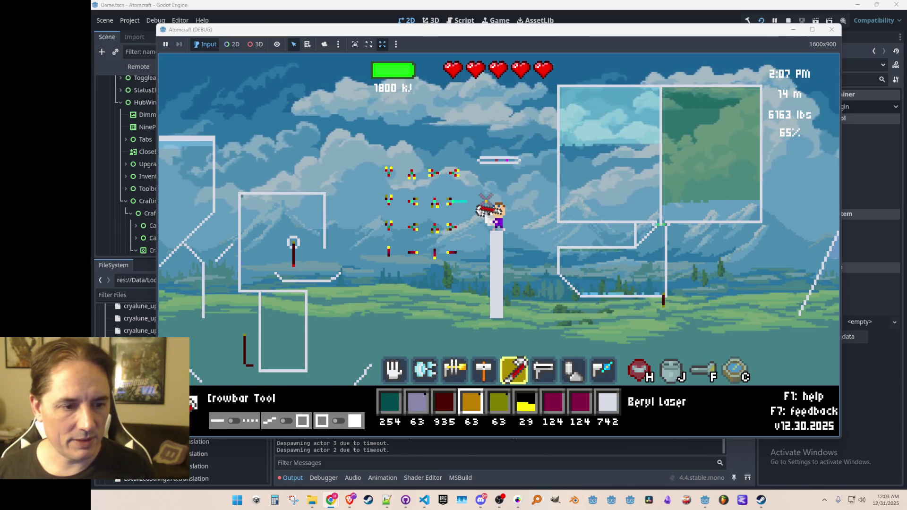
- Search 'pump', put the Pump in the selected hotbar slot, and re-equip the hammer to build it
{"action": "key", "text": "c"}
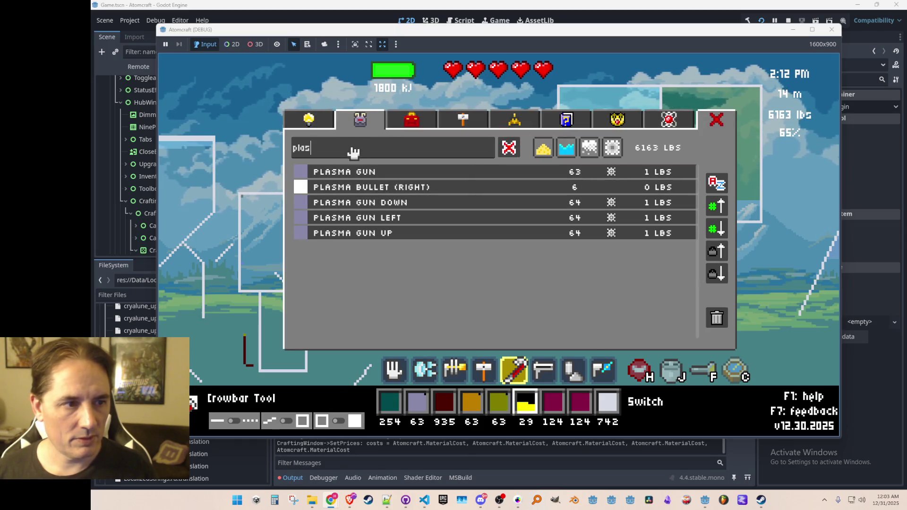
{"action": "type", "text": "pump"}
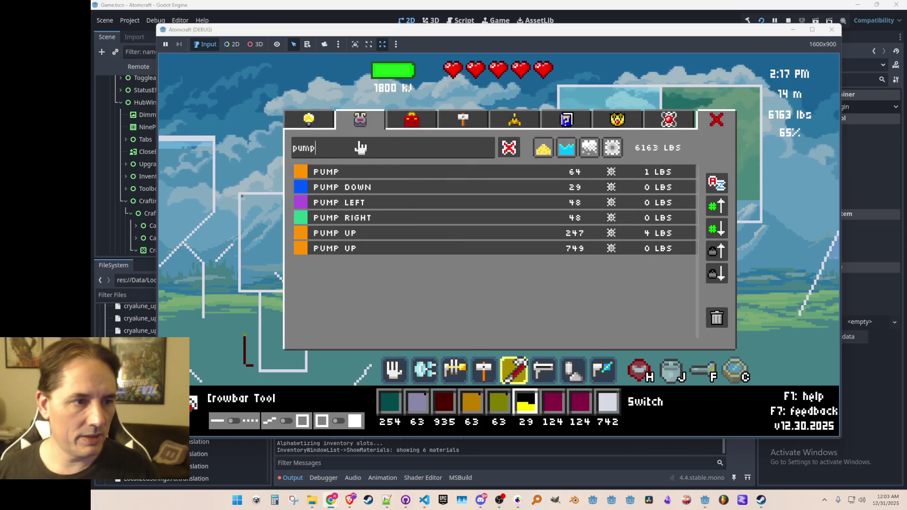
{"action": "left_click", "coordinate": [428, 175]}
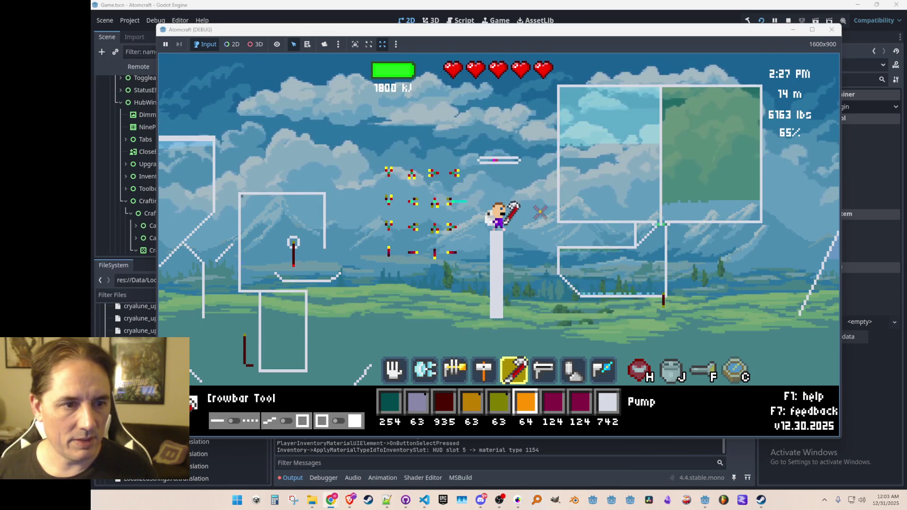
{"action": "key", "text": "4"}
{"action": "key", "text": "5"}
{"action": "key", "text": "4"}
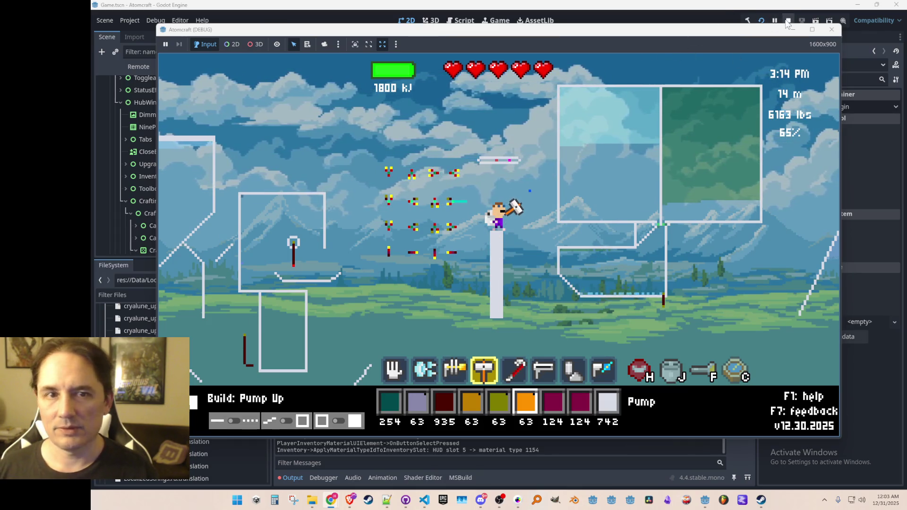
- Browse the crafting recipes: filter, logic, gates and oscillators, weapons, prototypes, conveyors and pumps
{"action": "key", "text": "c"}
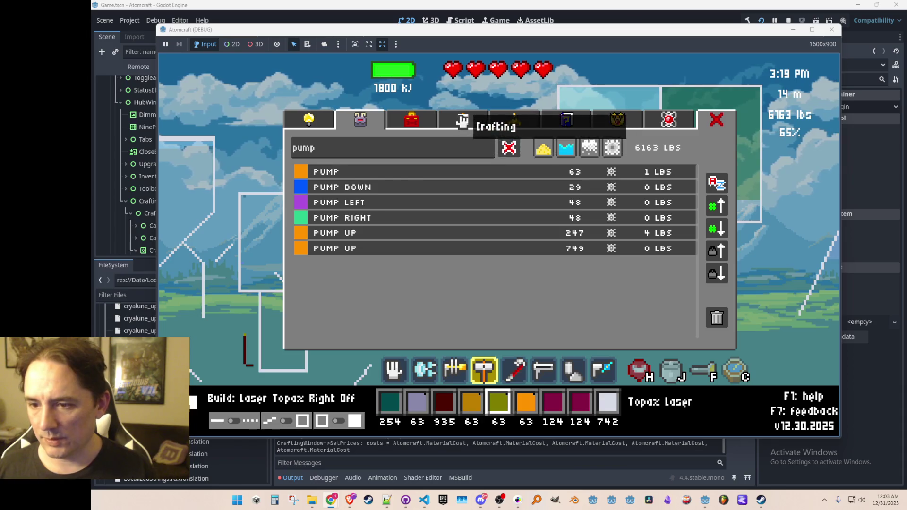
{"action": "left_click", "coordinate": [462, 121]}
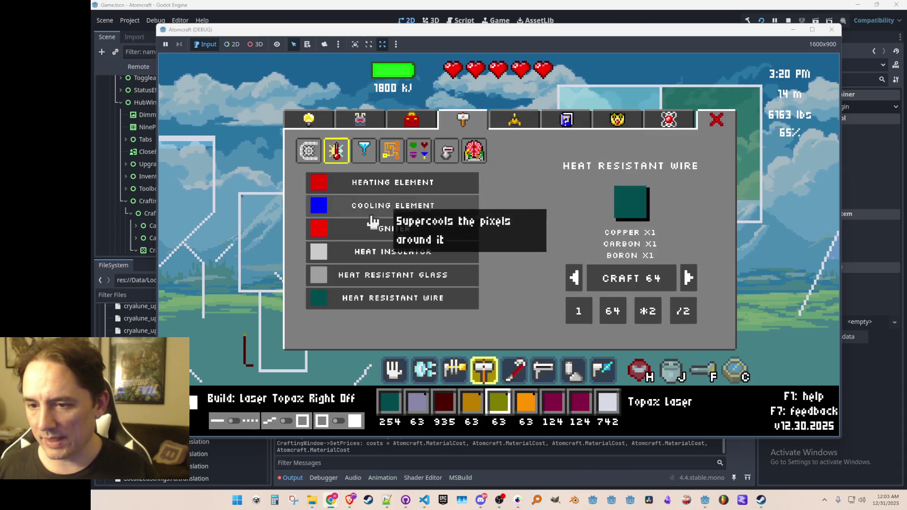
{"action": "left_click", "coordinate": [363, 157]}
{"action": "left_click", "coordinate": [398, 159]}
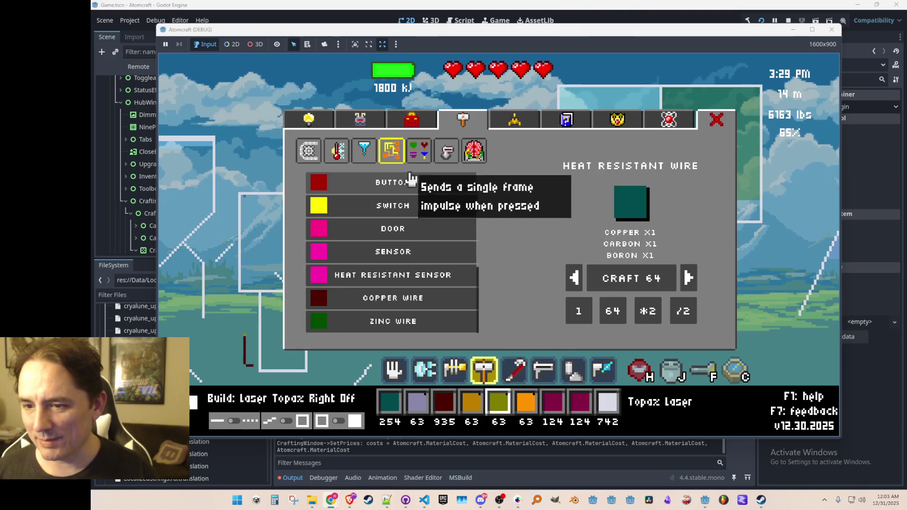
{"action": "left_click", "coordinate": [427, 155]}
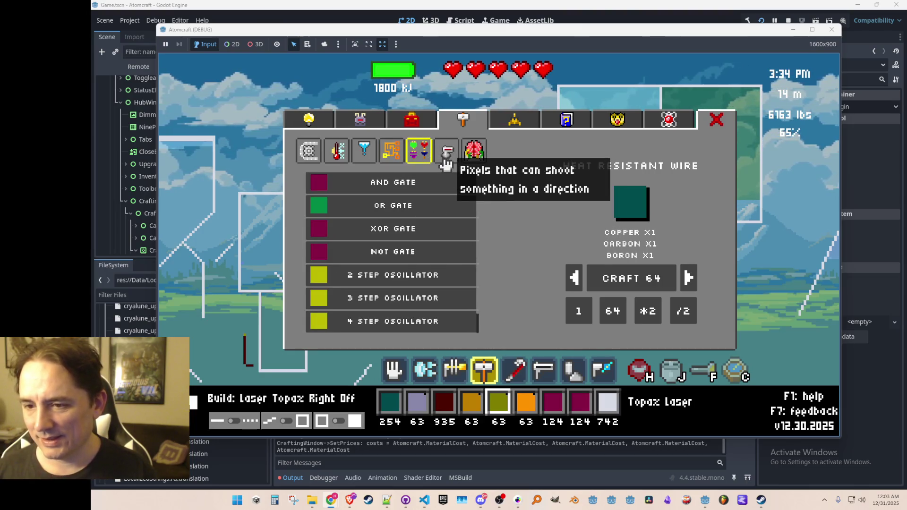
{"action": "left_click", "coordinate": [446, 158]}
{"action": "left_click", "coordinate": [475, 152]}
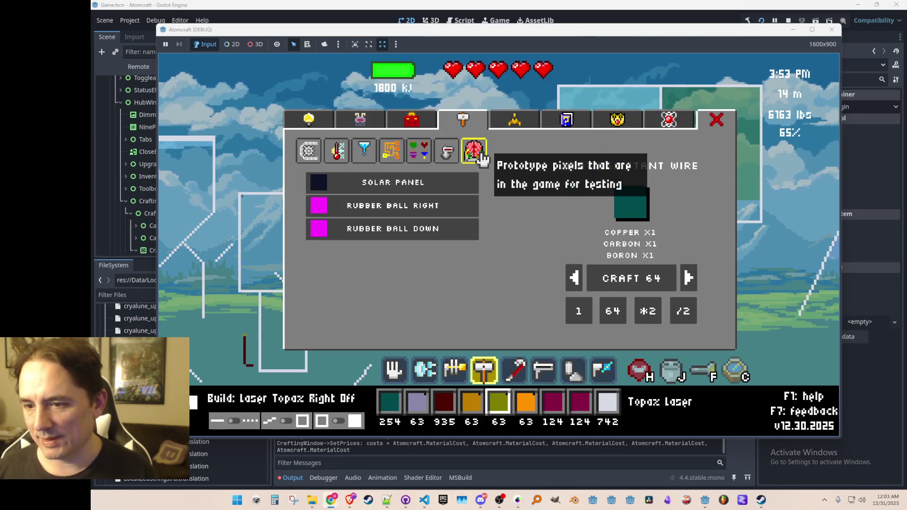
{"action": "left_click", "coordinate": [308, 151]}
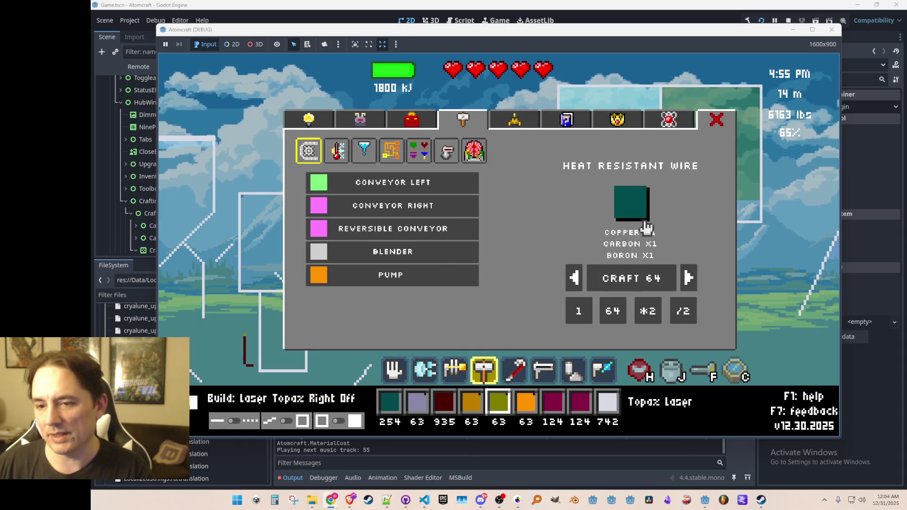
- Revisit the logic gates, sensors and control elements, and laser crafting categories
{"action": "mouse_move", "coordinate": [449, 230]}
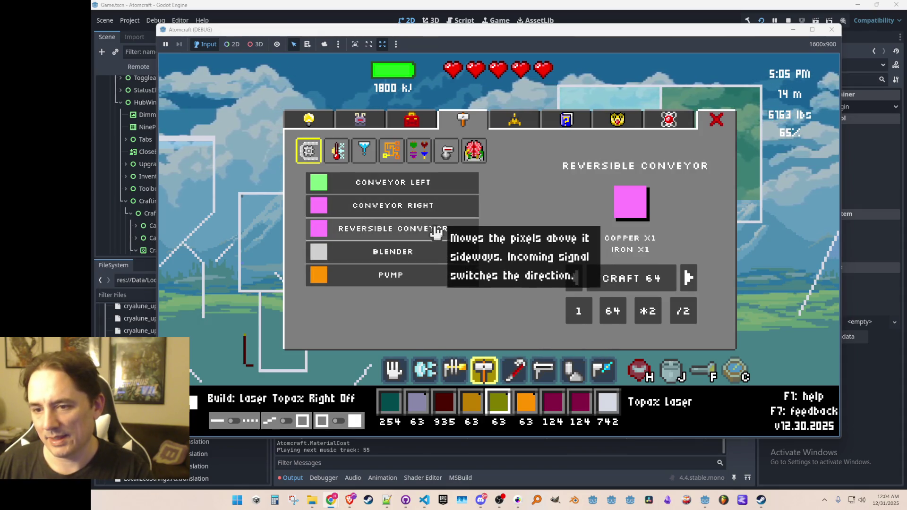
{"action": "left_click", "coordinate": [443, 152]}
{"action": "left_click", "coordinate": [417, 154]}
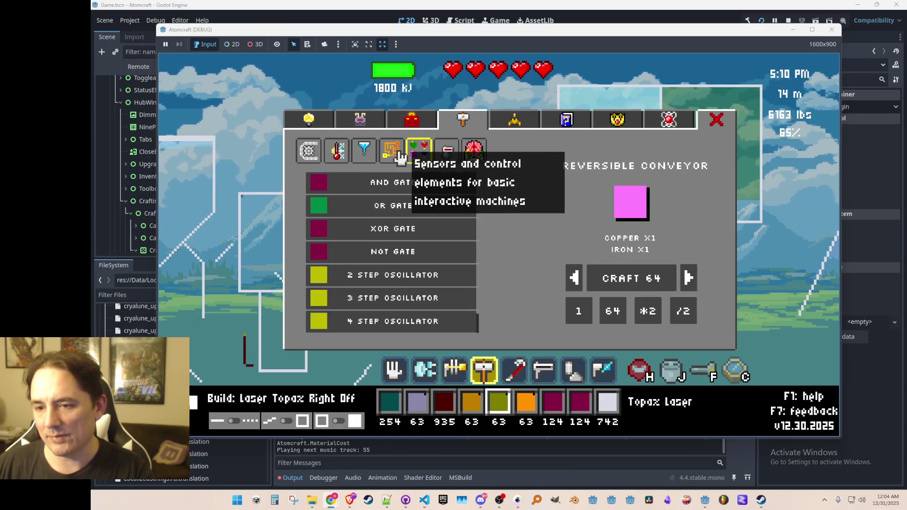
{"action": "left_click", "coordinate": [401, 157]}
{"action": "left_click", "coordinate": [364, 151]}
{"action": "left_click", "coordinate": [392, 155]}
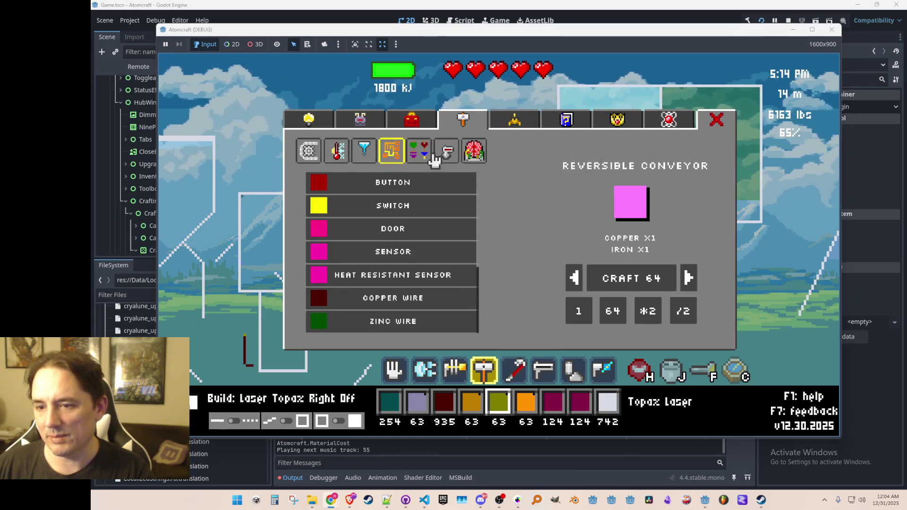
{"action": "left_click", "coordinate": [444, 152]}
{"action": "left_click", "coordinate": [472, 151]}
{"action": "left_click", "coordinate": [444, 152]}
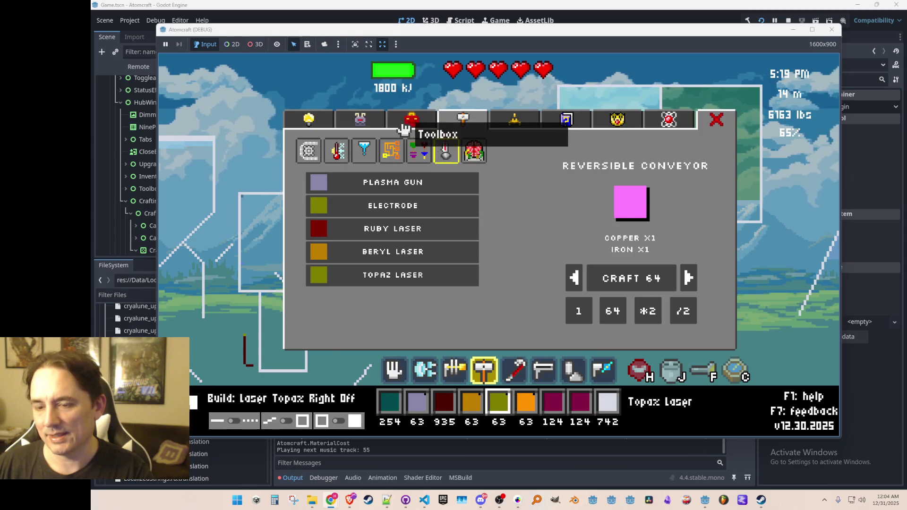
- View the inventory materials list and the upgrades shop, then close the hub
{"action": "left_click", "coordinate": [361, 121]}
{"action": "left_click", "coordinate": [360, 121]}
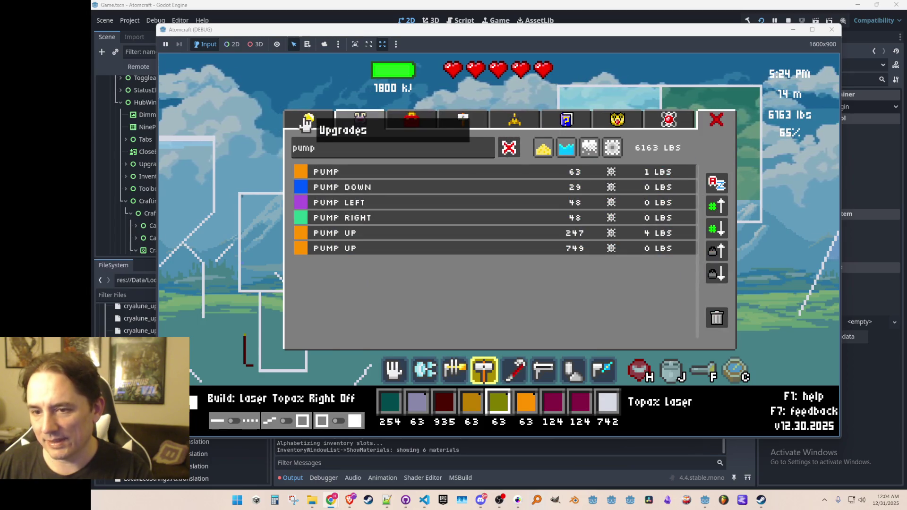
{"action": "left_click", "coordinate": [306, 123]}
{"action": "scroll", "coordinate": [520, 229], "scroll_direction": "down", "scroll_amount": 2}
{"action": "scroll", "coordinate": [494, 225], "scroll_direction": "up", "scroll_amount": 2}
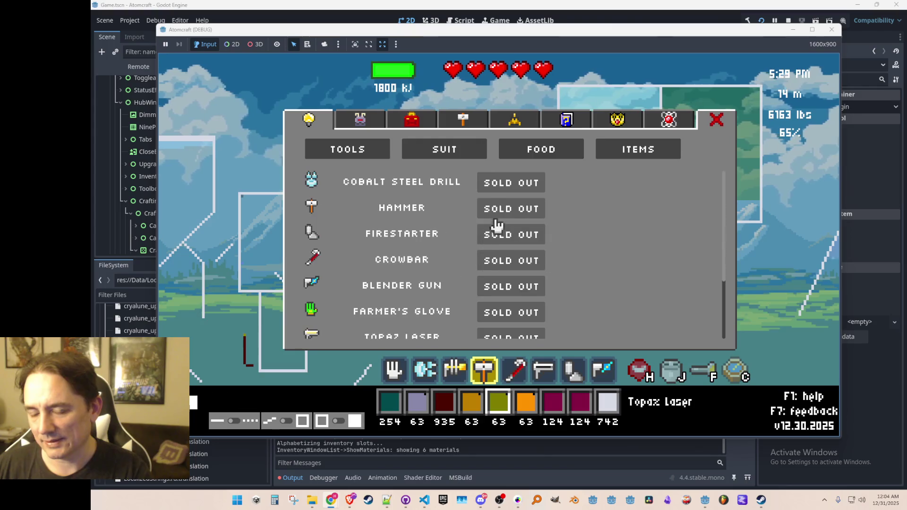
{"action": "scroll", "coordinate": [493, 224], "scroll_direction": "down", "scroll_amount": 4}
{"action": "scroll", "coordinate": [500, 239], "scroll_direction": "up", "scroll_amount": 4}
{"action": "key", "text": "Escape"}
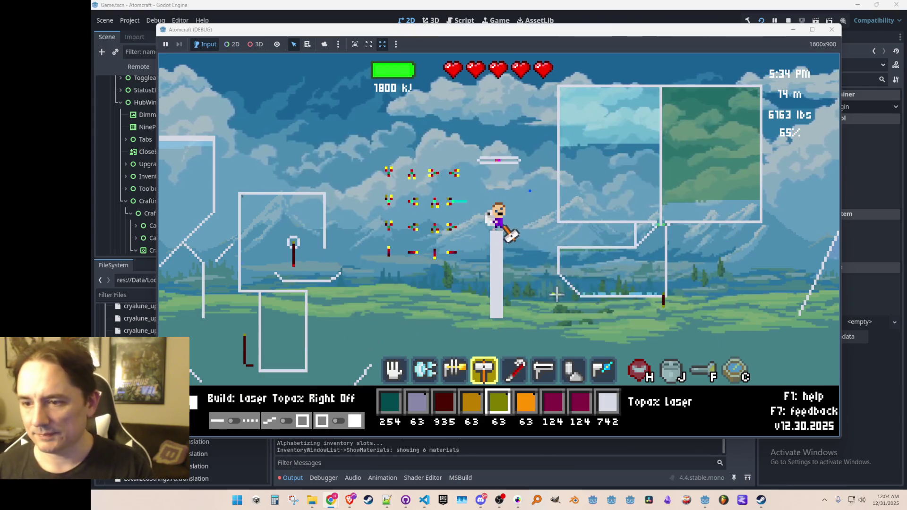
- Stop the Atomcraft debug run and bring up Quick Open over LaserMaterial.cs in VS Code
{"action": "left_click", "coordinate": [788, 21]}
{"action": "left_click_drag", "start_coordinate": [504, 214], "coordinate": [508, 225]}
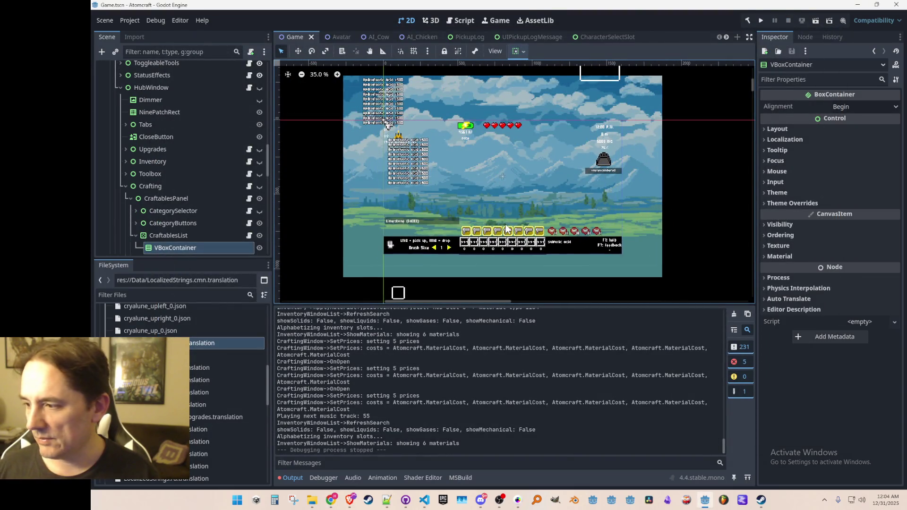
{"action": "left_click", "coordinate": [423, 501]}
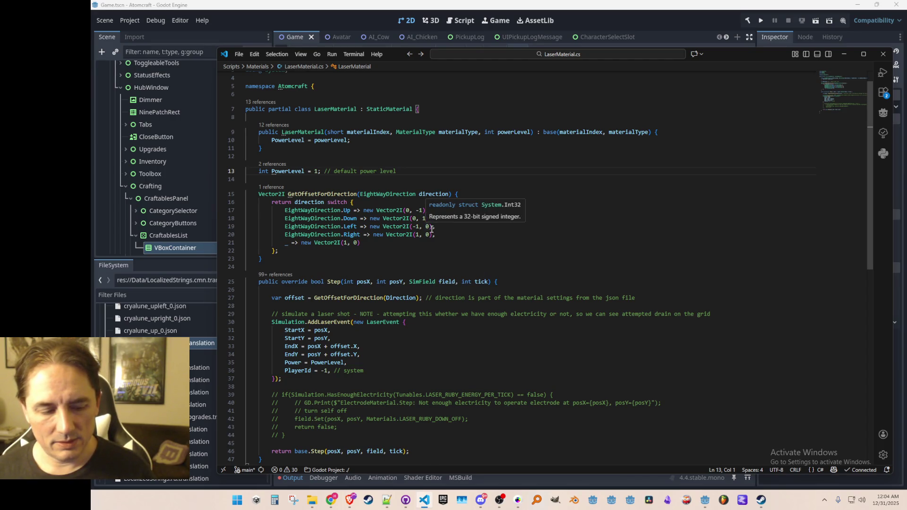
{"action": "left_click", "coordinate": [554, 171]}
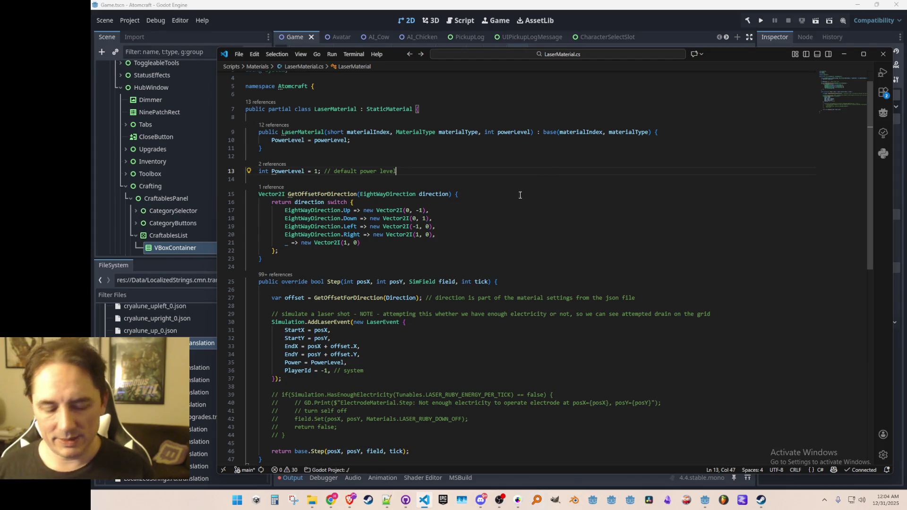
{"action": "key", "text": "ctrl+p"}
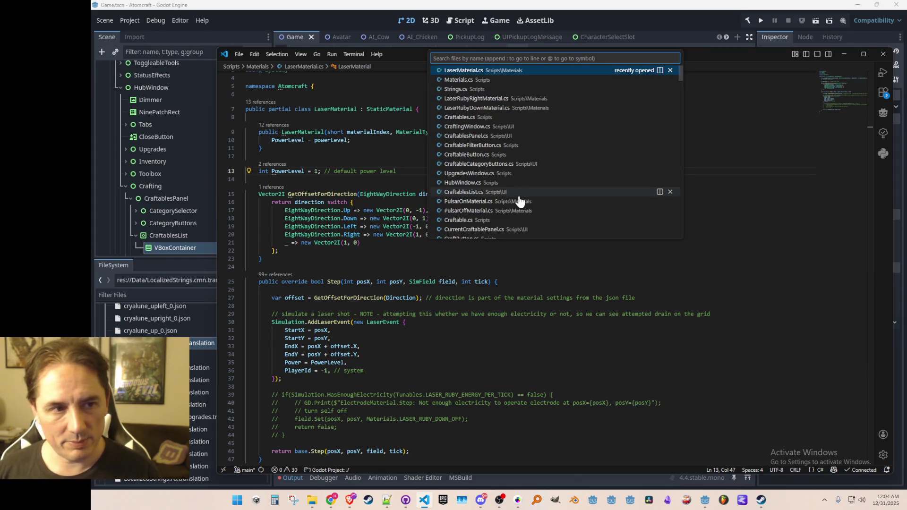
- Open HoveredMaterialHint.cs through Quick Open with the search 'Hovere'
{"action": "type", "text": "Hovere"}
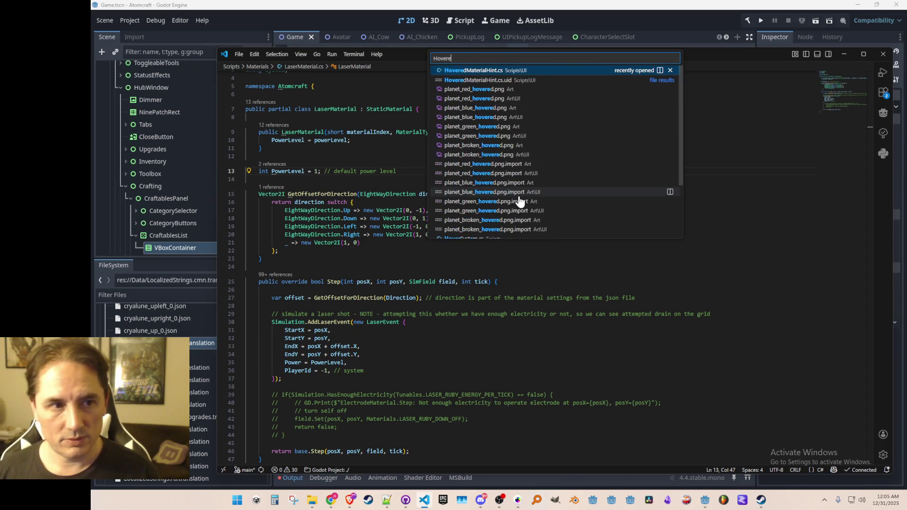
{"action": "left_click", "coordinate": [555, 70]}
{"action": "scroll", "coordinate": [656, 269], "scroll_direction": "down", "scroll_amount": 8}
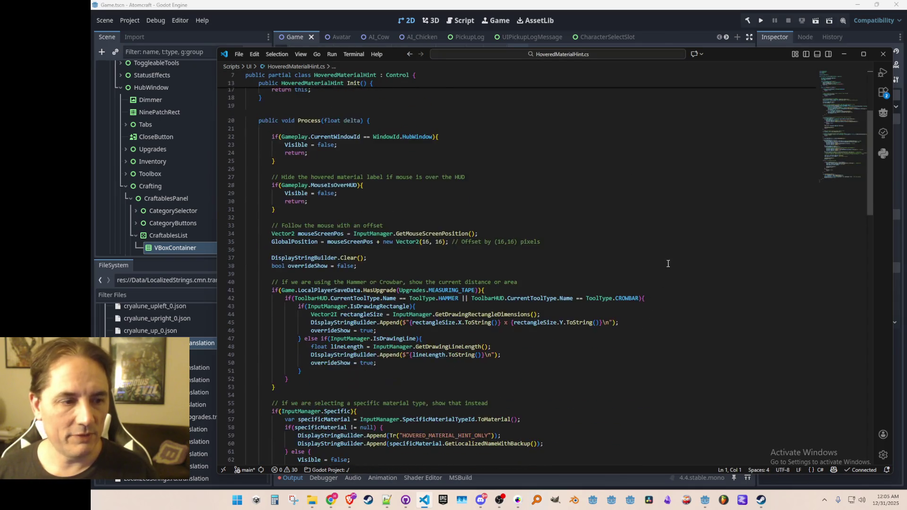
{"action": "scroll", "coordinate": [692, 286], "scroll_direction": "down", "scroll_amount": 6}
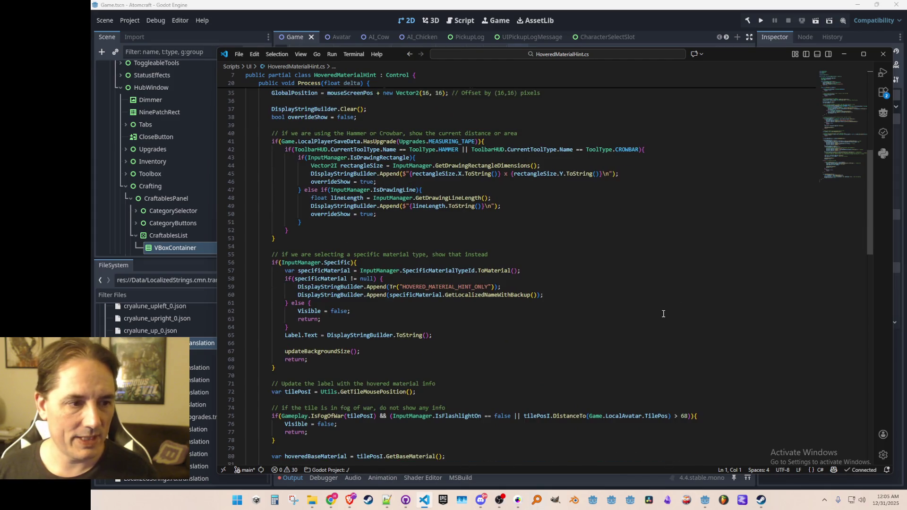
{"action": "scroll", "coordinate": [662, 314], "scroll_direction": "down", "scroll_amount": 10}
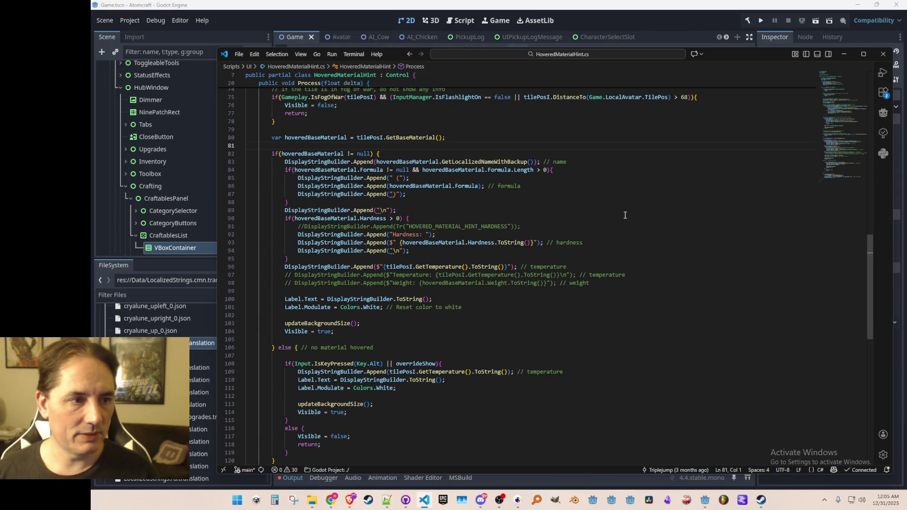
- Move past the hardness check to empty line 99 and insert blank lines for the comment
{"action": "key", "text": "ctrl+Right"}
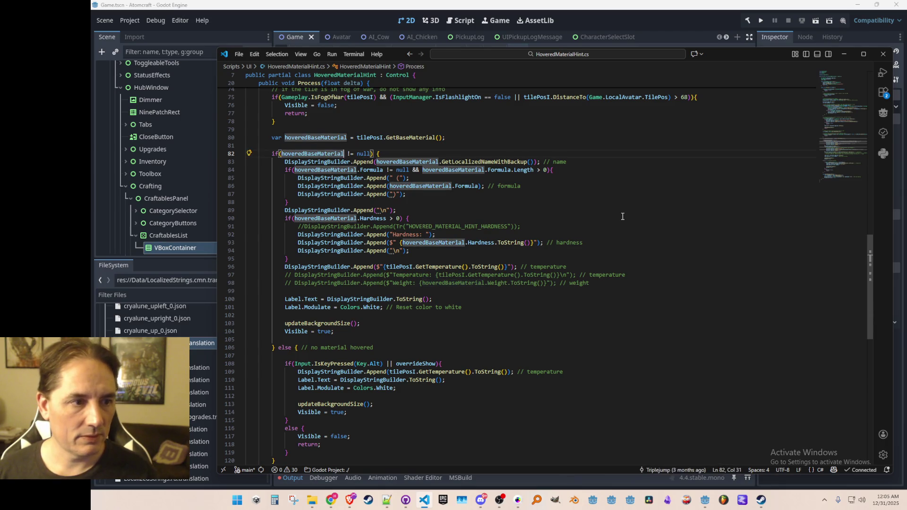
{"action": "key", "text": "Down"}
{"action": "key", "text": "Down"}
{"action": "key", "text": "Down"}
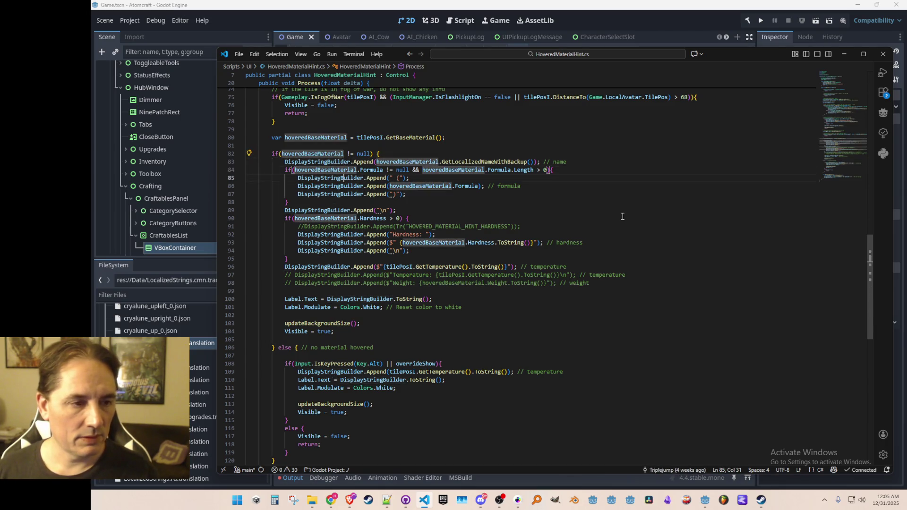
{"action": "key", "text": "Down"}
{"action": "key", "text": "Down"}
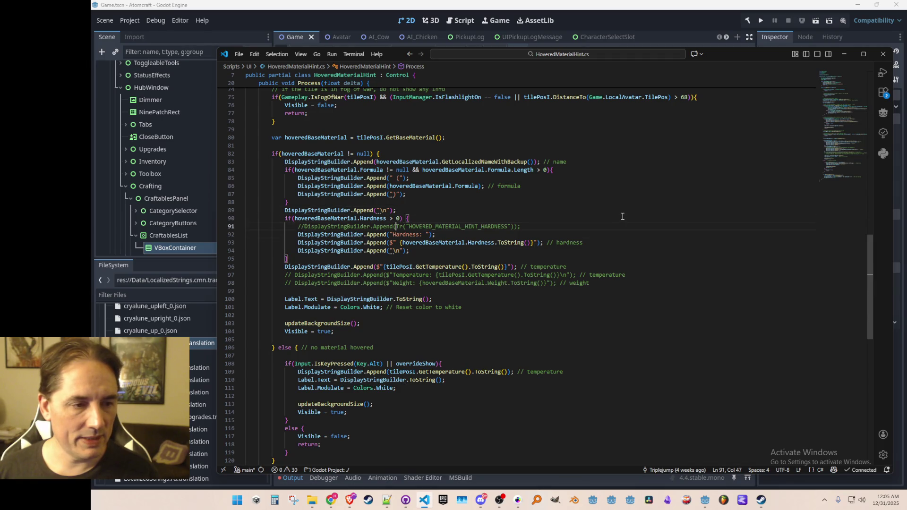
{"action": "key", "text": "Down"}
{"action": "key", "text": "Down"}
{"action": "key", "text": "Down"}
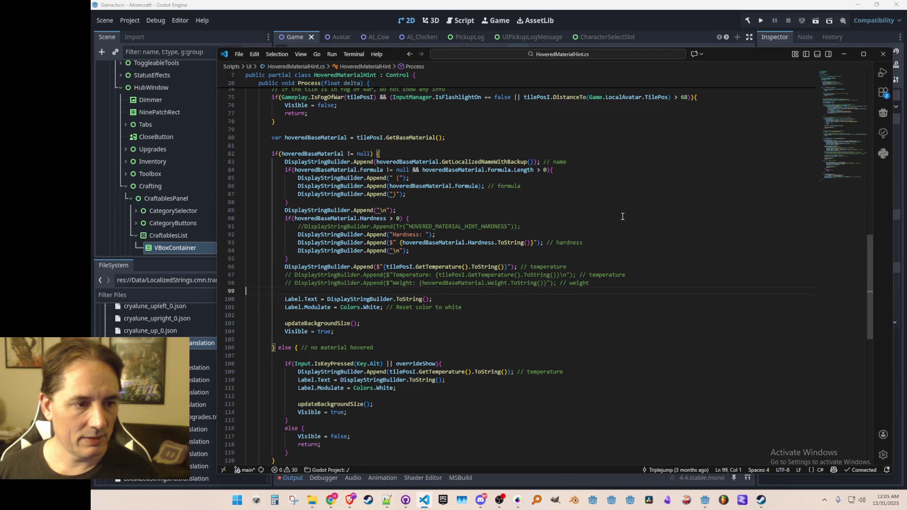
{"action": "key", "text": "Return"}
{"action": "key", "text": "Return"}
{"action": "key", "text": "Up"}
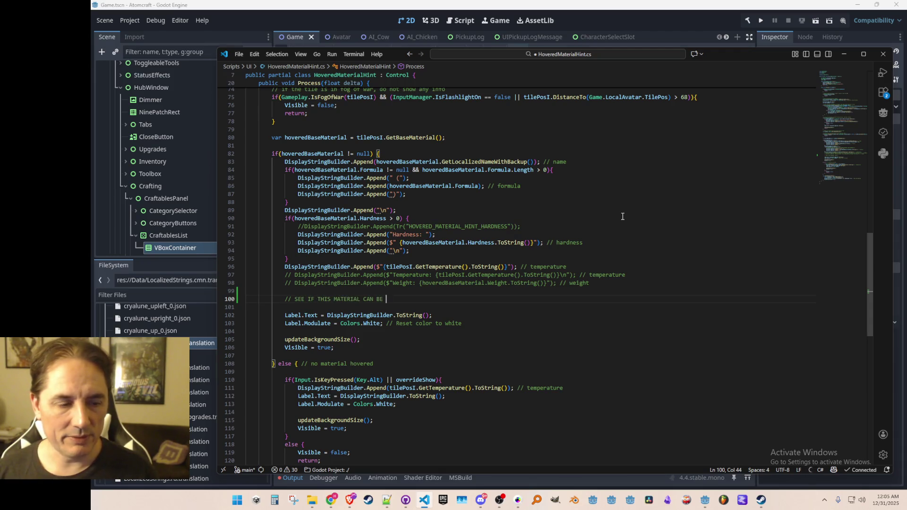
{"action": "type", "text": "ROTATED"}
- Add a canRotate = false line and accept an if(hoveredBaseMaterial.RotatesLeftInto…) block
{"action": "key", "text": "Return"}
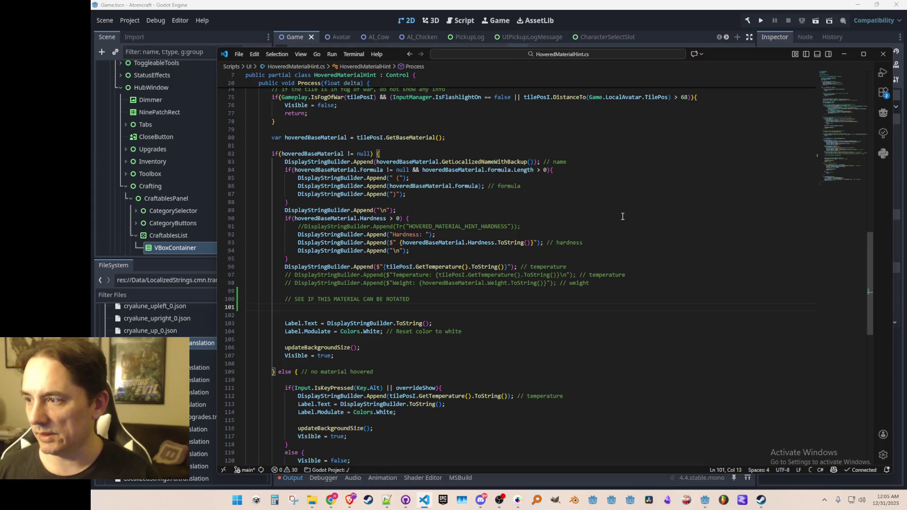
{"action": "key", "text": "Tab"}
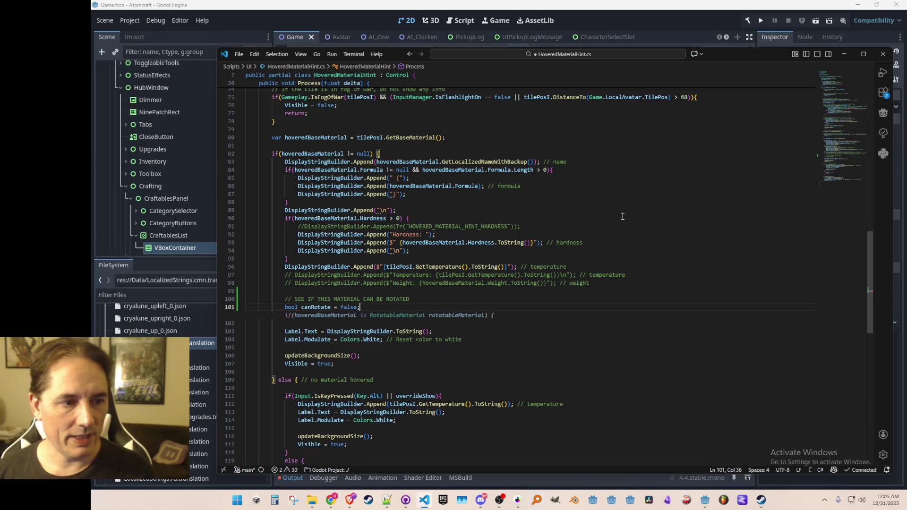
{"action": "key", "text": "Return"}
{"action": "type", "text": "ial"}
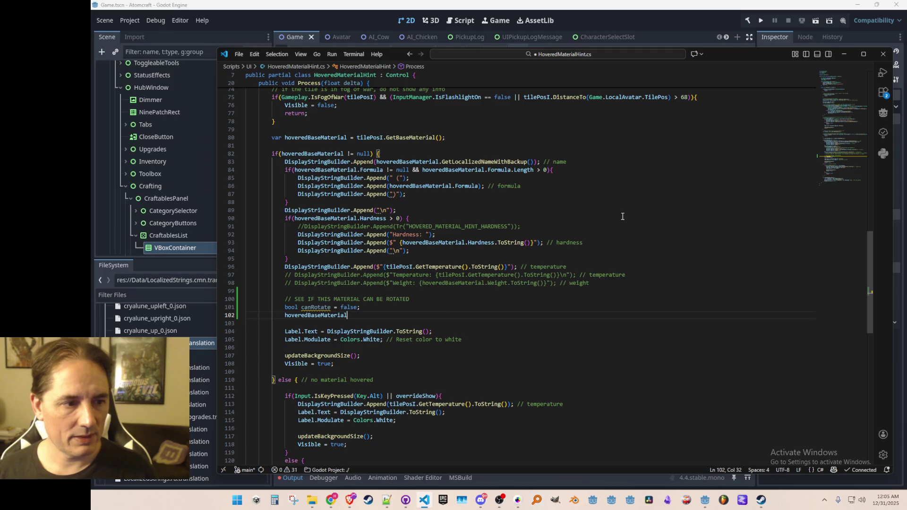
{"action": "type", "text": "f(hoveredBaseMaterial."}
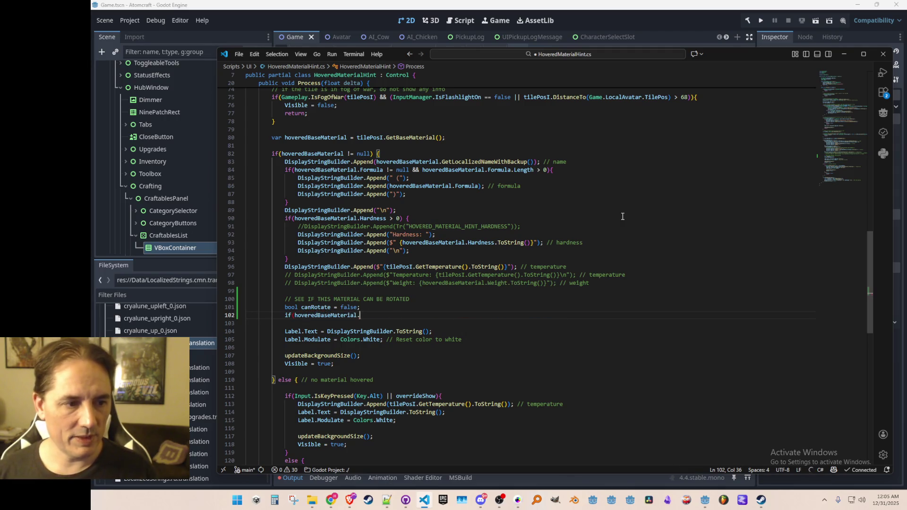
{"action": "type", "text": "Ro"}
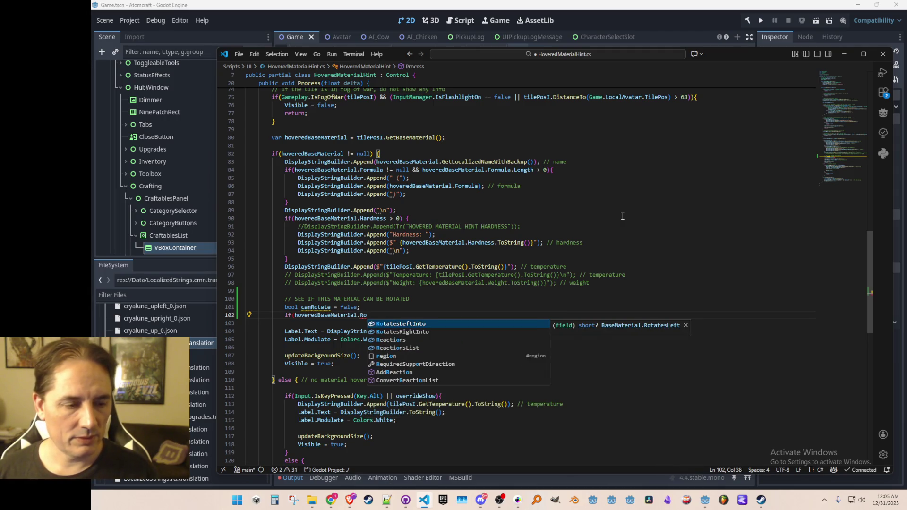
{"action": "key", "text": "Tab"}
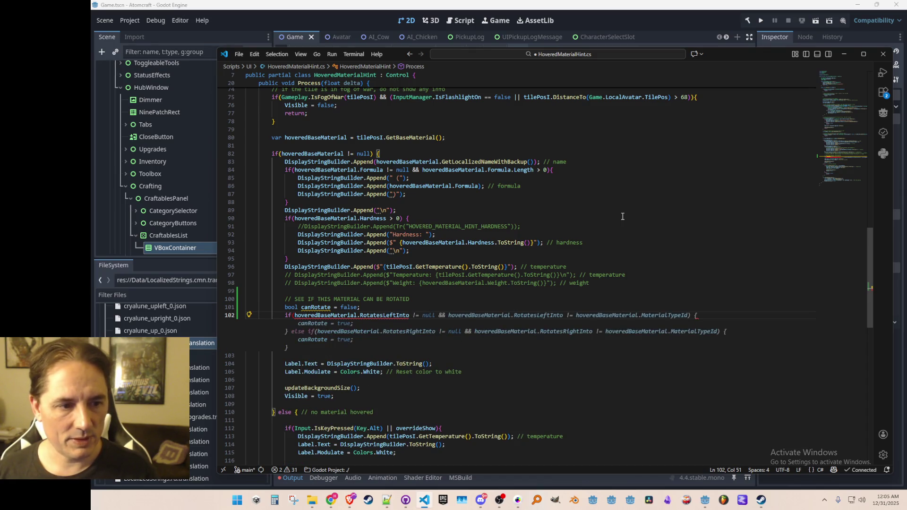
{"action": "key", "text": "Tab"}
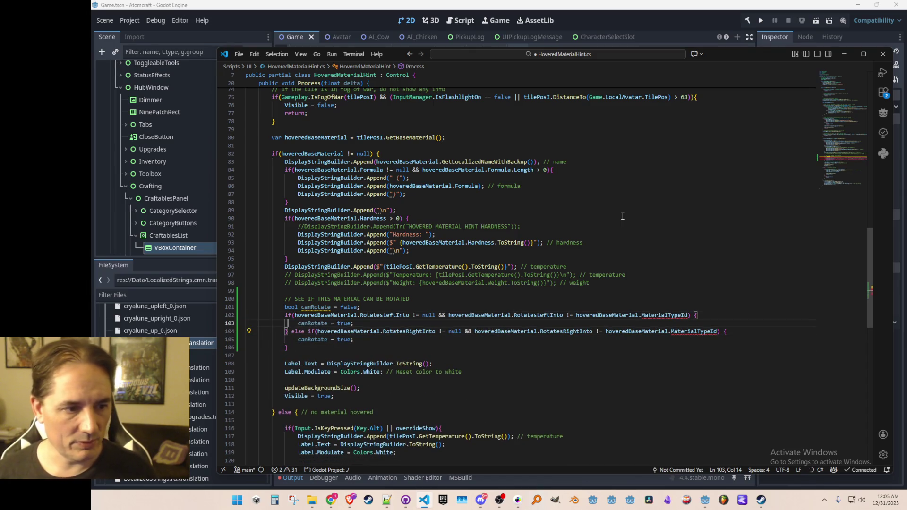
- Remove the MaterialTypeId comparison and paste the RotatesRightInto check into the condition
{"action": "key", "text": "Up"}
{"action": "key", "text": "End"}
{"action": "key", "text": "ctrl+Left"}
{"action": "key", "text": "ctrl+Left"}
{"action": "key", "text": "ctrl+Left"}
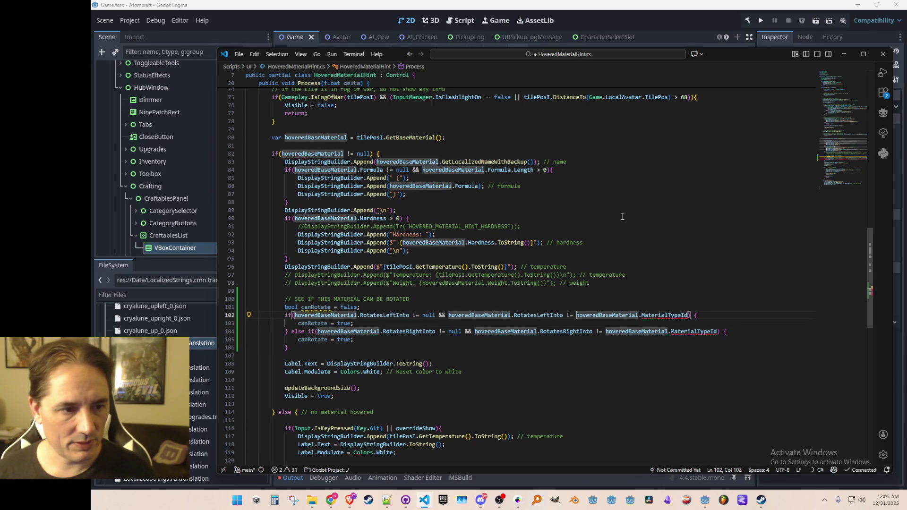
{"action": "key", "text": "ctrl+shift+Right"}
{"action": "key", "text": "ctrl+shift+Right"}
{"action": "key", "text": "ctrl+shift+Right"}
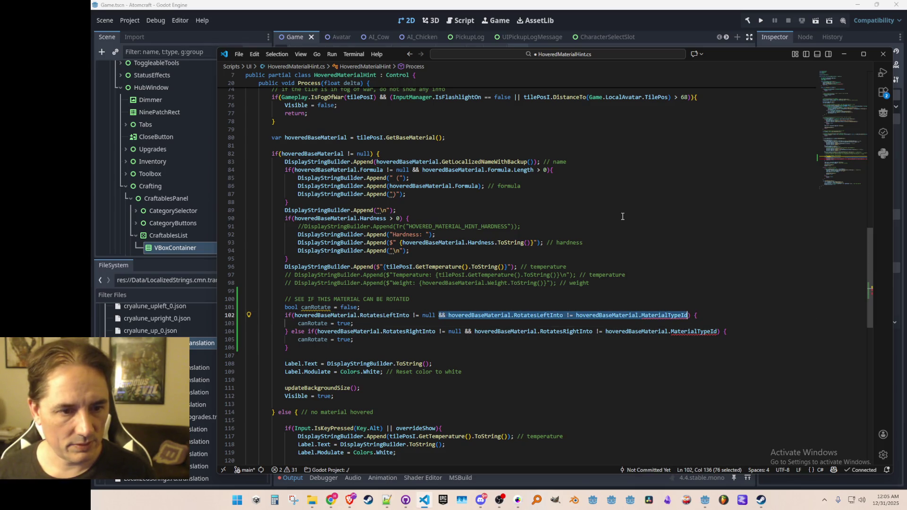
{"action": "key", "text": "BackSpace"}
{"action": "key", "text": "BackSpace"}
{"action": "key", "text": "Down"}
{"action": "key", "text": "Down"}
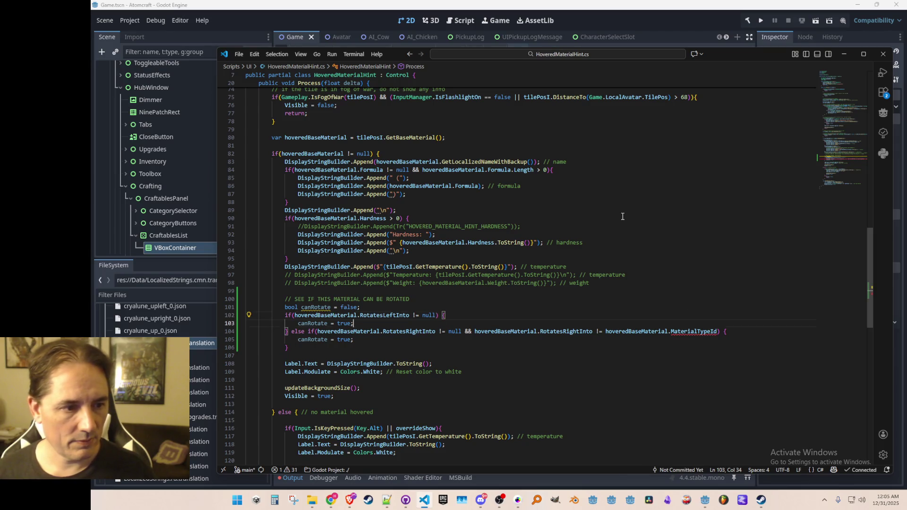
{"action": "key", "text": "ctrl+Left"}
{"action": "key", "text": "Left"}
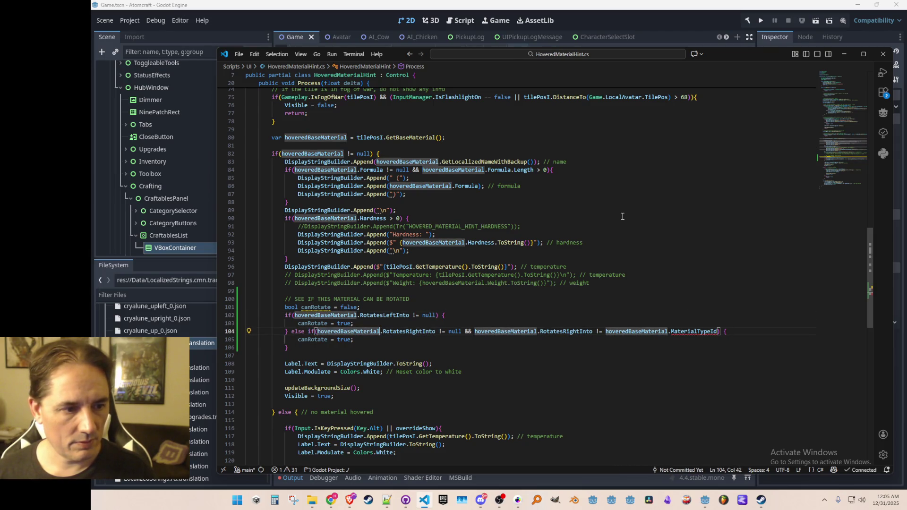
{"action": "key", "text": "End"}
{"action": "key", "text": "Up"}
{"action": "key", "text": "Up"}
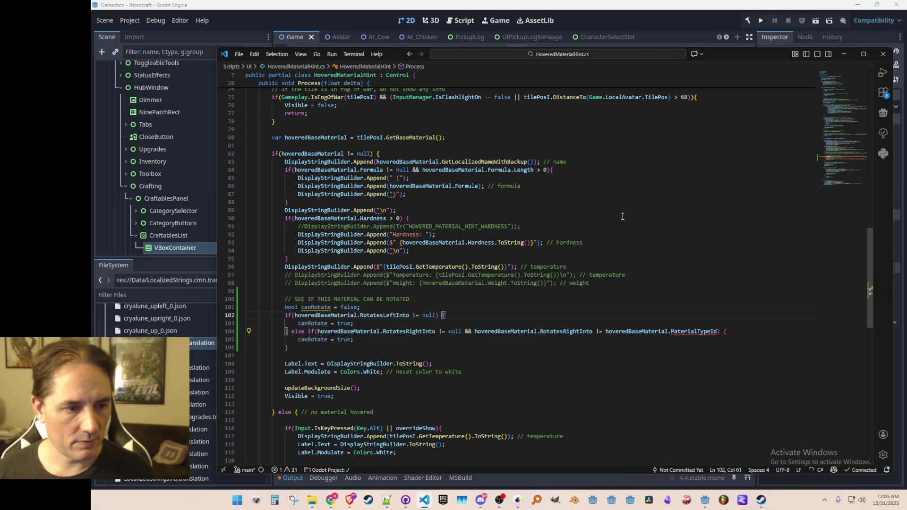
{"action": "type", "text": "|| hoveredBaseMaterial.RotatesRightInto != null"}
{"action": "key", "text": "Down"}
{"action": "key", "text": "Down"}
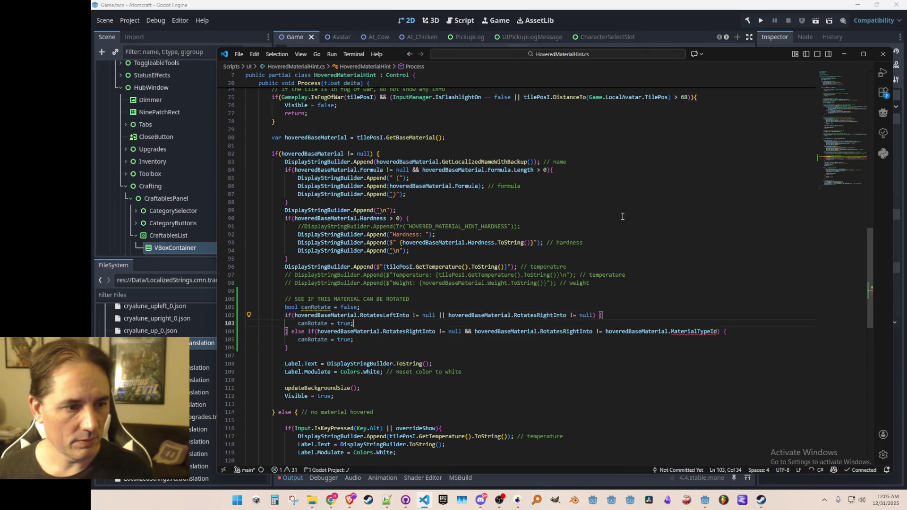
- Delete the redundant else-if block and turn the if into a 'canRotate =' assignment
{"action": "key", "text": "Home"}
{"action": "key", "text": "Right"}
{"action": "key", "text": "shift+Down"}
{"action": "key", "text": "shift+Down"}
{"action": "key", "text": "Delete"}
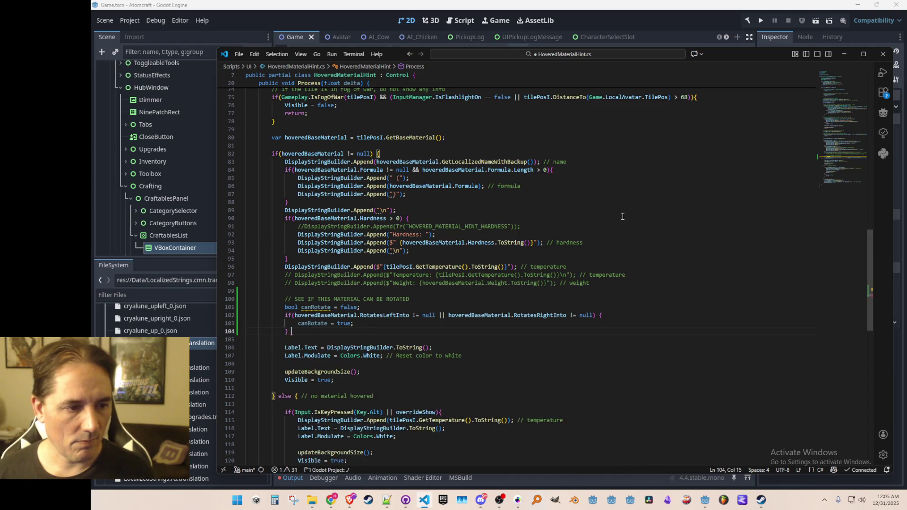
{"action": "key", "text": "Up"}
{"action": "key", "text": "Home"}
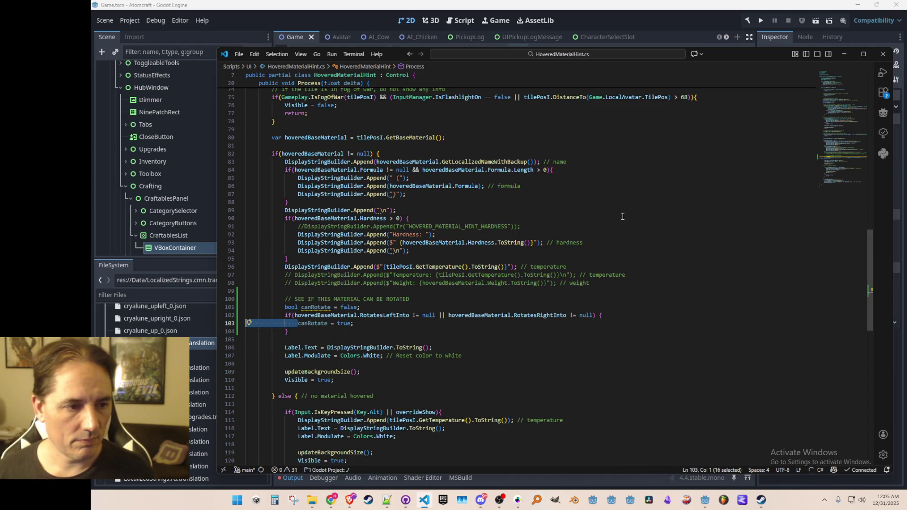
{"action": "key", "text": "Up"}
{"action": "key", "text": "Home"}
{"action": "key", "text": "Delete"}
{"action": "key", "text": "Delete"}
{"action": "type", "text": "canRotate ="}
- Declare the assignment as 'bool canRotate' and remove the old declaration and leftover braces
{"action": "key", "text": "Up"}
{"action": "key", "text": "Up"}
{"action": "key", "text": "Home"}
{"action": "key", "text": "Home"}
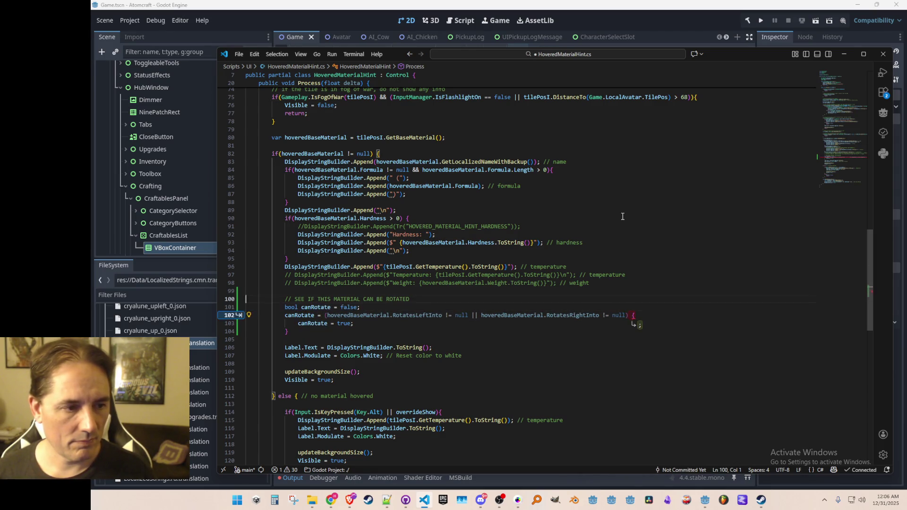
{"action": "key", "text": "Down"}
{"action": "key", "text": "Down"}
{"action": "key", "text": "Home"}
{"action": "type", "text": "bool"}
{"action": "key", "text": "Up"}
{"action": "key", "text": "Home"}
{"action": "key", "text": "Home"}
{"action": "key", "text": "ctrl+shift+k"}
{"action": "key", "text": "Down"}
{"action": "key", "text": "shift+Down"}
{"action": "key", "text": "shift+Down"}
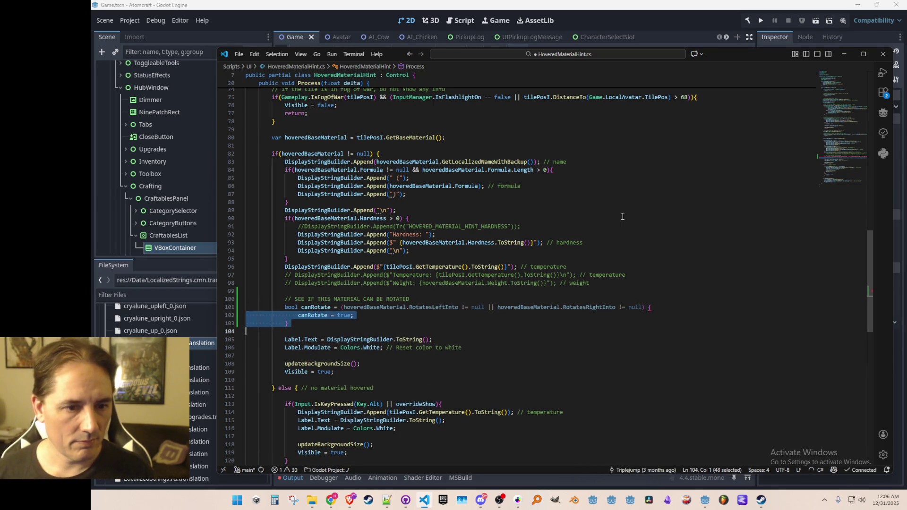
{"action": "key", "text": "Delete"}
{"action": "key", "text": "Up"}
{"action": "key", "text": "End"}
{"action": "key", "text": "BackSpace"}
{"action": "key", "text": "BackSpace"}
- End the canRotate statement with a semicolon and remove the stray opening parenthesis
{"action": "key", "text": "Tab"}
{"action": "key", "text": "Tab"}
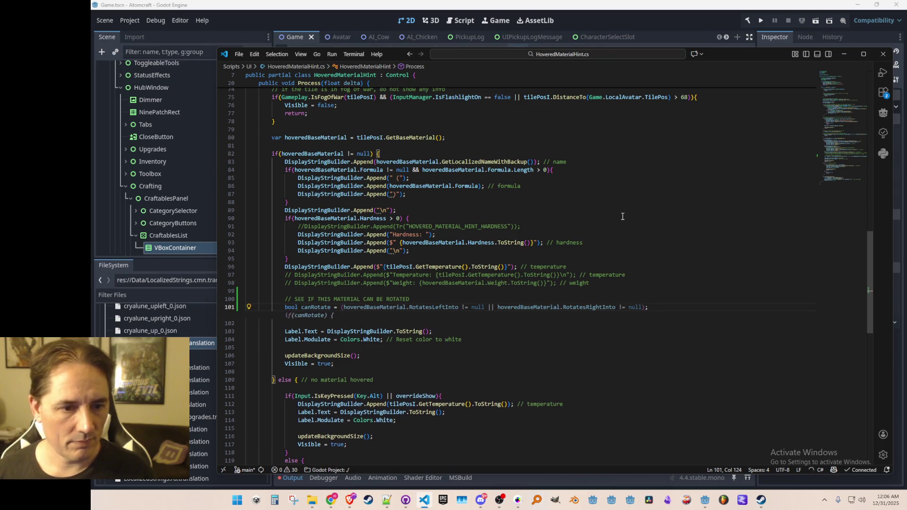
{"action": "key", "text": "Delete"}
{"action": "key", "text": "Down"}
{"action": "key", "text": "Return"}
{"action": "key", "text": "Up"}
{"action": "key", "text": "Up"}
- Add an if(canRotate) block that appends the HOVERED_MATERIAL_HINT_CAN_ROTATE hint
{"action": "key", "text": "End"}
{"action": "key", "text": "Return"}
{"action": "type", "text": "if("}
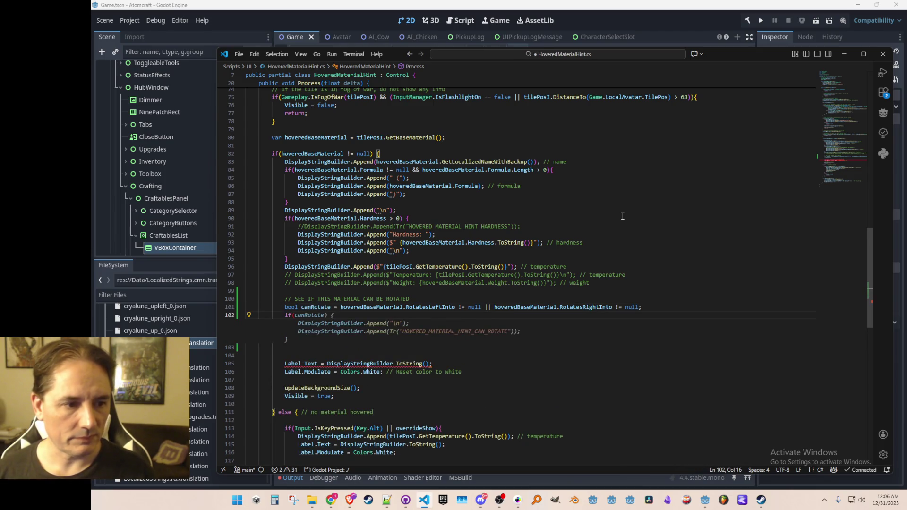
{"action": "key", "text": "Tab"}
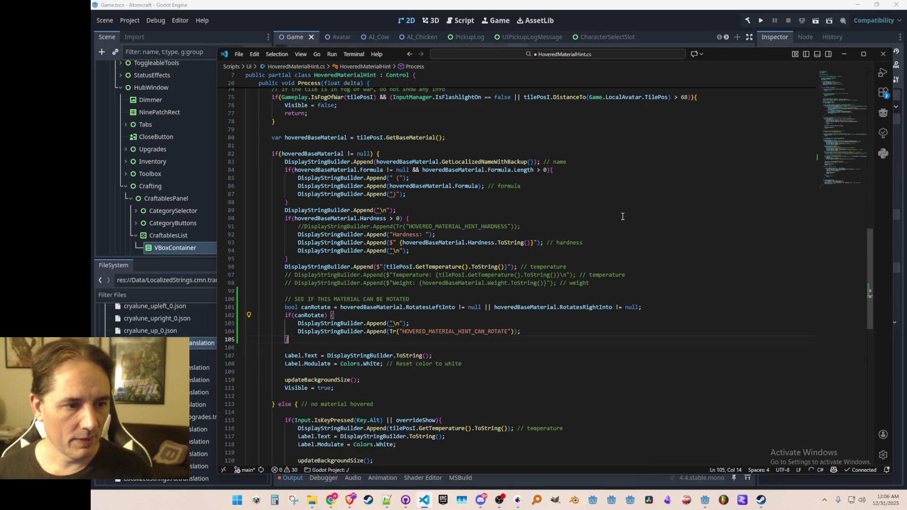
{"action": "key", "text": "Up"}
{"action": "key", "text": "Up"}
{"action": "key", "text": "Up"}
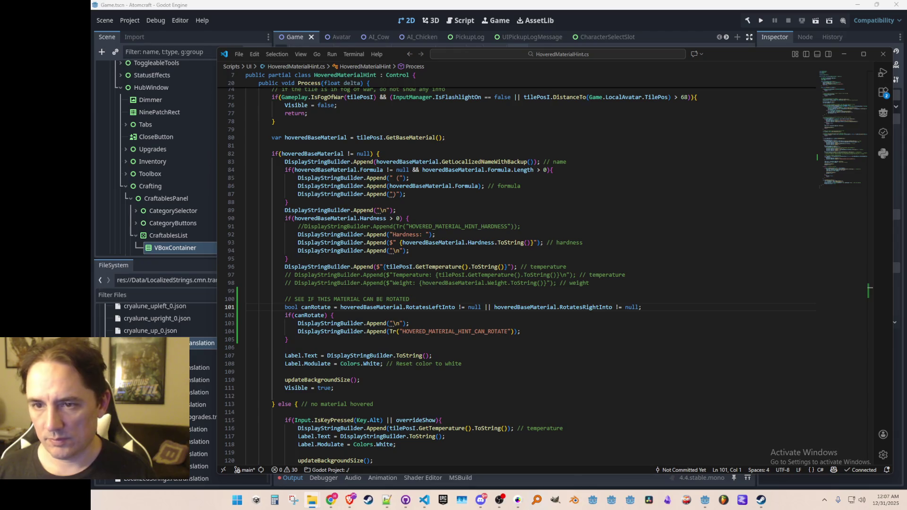
- Switch from Visual Studio Code back to the Godot editor
{"action": "key", "text": "alt+Tab"}
- Select LocalizedStrings.cmn.translation and LocalizedStrings.csv so Godot reimports, then return to VS Code
{"action": "key", "text": "Delete"}
{"action": "key", "text": "Return"}
{"action": "left_click", "coordinate": [156, 342]}
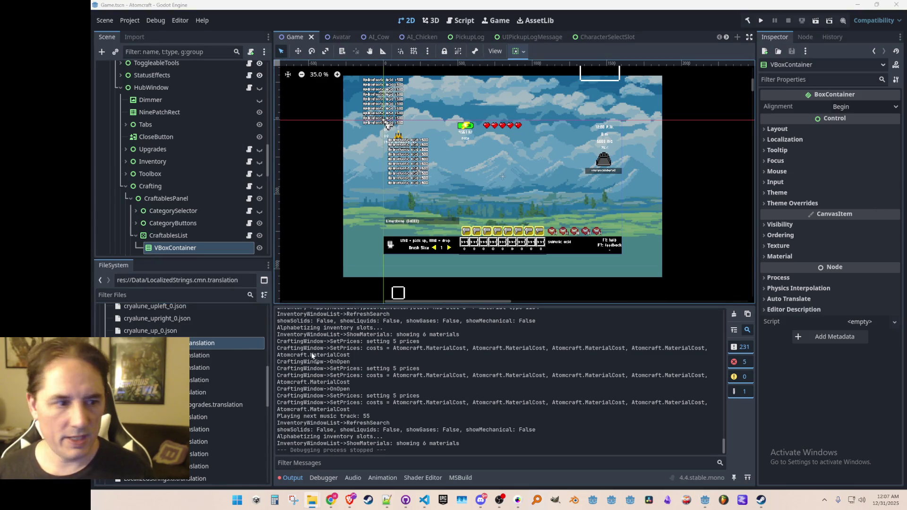
{"action": "left_click", "coordinate": [213, 359]}
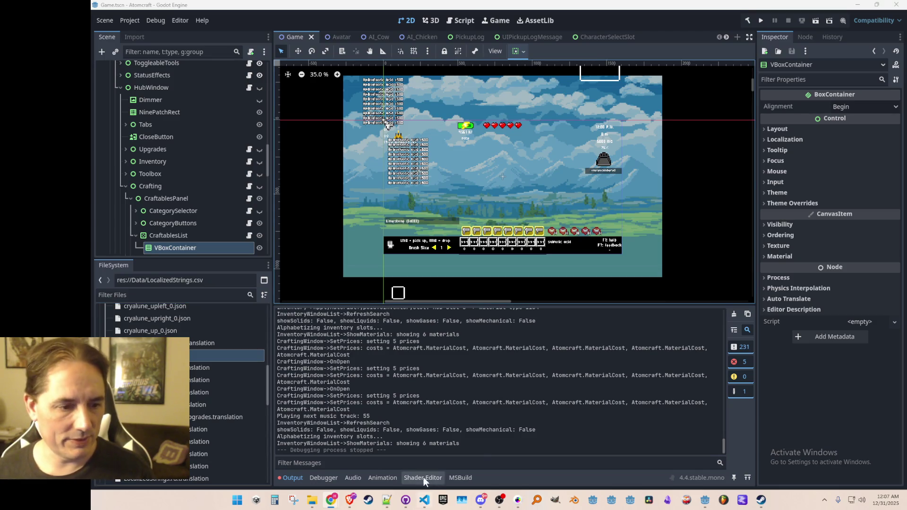
{"action": "left_click", "coordinate": [425, 502]}
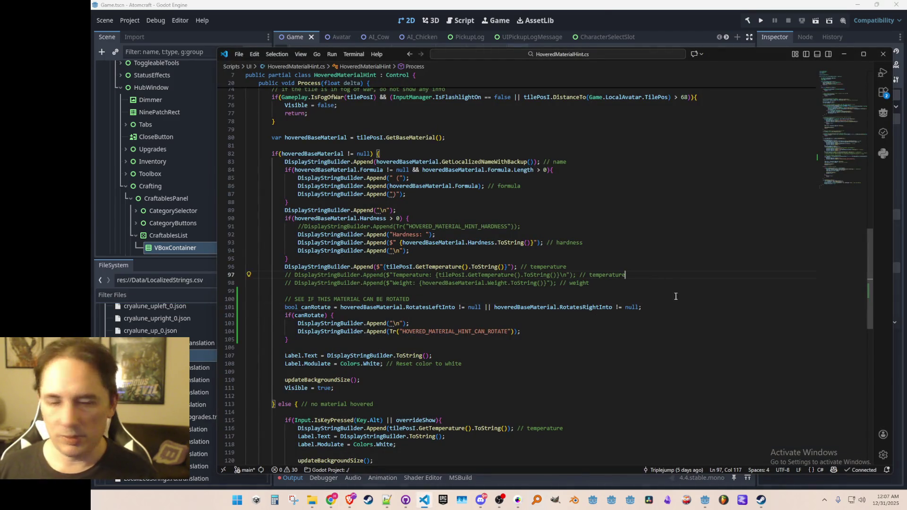
- Open Version.cs, jump to VersionName in Consts.cs and set it to "v12.31.2025"
{"action": "scroll", "coordinate": [671, 277], "scroll_direction": "up", "scroll_amount": 1}
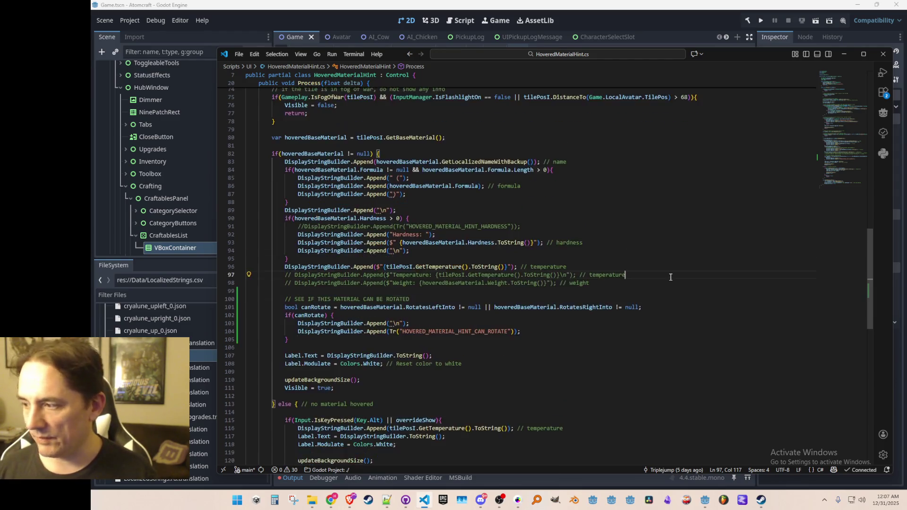
{"action": "key", "text": "ctrl+p"}
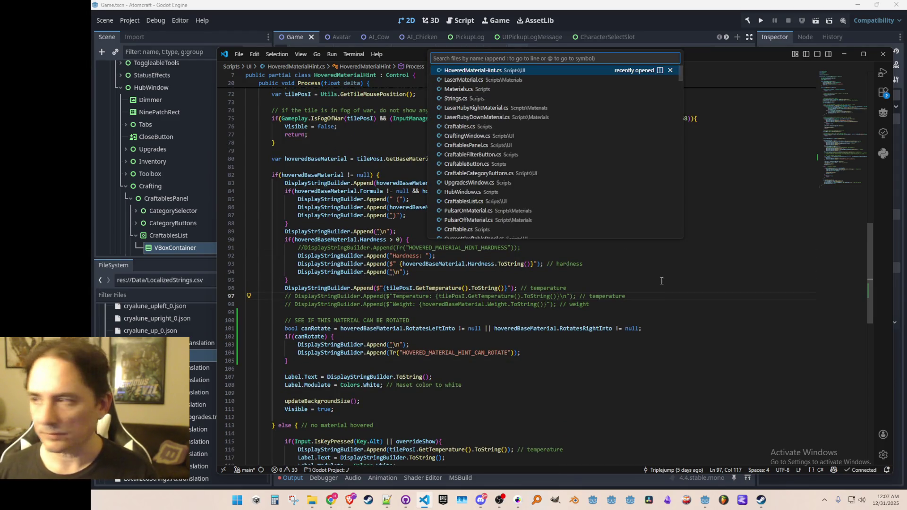
{"action": "type", "text": "Version"}
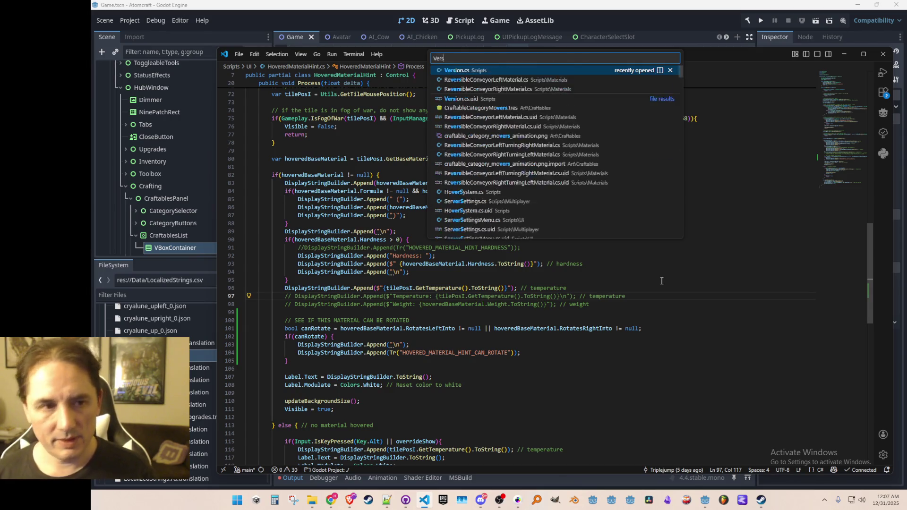
{"action": "key", "text": "Return"}
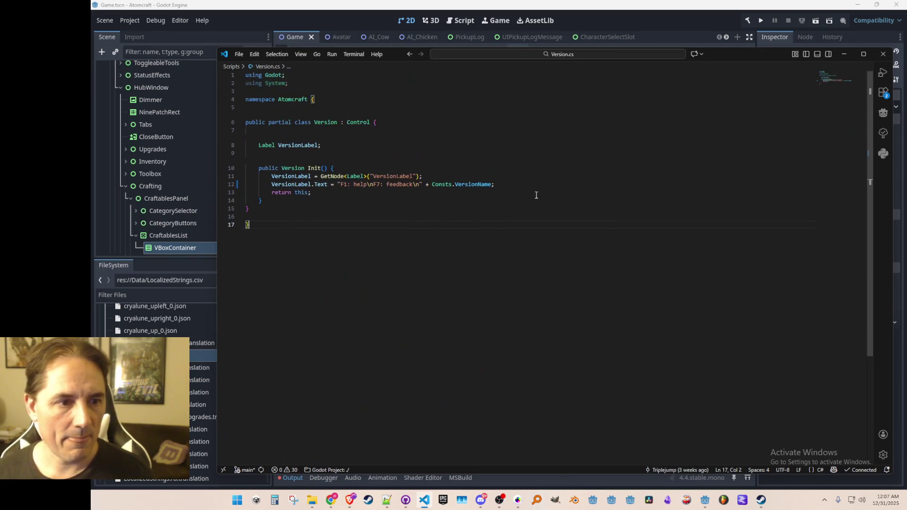
{"action": "right_click", "coordinate": [486, 185]}
{"action": "left_click", "coordinate": [510, 188]}
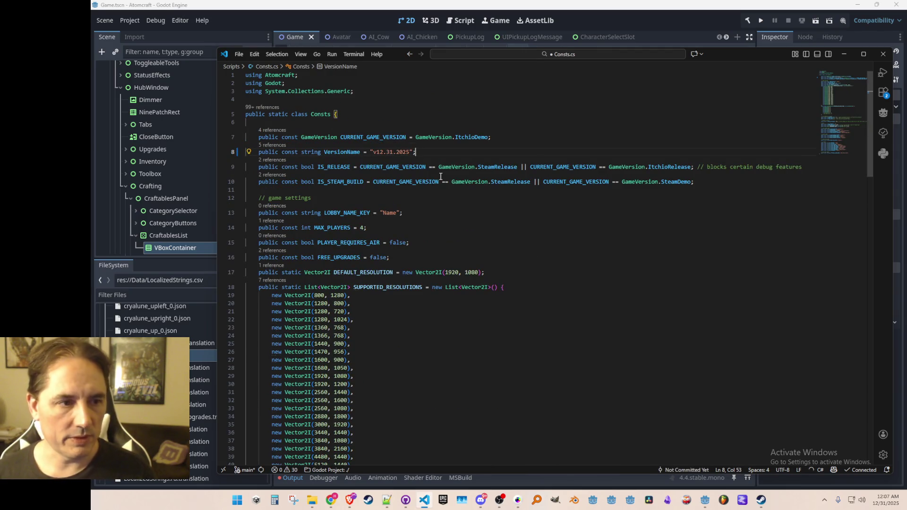
{"action": "left_click", "coordinate": [713, 19]}
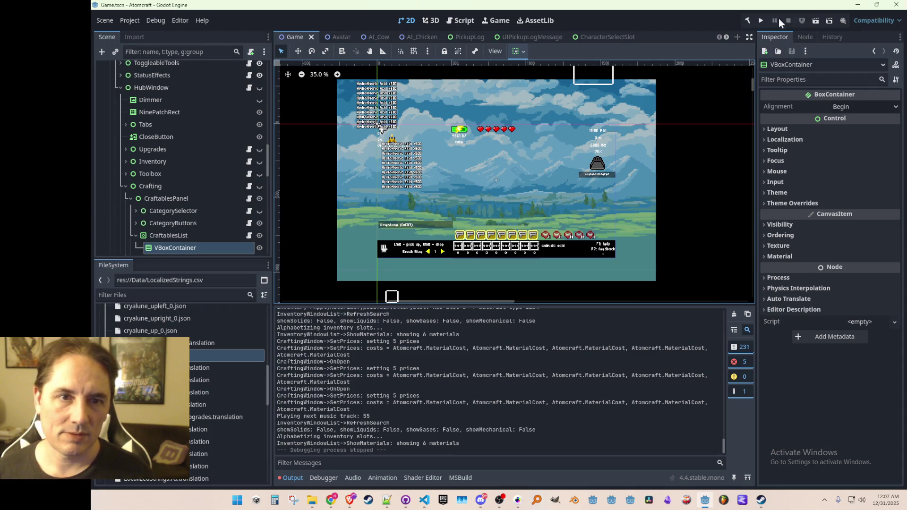
- Launch Atomcraft, check the Materials and Reactions folders, then open Single Player world selection
{"action": "left_click", "coordinate": [761, 20]}
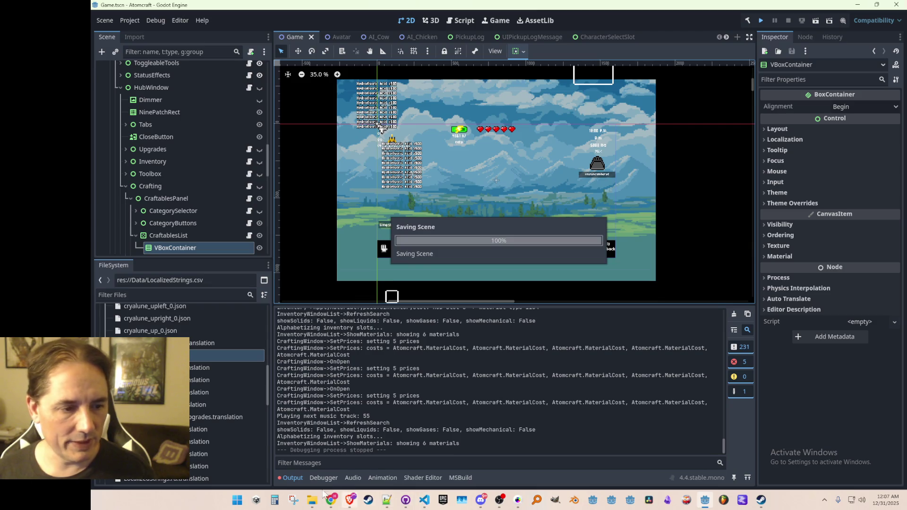
{"action": "mouse_move", "coordinate": [312, 500]}
{"action": "left_click", "coordinate": [336, 454]}
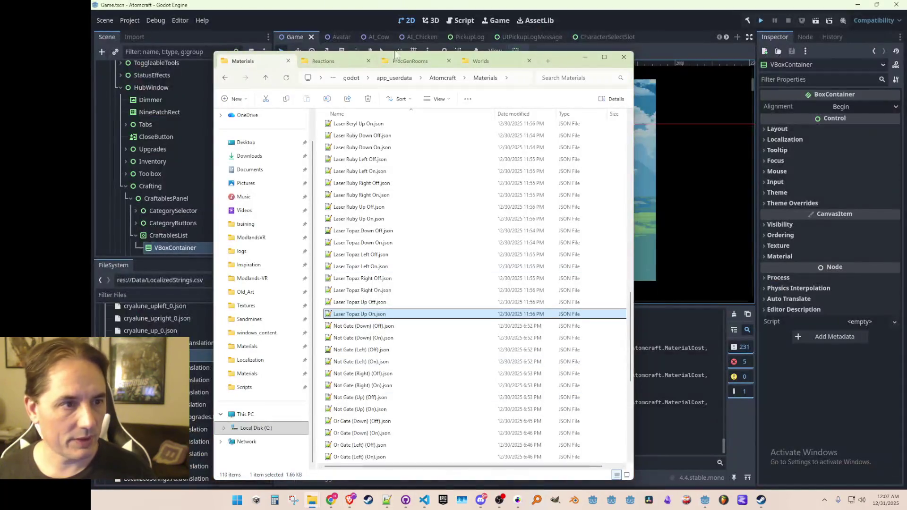
{"action": "left_click", "coordinate": [323, 61]}
{"action": "left_click", "coordinate": [242, 61]}
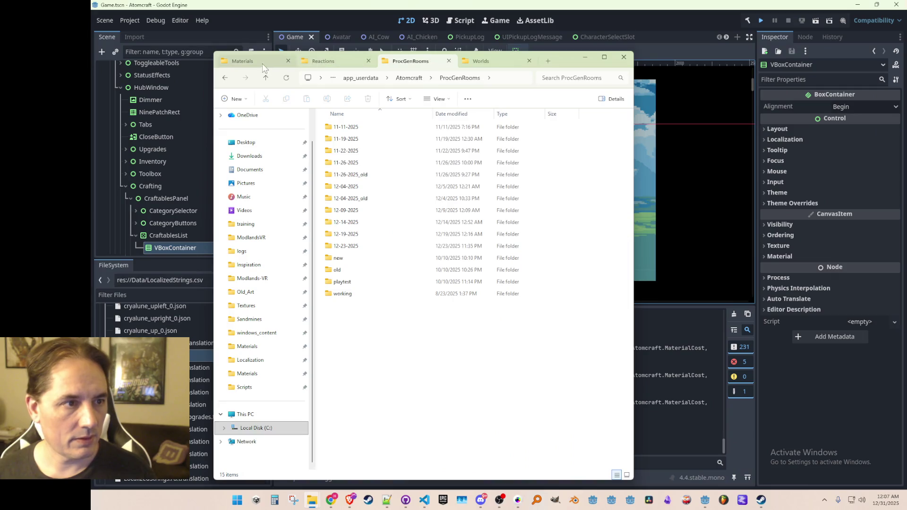
{"action": "scroll", "coordinate": [427, 283], "scroll_direction": "down", "scroll_amount": 5}
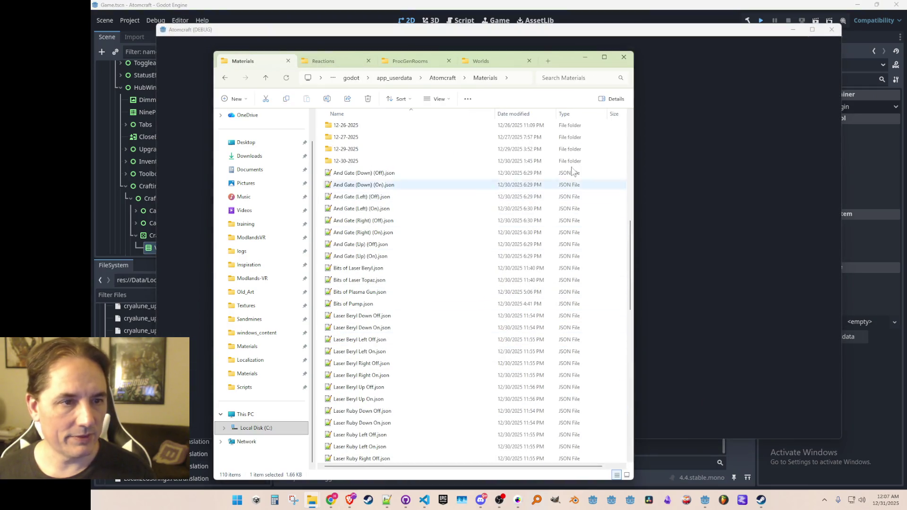
{"action": "left_click", "coordinate": [588, 57]}
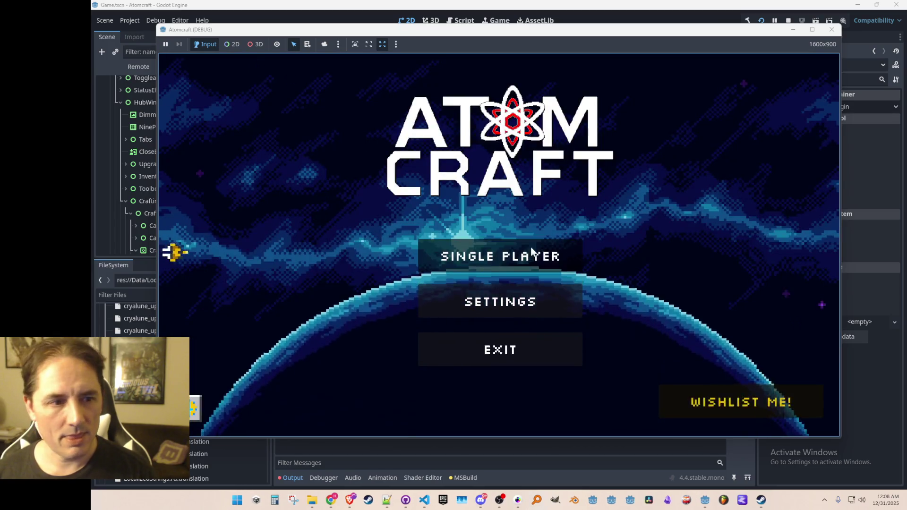
{"action": "left_click", "coordinate": [532, 250]}
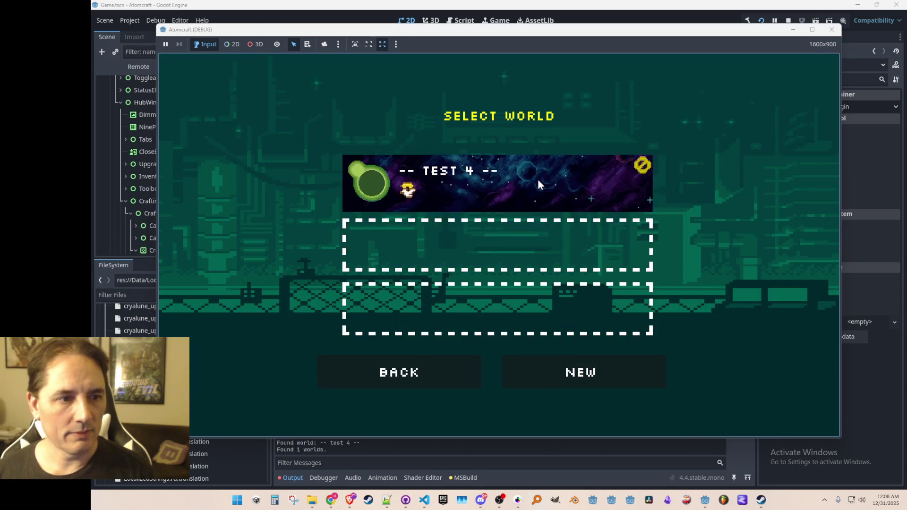
- Load the TEST 4 world and run export_all_materials from the in-game console
{"action": "left_click", "coordinate": [539, 183]}
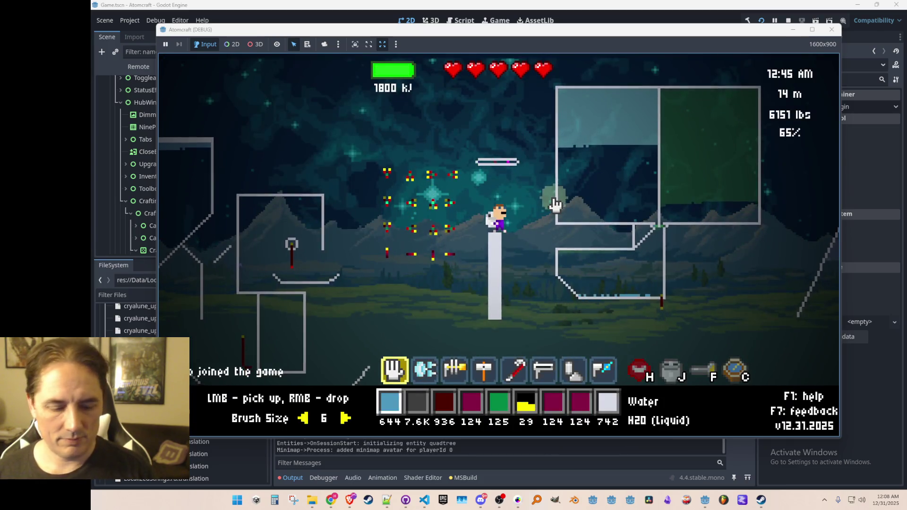
{"action": "key", "text": "grave"}
{"action": "type", "text": "export_all_materials"}
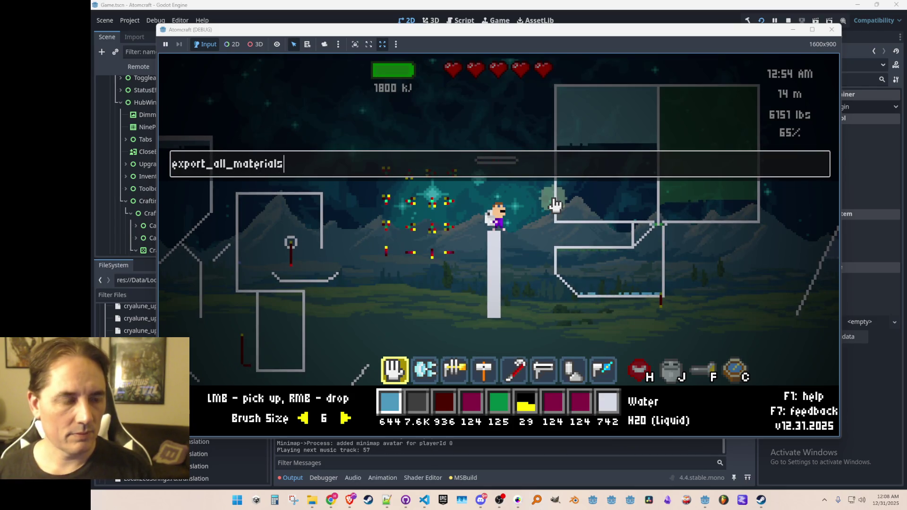
{"action": "key", "text": "Return"}
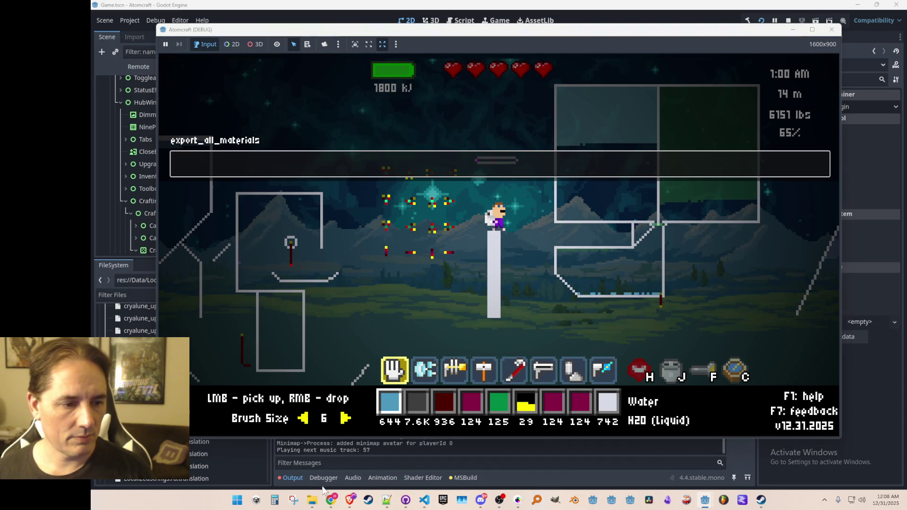
{"action": "left_click", "coordinate": [316, 502]}
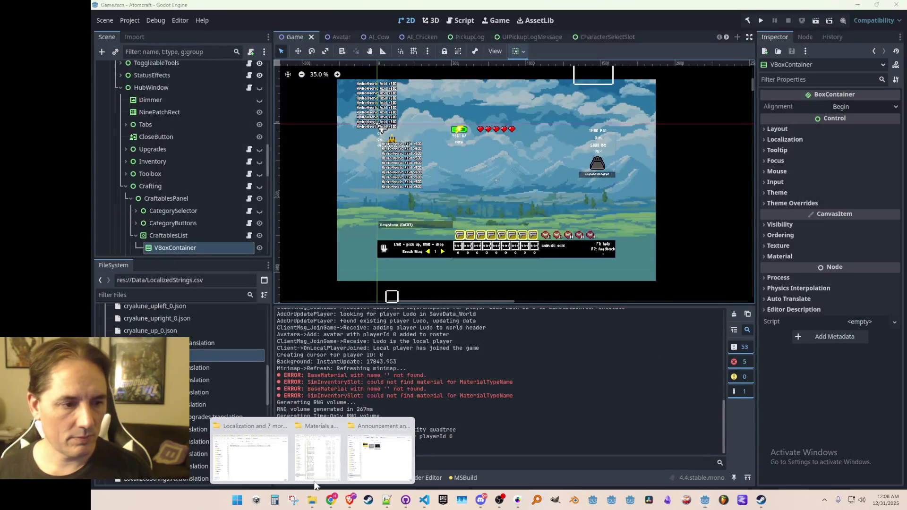
- Delete the old AllMaterials.json from the Godot project's files
{"action": "left_click", "coordinate": [317, 456]}
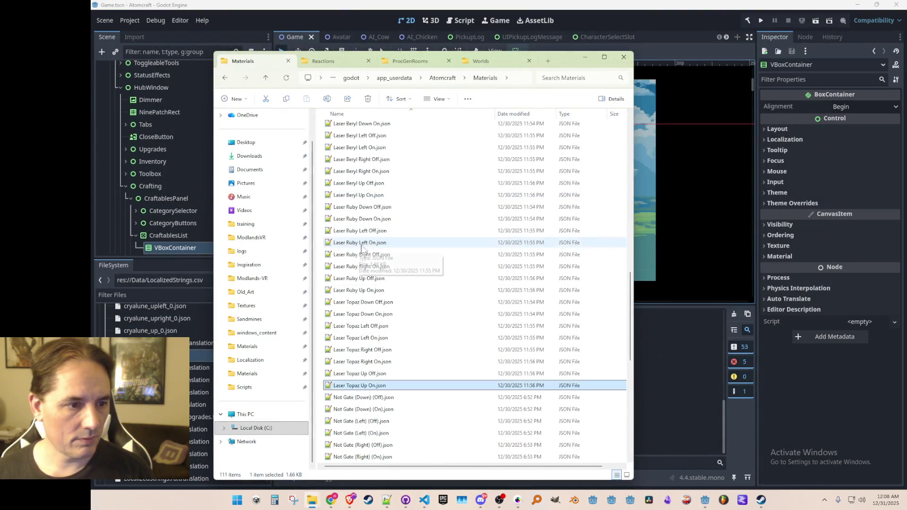
{"action": "scroll", "coordinate": [359, 241], "scroll_direction": "down", "scroll_amount": 1}
{"action": "scroll", "coordinate": [359, 240], "scroll_direction": "up", "scroll_amount": 8}
{"action": "left_click", "coordinate": [368, 232]}
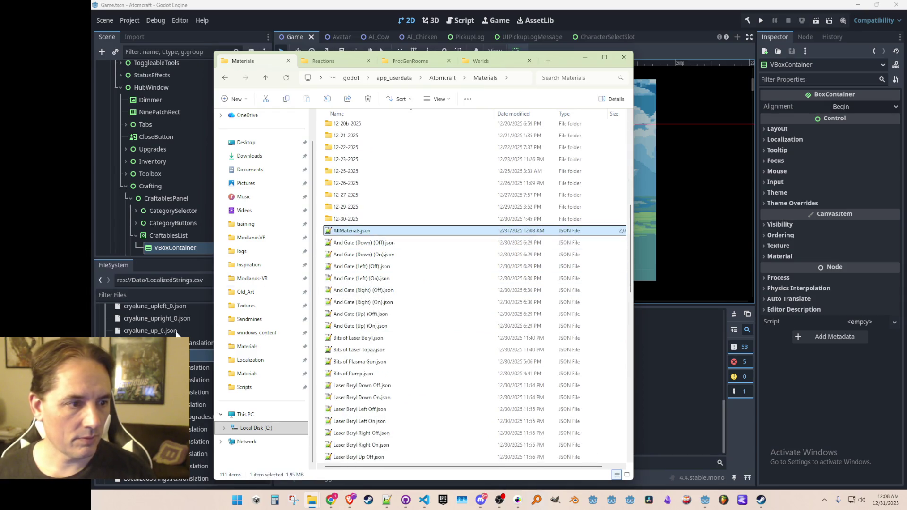
{"action": "left_click", "coordinate": [196, 328]}
{"action": "left_click", "coordinate": [169, 330]}
{"action": "key", "text": "Delete"}
{"action": "key", "text": "Return"}
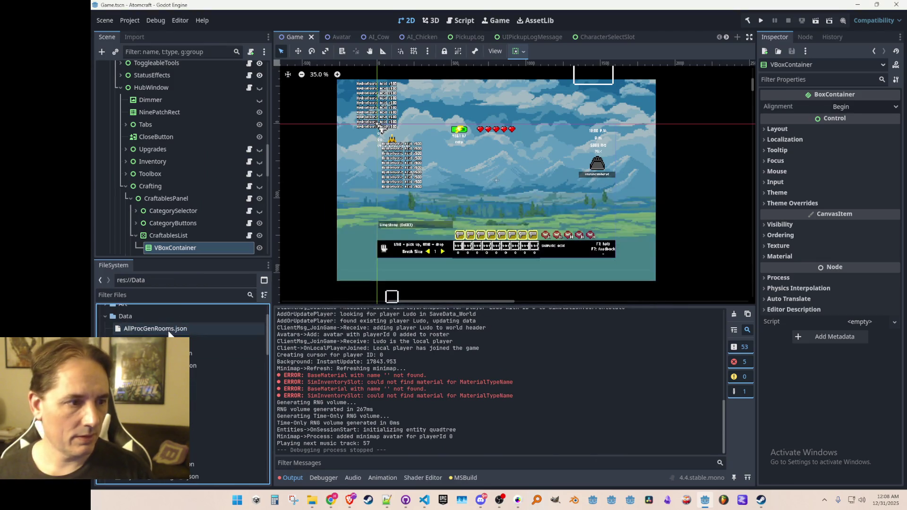
- Copy the new AllMaterials.json into the project's Data folder and delete it from Materials
{"action": "key", "text": "alt+Tab"}
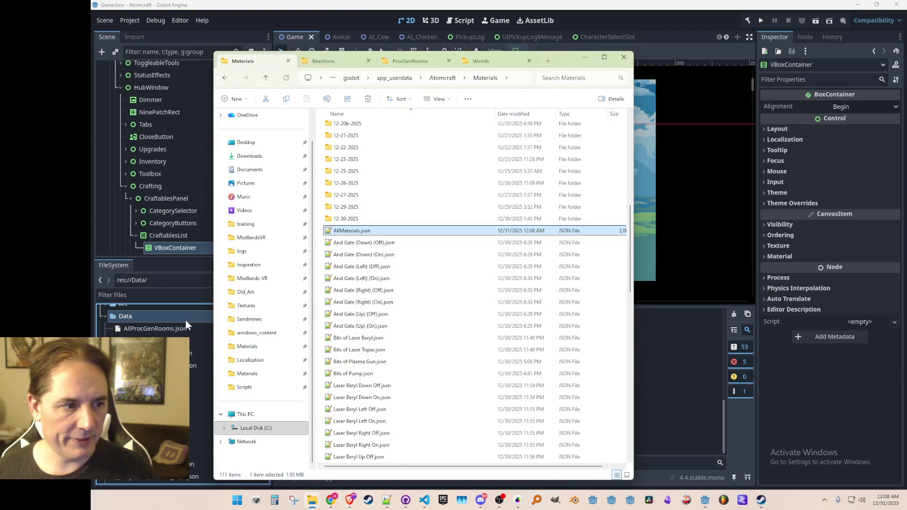
{"action": "left_click_drag", "start_coordinate": [171, 317], "coordinate": [171, 317]}
{"action": "left_click", "coordinate": [384, 239]}
{"action": "left_click", "coordinate": [383, 233]}
{"action": "key", "text": "Delete"}
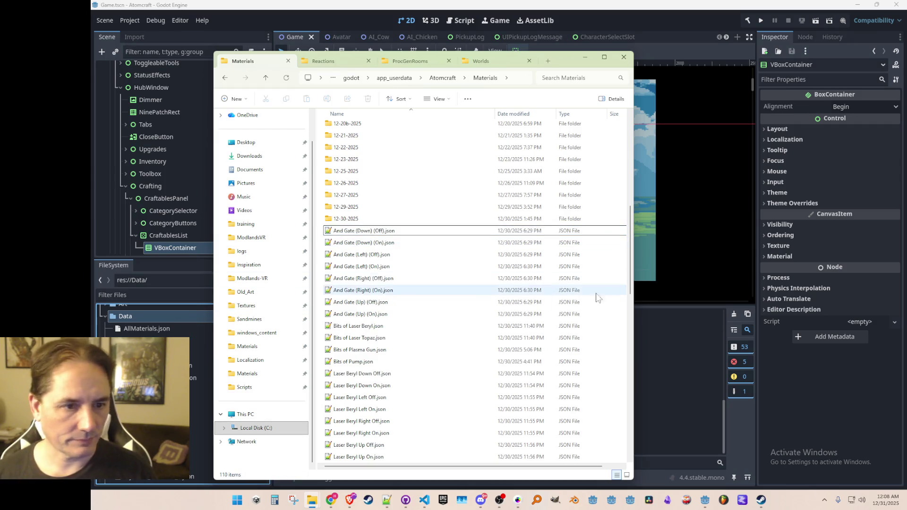
{"action": "right_click", "coordinate": [613, 267]}
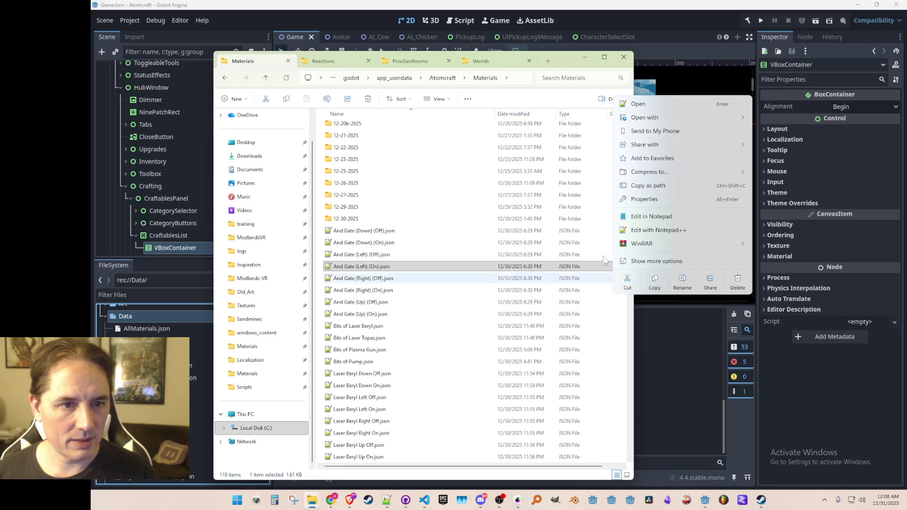
- Create a new folder named 12-31-2025 inside the Materials folder
{"action": "left_click", "coordinate": [584, 337]}
{"action": "scroll", "coordinate": [583, 338], "scroll_direction": "down", "scroll_amount": 6}
{"action": "left_click", "coordinate": [568, 291]}
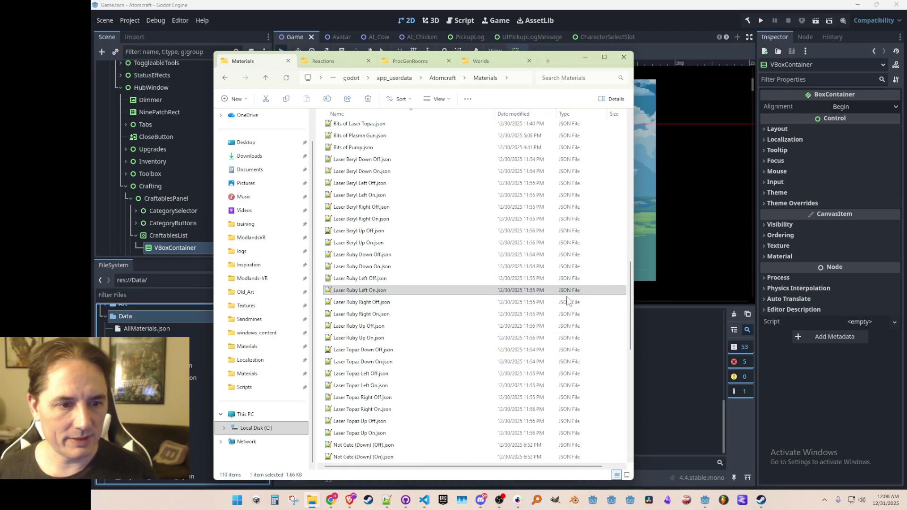
{"action": "right_click", "coordinate": [568, 301]}
{"action": "left_click", "coordinate": [587, 352]}
{"action": "scroll", "coordinate": [605, 420], "scroll_direction": "down", "scroll_amount": 11}
{"action": "right_click", "coordinate": [620, 455]}
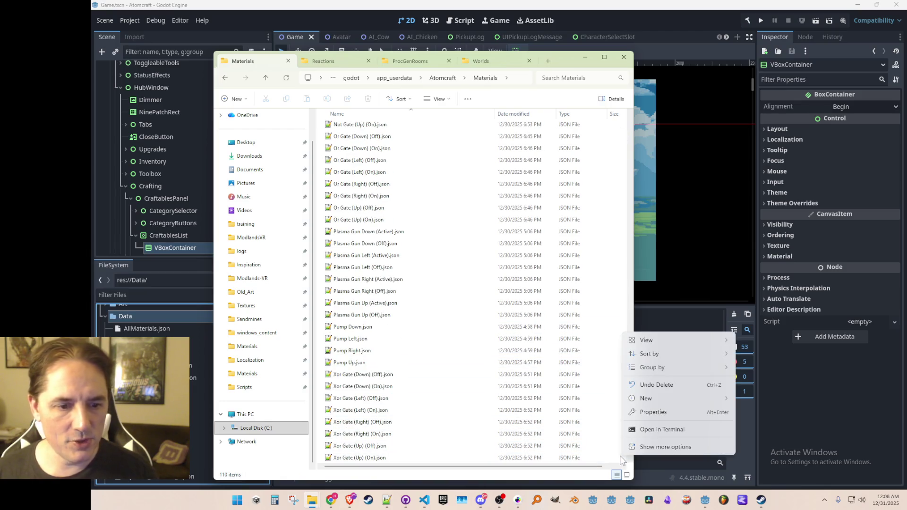
{"action": "mouse_move", "coordinate": [656, 398]}
{"action": "left_click", "coordinate": [770, 280]}
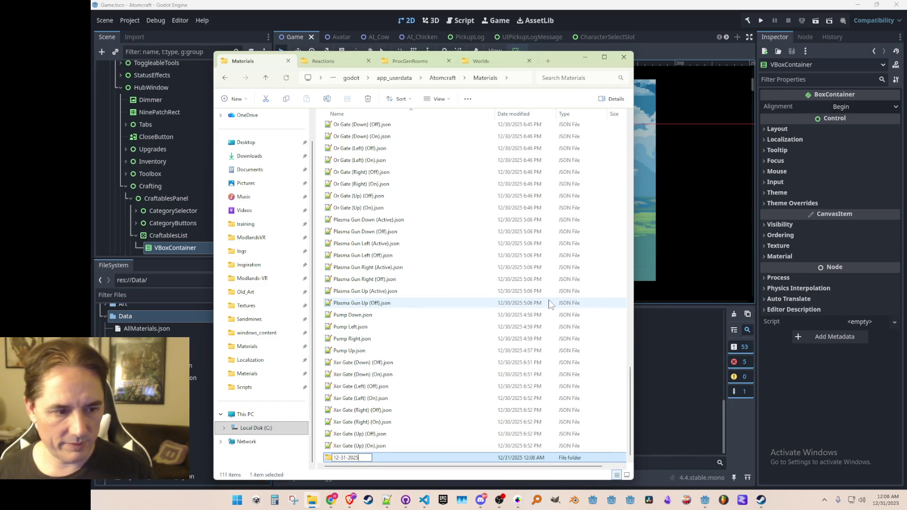
- Move all the material JSON files into 12-31-2025 and save the Godot scene
{"action": "scroll", "coordinate": [413, 260], "scroll_direction": "down", "scroll_amount": 7}
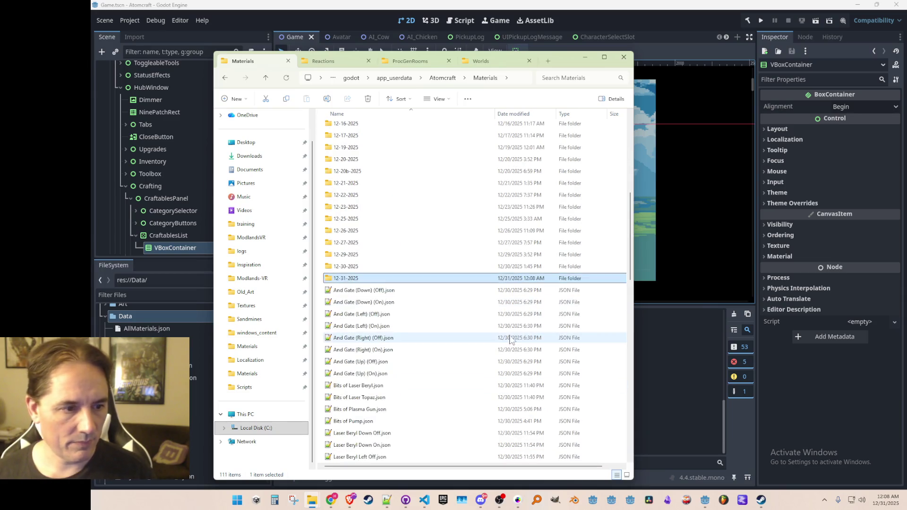
{"action": "scroll", "coordinate": [457, 310], "scroll_direction": "down", "scroll_amount": 15}
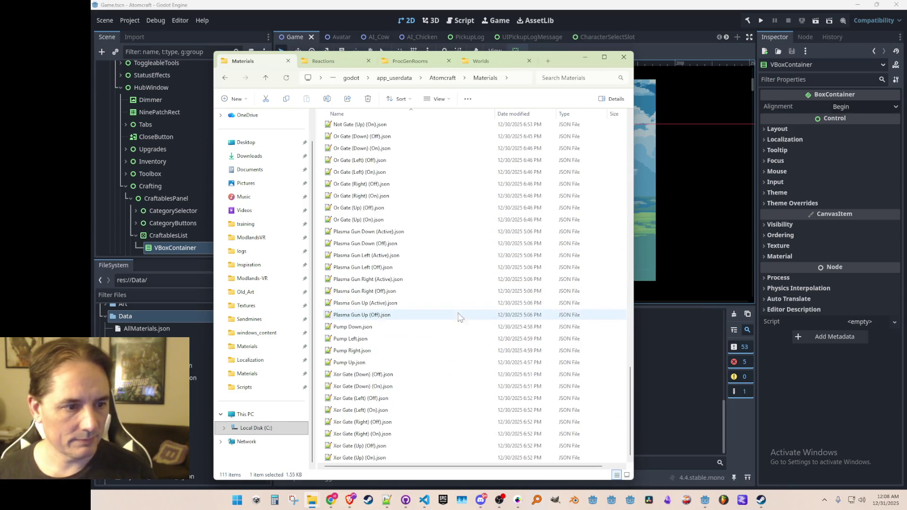
{"action": "left_click", "coordinate": [390, 458]}
{"action": "mouse_move", "coordinate": [391, 460]}
{"action": "left_mouse_down"}
{"action": "mouse_move", "coordinate": [447, 325]}
{"action": "mouse_move", "coordinate": [431, 305]}
{"action": "mouse_move", "coordinate": [423, 318]}
{"action": "mouse_move", "coordinate": [343, 323]}
{"action": "mouse_move", "coordinate": [345, 307]}
{"action": "left_mouse_up"}
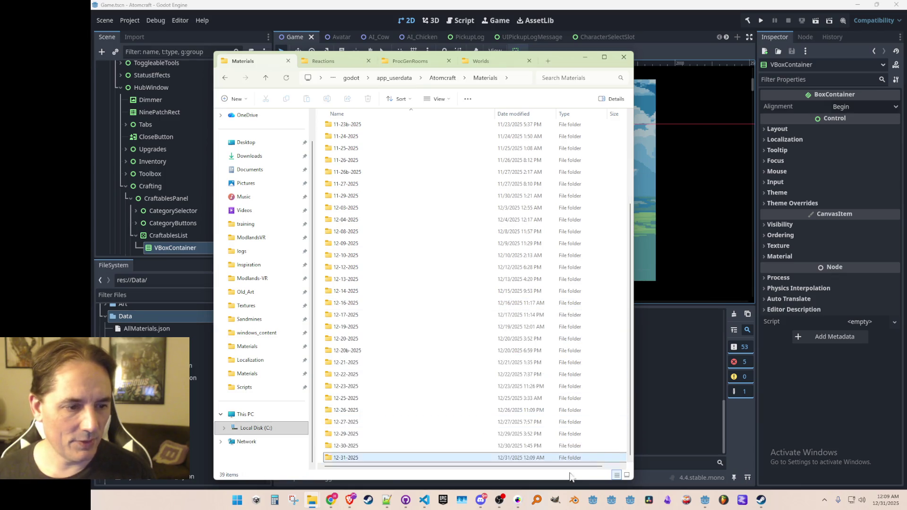
{"action": "left_click", "coordinate": [670, 23]}
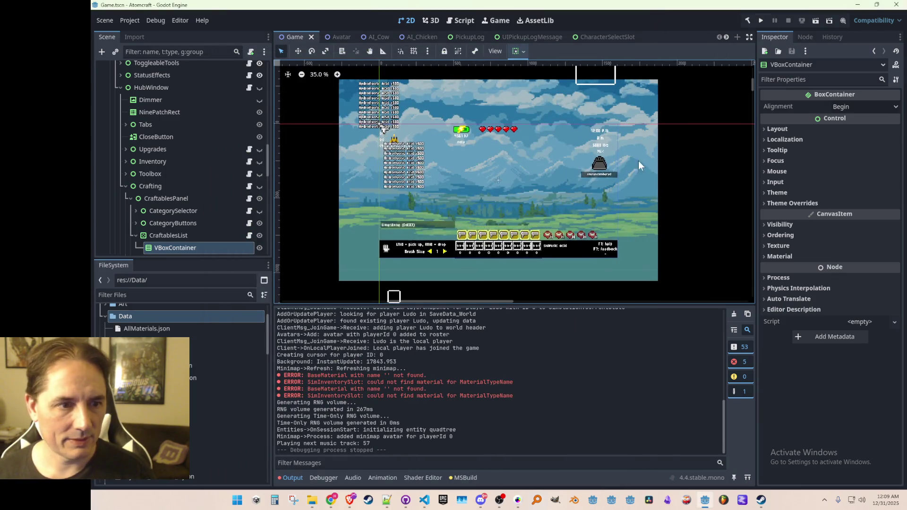
{"action": "key", "text": "ctrl+s"}
- Relaunch Atomcraft and load the Test 4 world via Single Player and a player profile
{"action": "left_click", "coordinate": [759, 20]}
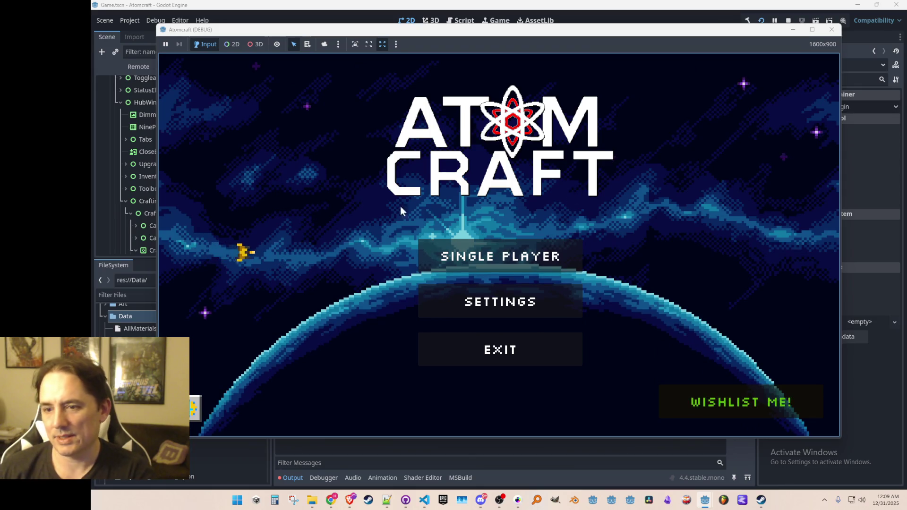
{"action": "left_click", "coordinate": [457, 257]}
{"action": "left_click", "coordinate": [481, 189]}
{"action": "left_click", "coordinate": [490, 166]}
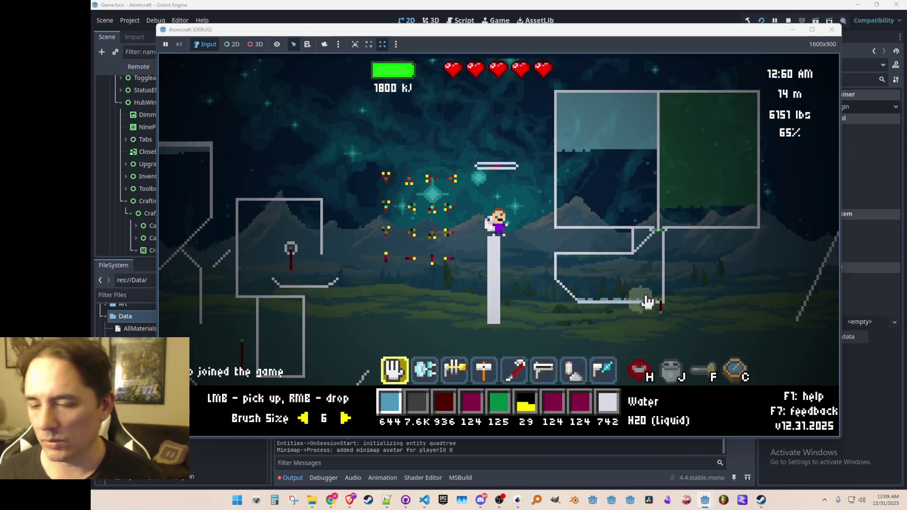
- Walk off the pillar and jetpack up and left over the hill peak
{"action": "key", "text": "a"}
{"action": "key", "text": "d"}
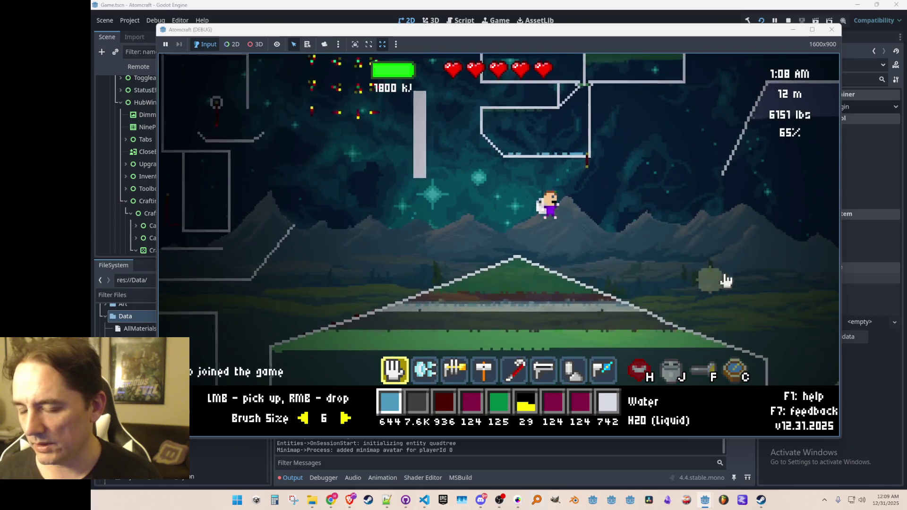
{"action": "key", "text": "d"}
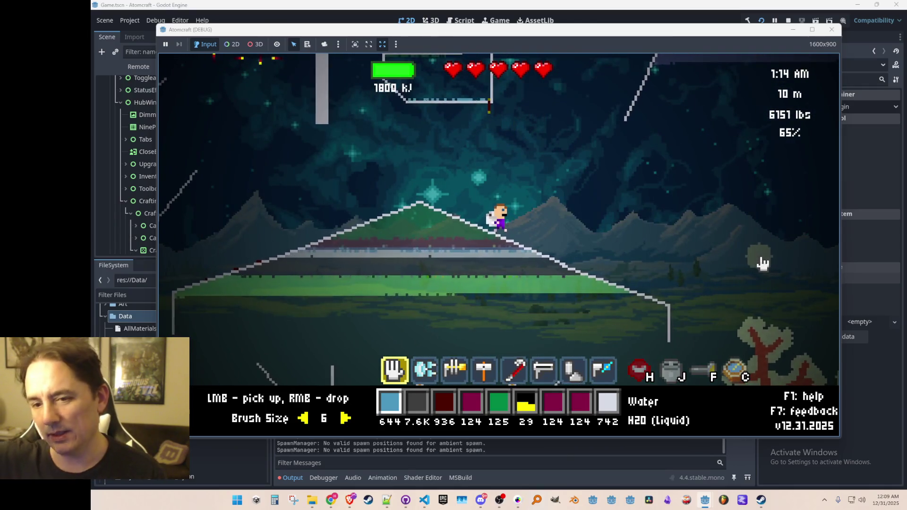
{"action": "key", "text": "w"}
{"action": "key", "text": "a"}
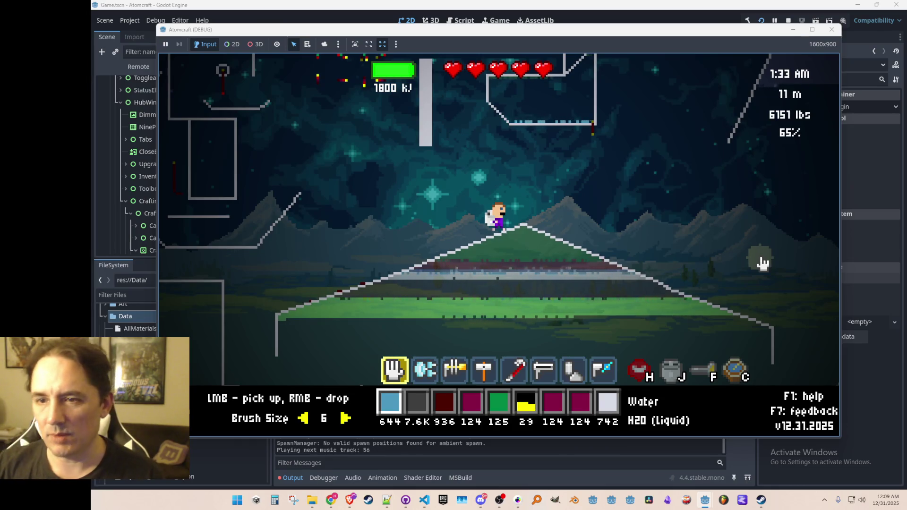
{"action": "key", "text": "w"}
{"action": "key", "text": "a"}
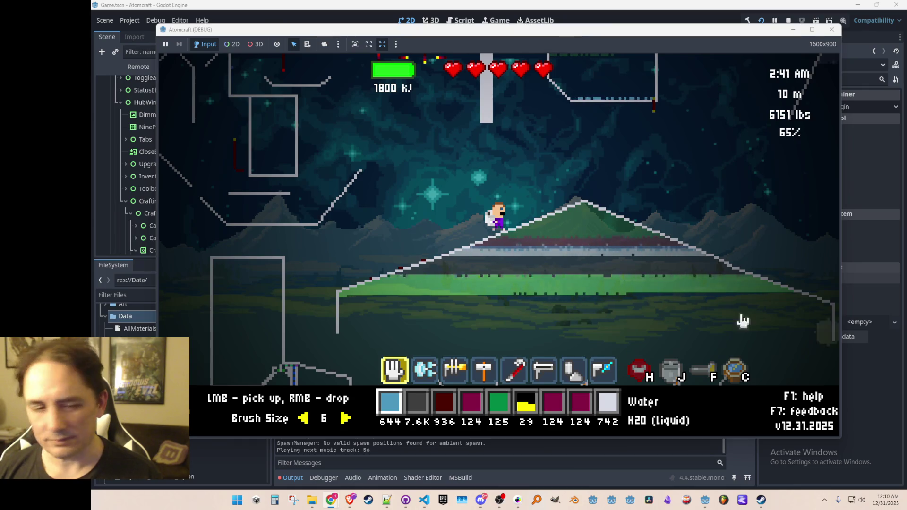
{"action": "key", "text": "w"}
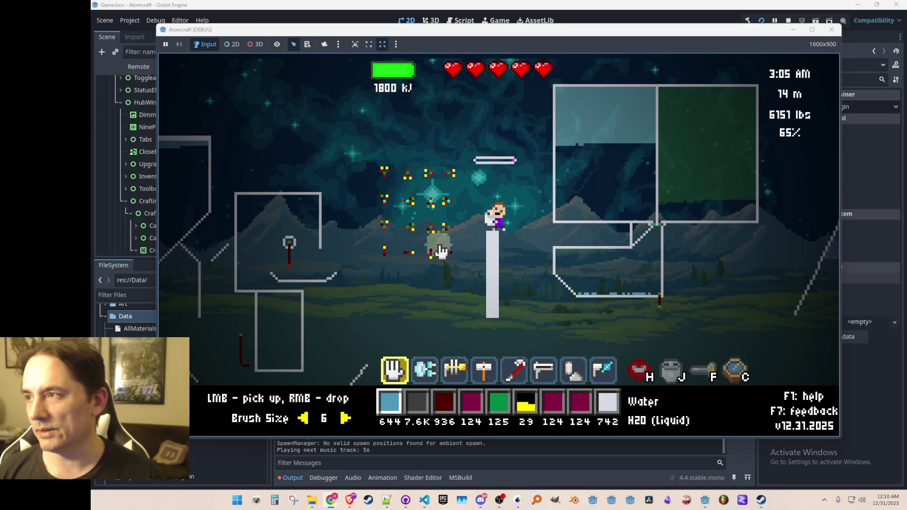
- Hop off and jetpack back onto the pillar repeatedly, ending on its top
{"action": "key", "text": "d"}
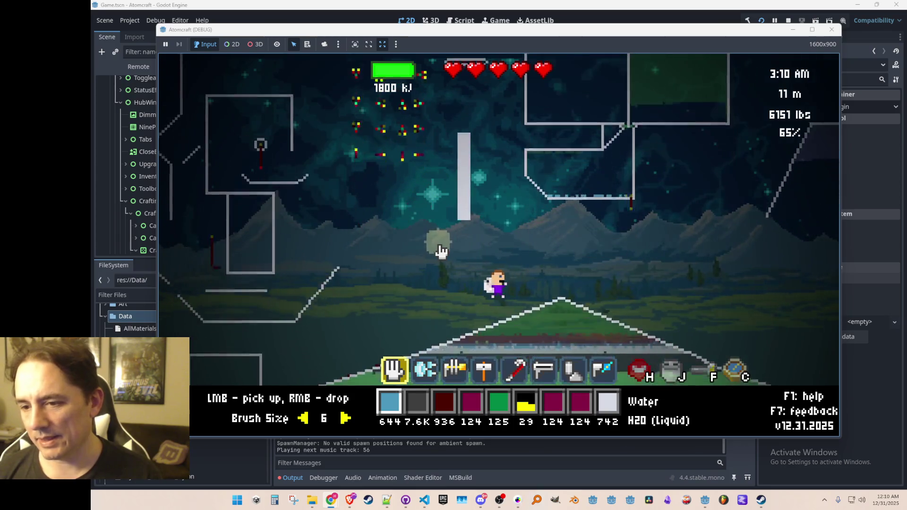
{"action": "key", "text": "w"}
{"action": "key", "text": "a"}
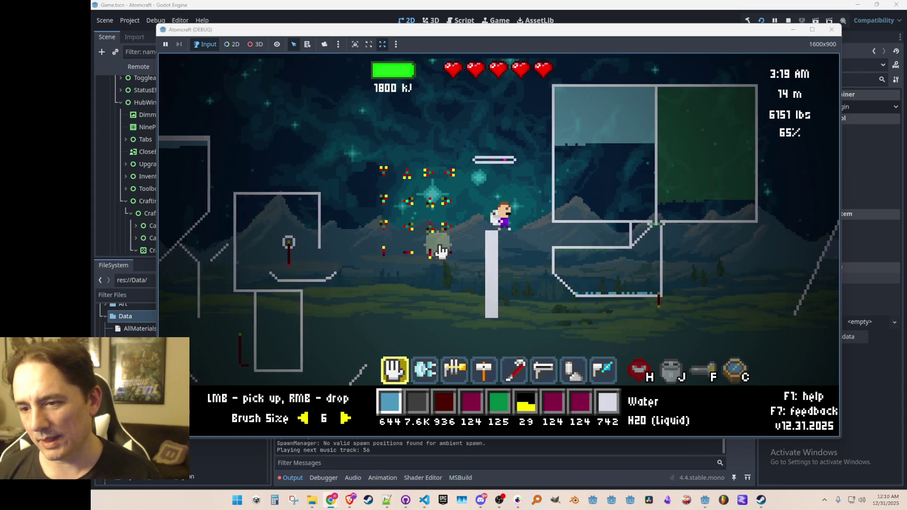
{"action": "key", "text": "d"}
{"action": "key", "text": "d"}
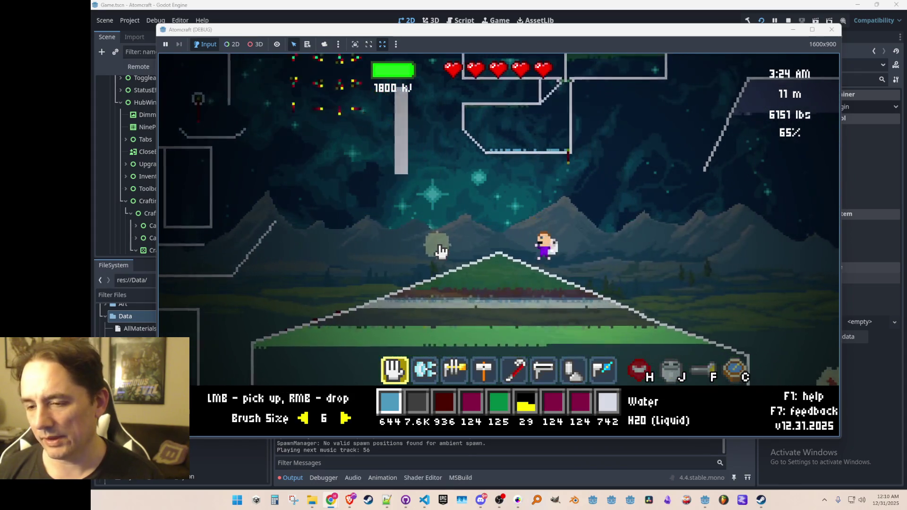
{"action": "key", "text": "w"}
{"action": "key", "text": "a"}
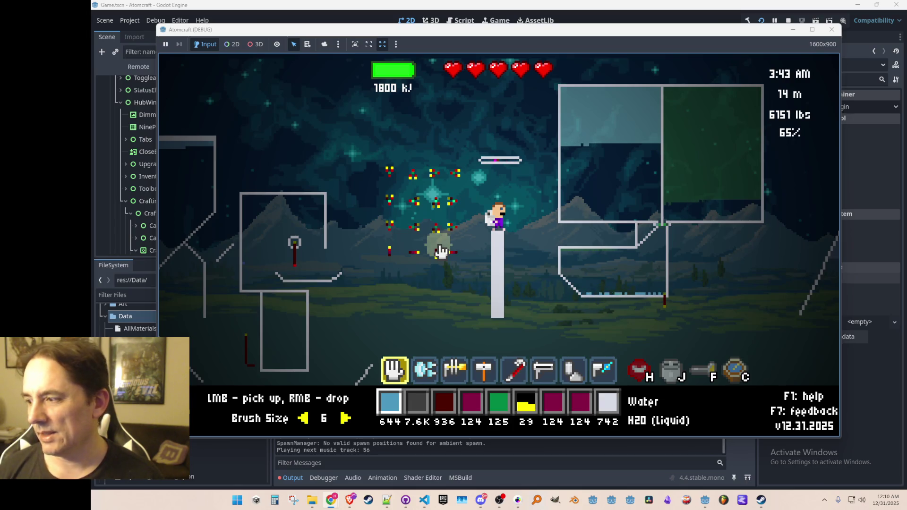
{"action": "key", "text": "a"}
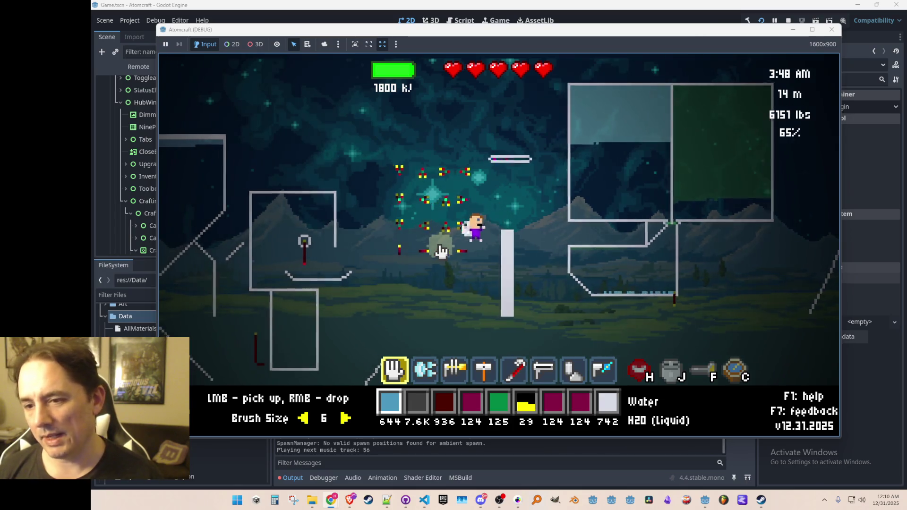
{"action": "key", "text": "w"}
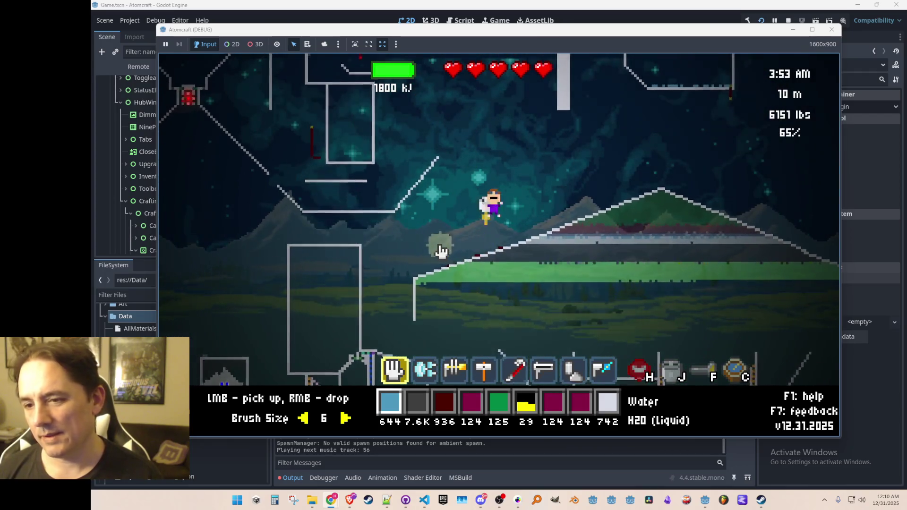
{"action": "key", "text": "d"}
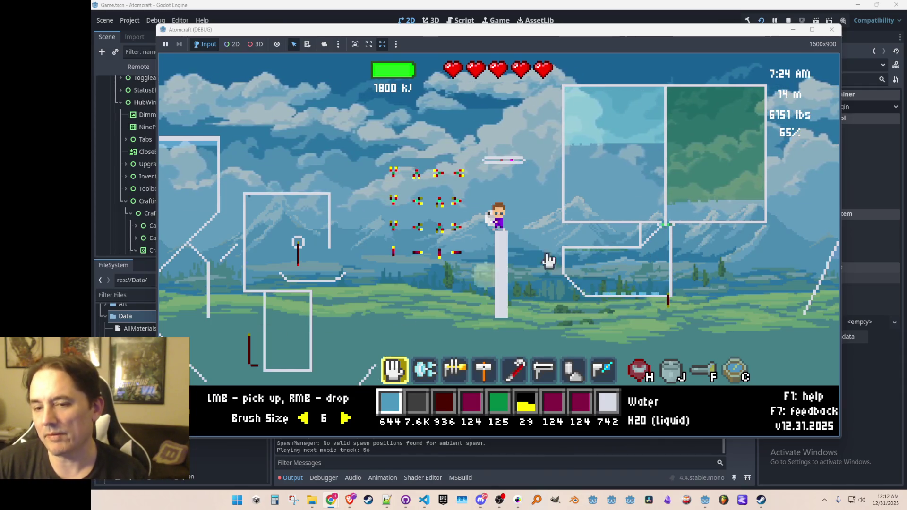
{"action": "mouse_move", "coordinate": [628, 95]}
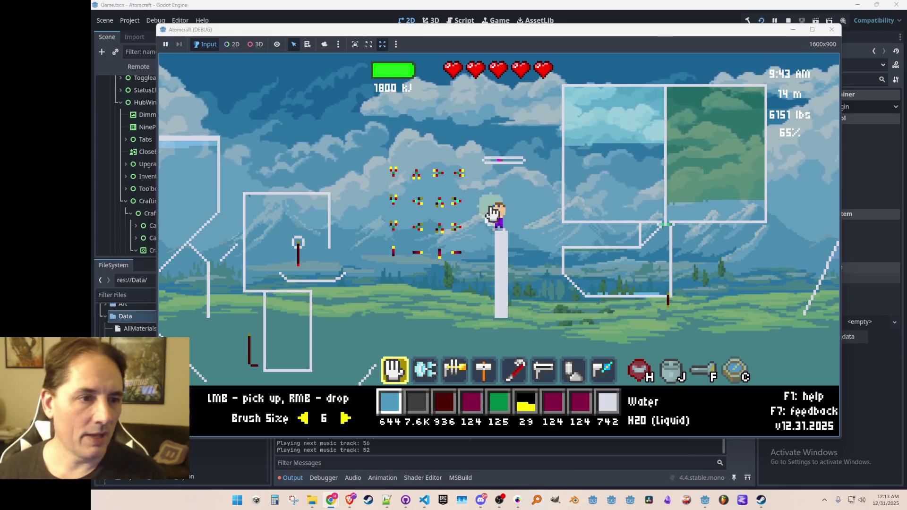
- Walk right off the pillar, then jetpack left onto the hill and along its top
{"action": "key", "text": "d"}
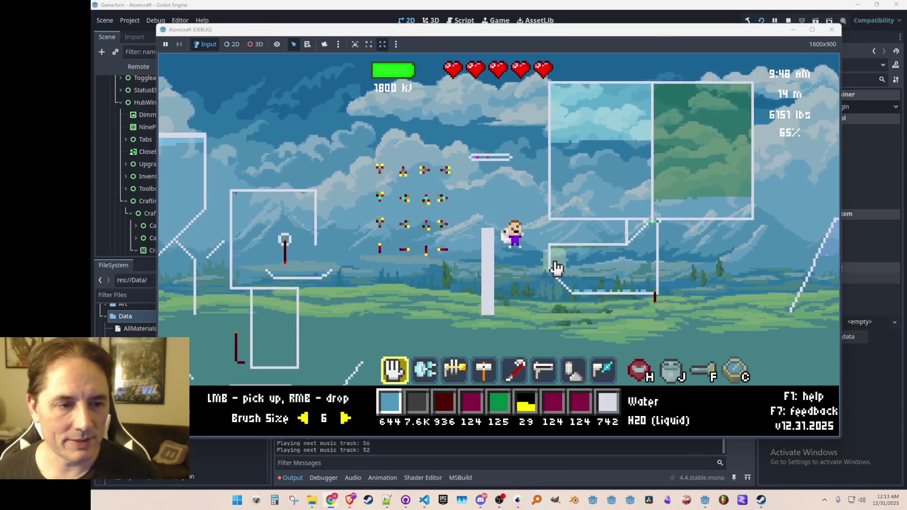
{"action": "key", "text": "d"}
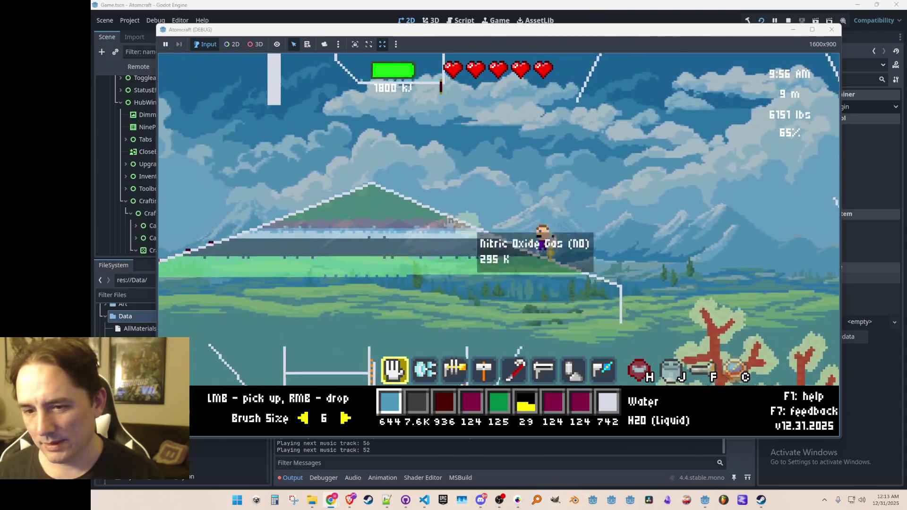
{"action": "key", "text": "w"}
{"action": "key", "text": "a"}
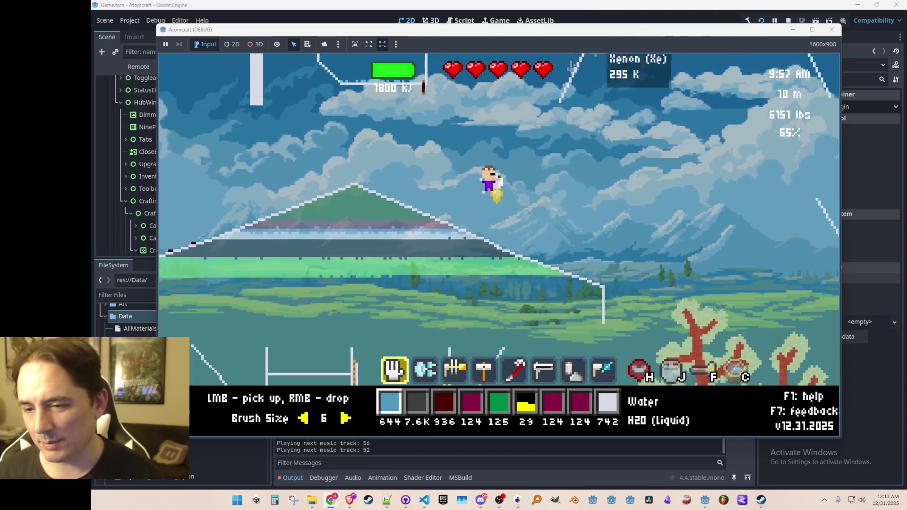
{"action": "key", "text": "w"}
{"action": "key", "text": "a"}
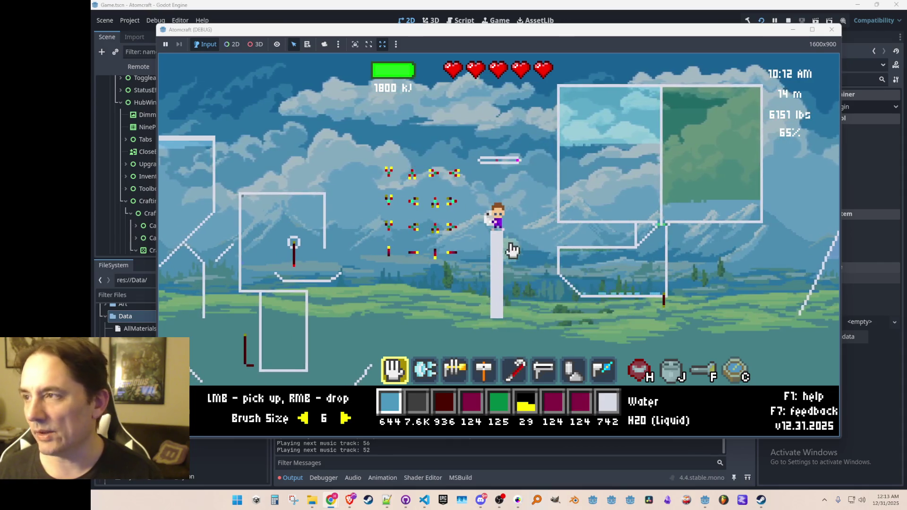
{"action": "key", "text": "a"}
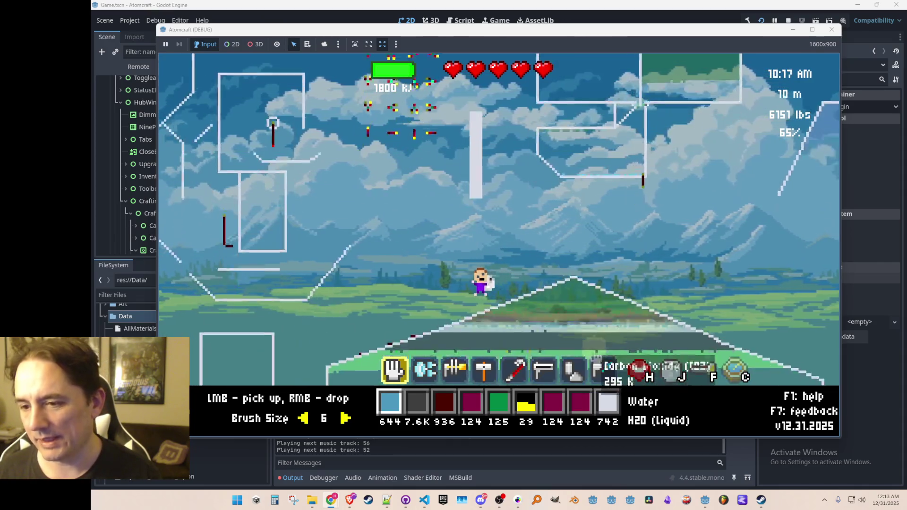
{"action": "key", "text": "a"}
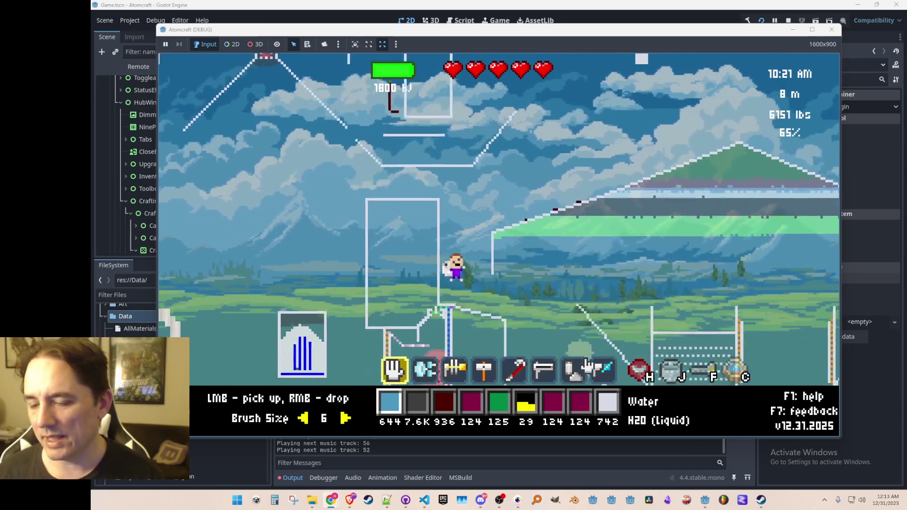
{"action": "key", "text": "d"}
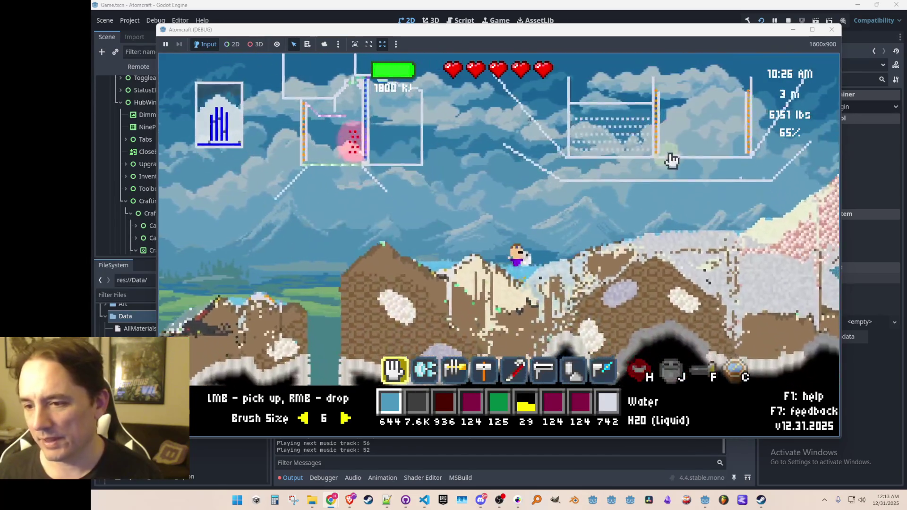
{"action": "key", "text": "d"}
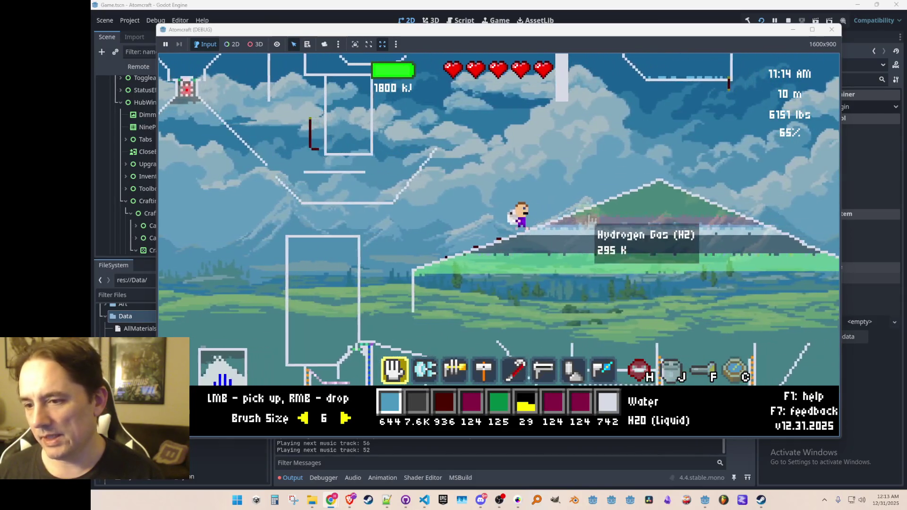
- Fly up, drift right down the hillside, then walk left back onto the peak
{"action": "key", "text": "w"}
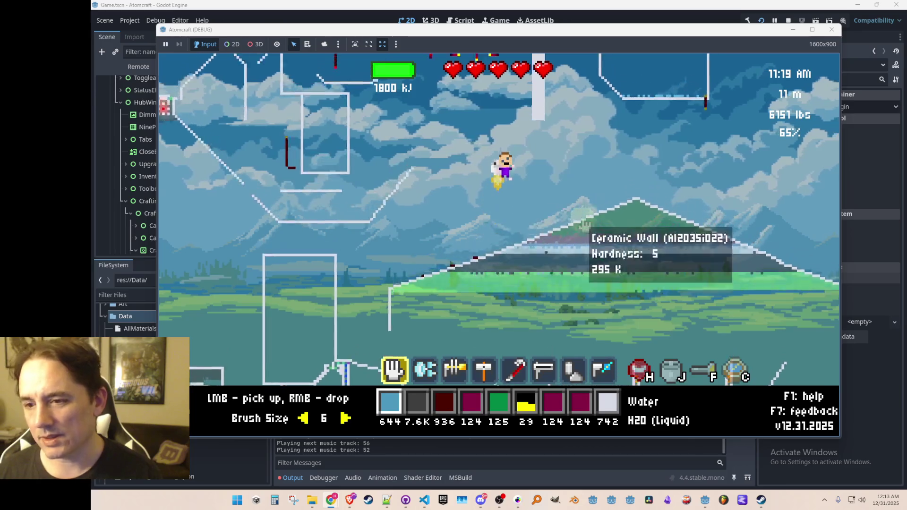
{"action": "key", "text": "d"}
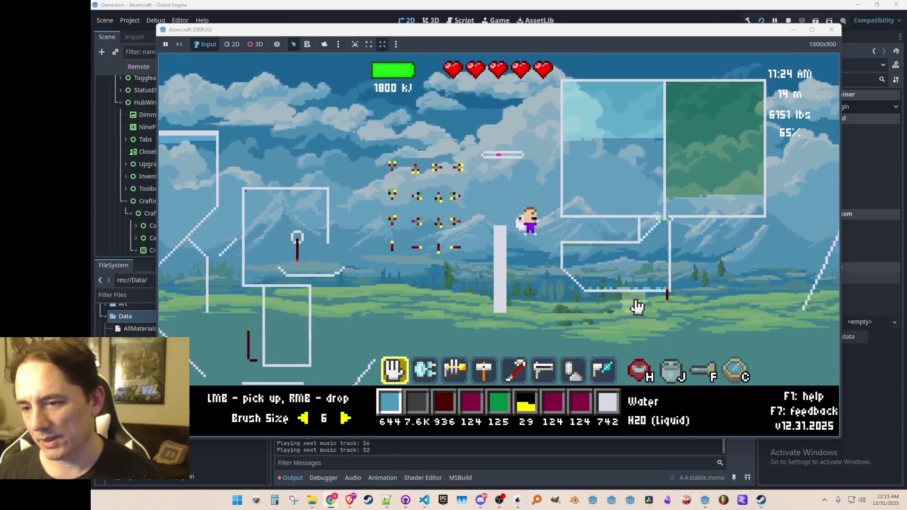
{"action": "key", "text": "d"}
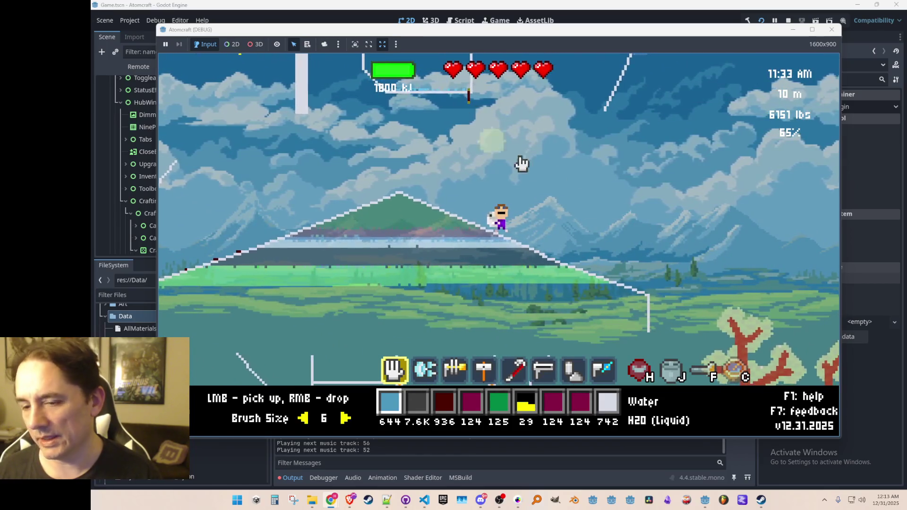
{"action": "key", "text": "a"}
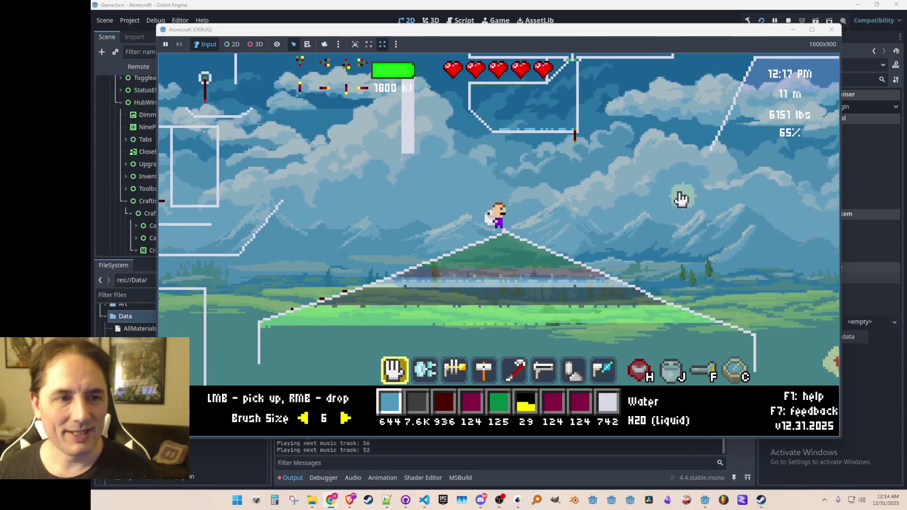
- Jetpack off the peak toward the pillars, then hop and climb back above the hill
{"action": "key", "text": "space"}
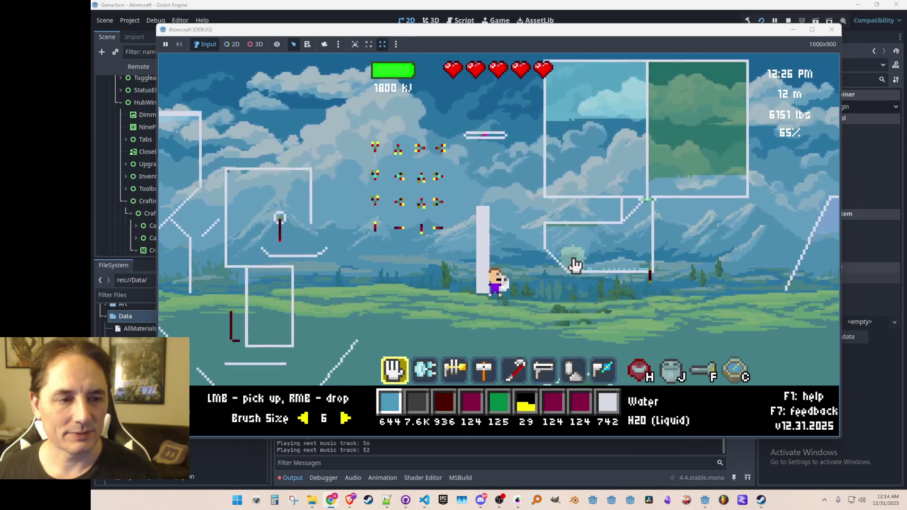
{"action": "key", "text": "space"}
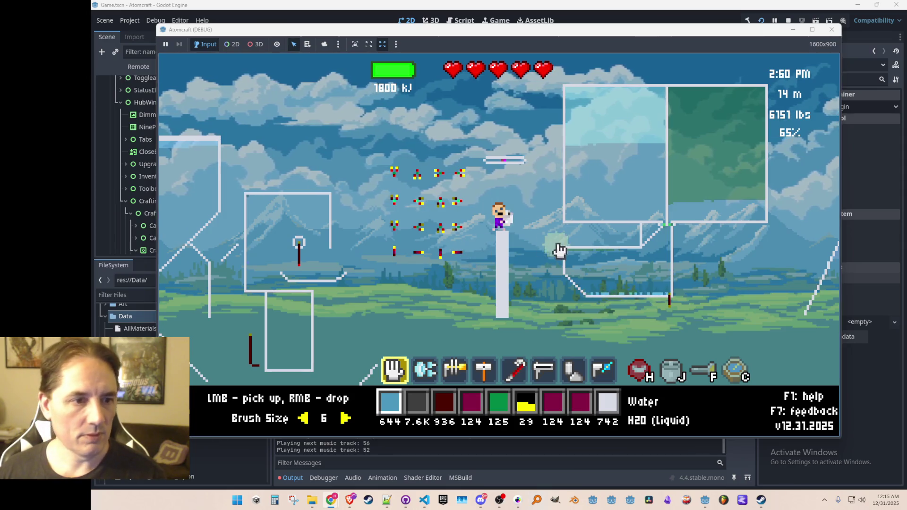
{"action": "key", "text": "d"}
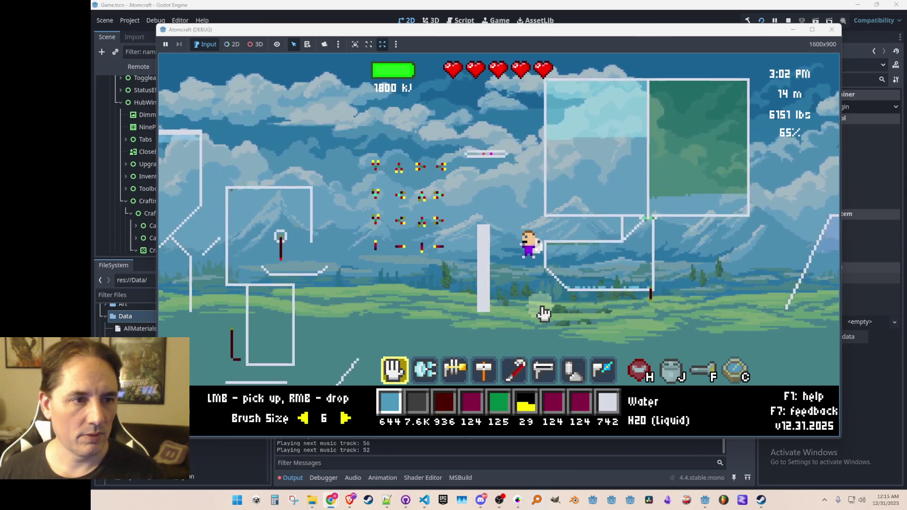
{"action": "key", "text": "d"}
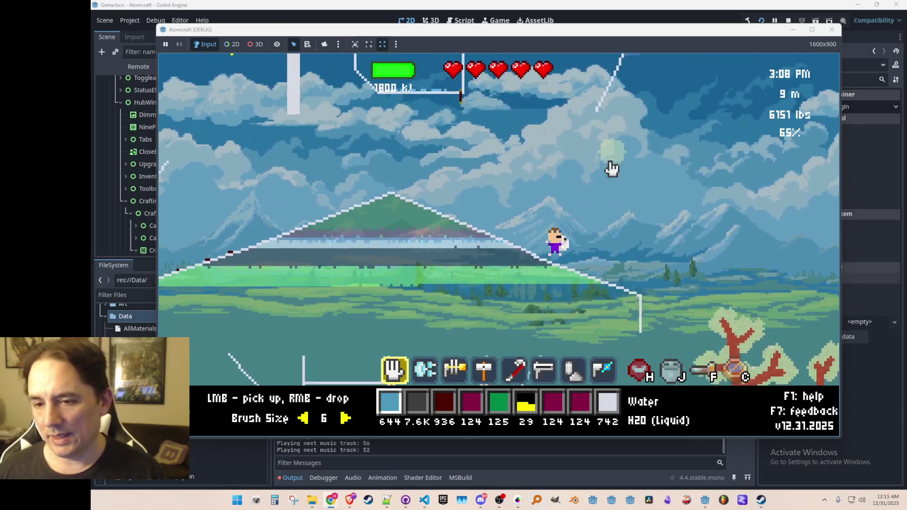
{"action": "key", "text": "space"}
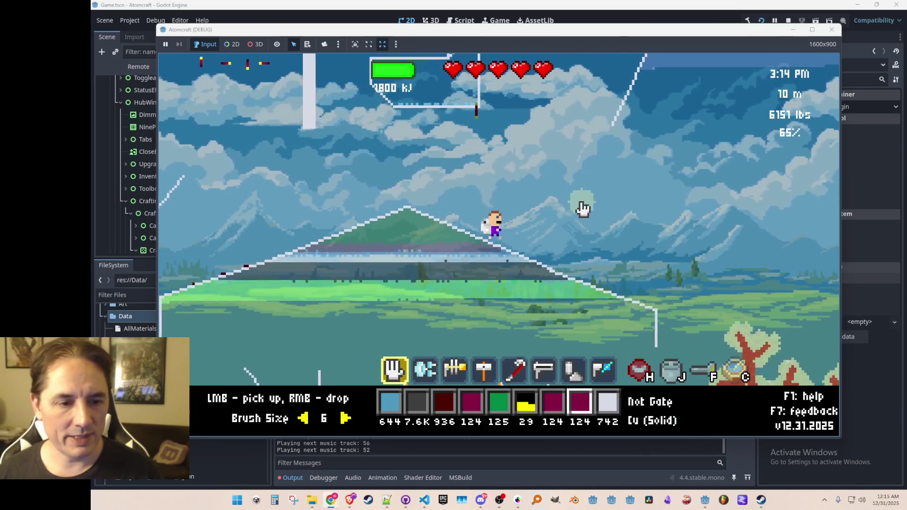
{"action": "key", "text": "space"}
{"action": "key", "text": "space"}
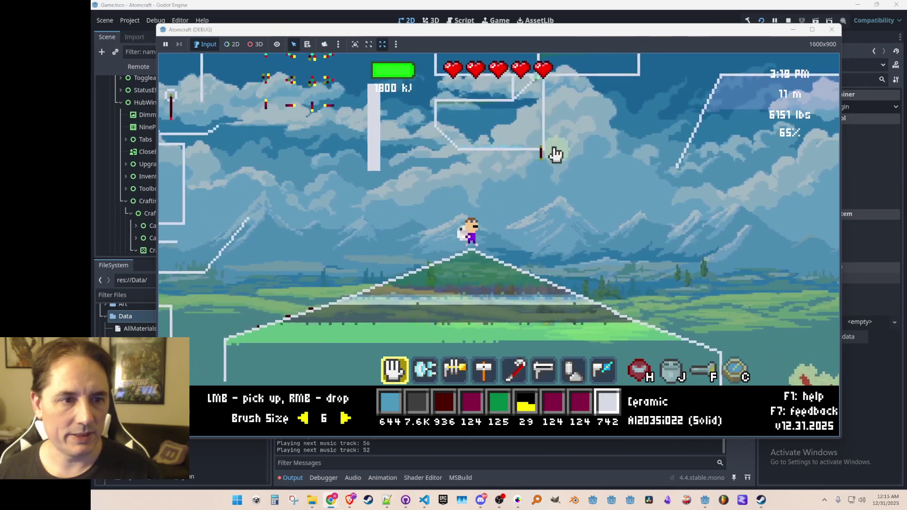
{"action": "key", "text": "space"}
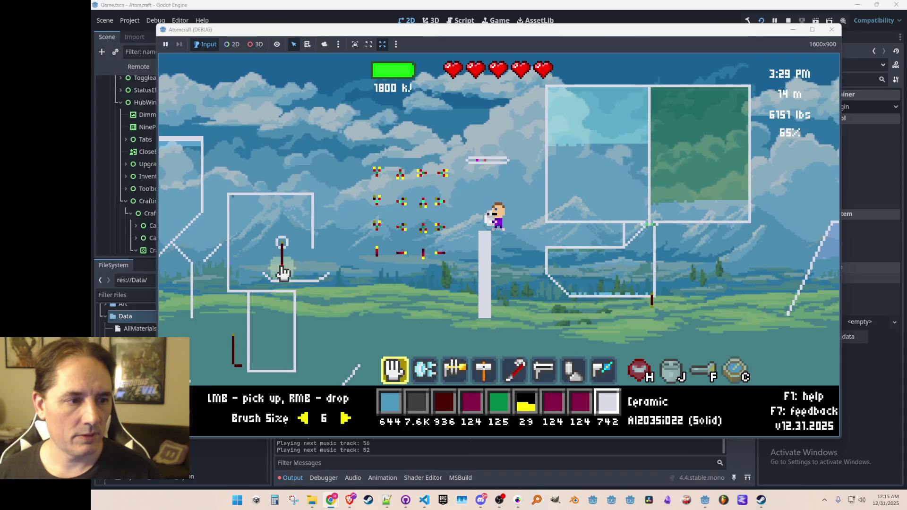
- Over the Ruby Laser, switch tools 2 then 1 and rotate it to point up
{"action": "mouse_move", "coordinate": [282, 274]}
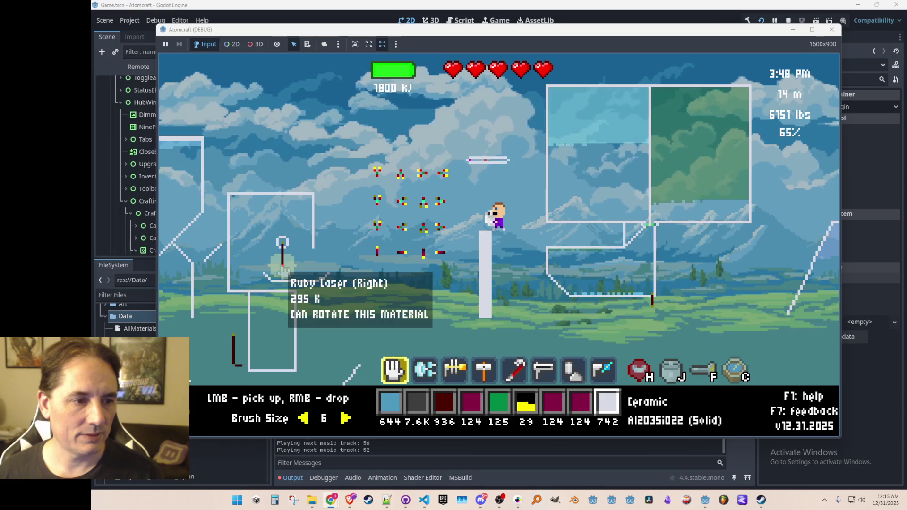
{"action": "key", "text": "2"}
{"action": "key", "text": "1"}
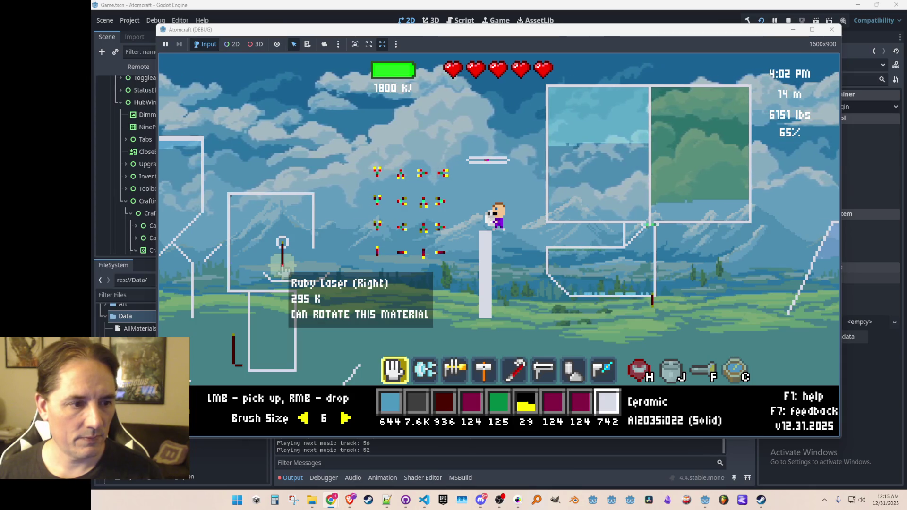
{"action": "key", "text": "r"}
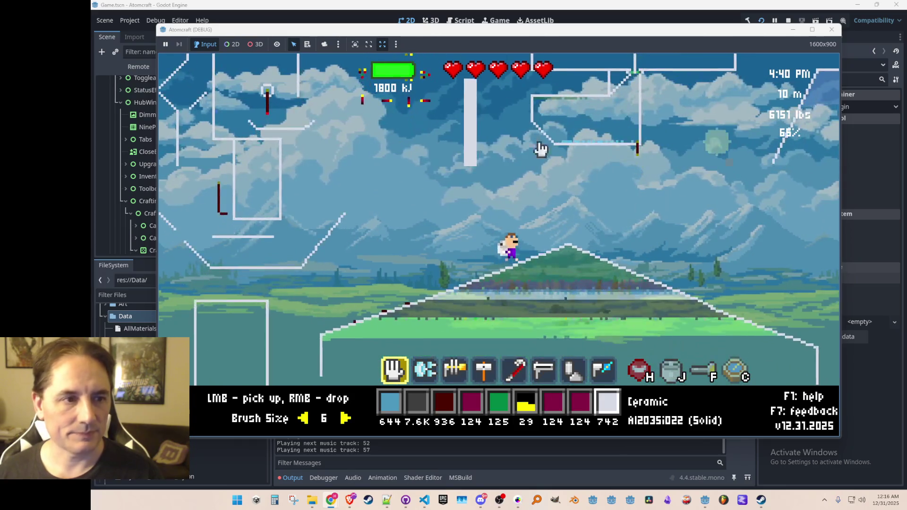
- Open the hub window with Tab and display its crafting item grid
{"action": "key", "text": "Tab"}
{"action": "left_click", "coordinate": [430, 123]}
- Step through each crafting category in the hub, ending back on the conveyor category
{"action": "left_click", "coordinate": [463, 122]}
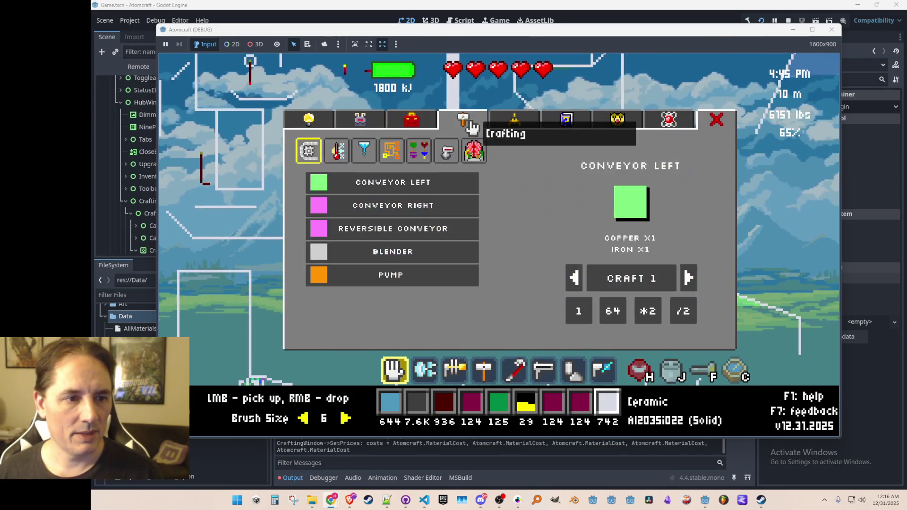
{"action": "left_click", "coordinate": [336, 152]}
{"action": "left_click", "coordinate": [391, 152]}
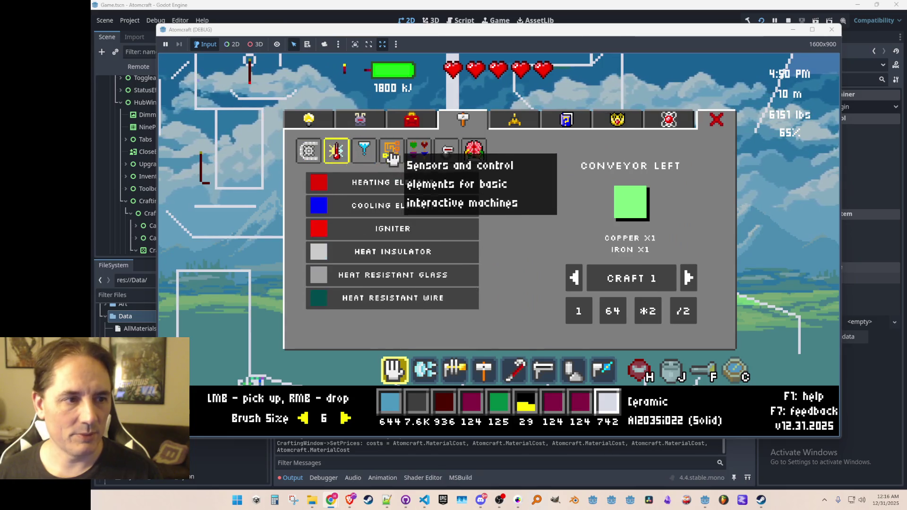
{"action": "left_click", "coordinate": [417, 152]}
{"action": "left_click", "coordinate": [447, 152]}
{"action": "left_click", "coordinate": [467, 155]}
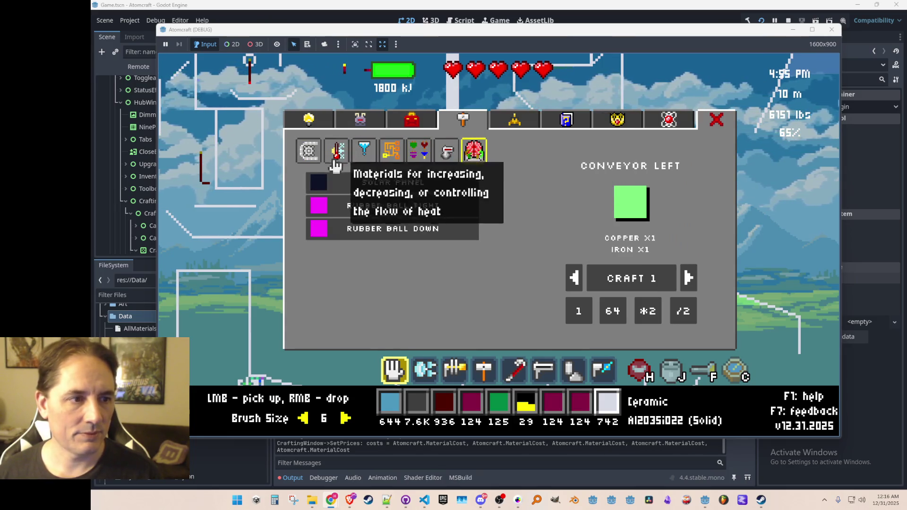
{"action": "left_click", "coordinate": [309, 154]}
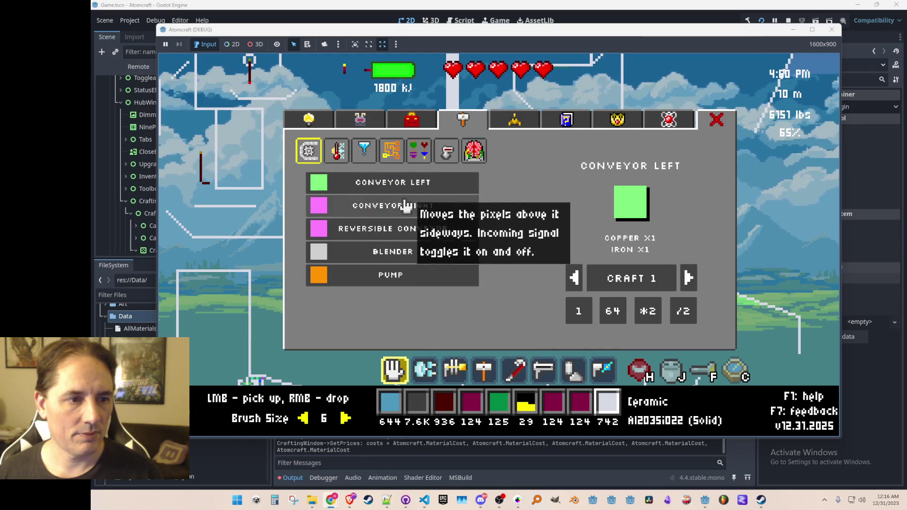
- Preview the Conveyor Right recipe and each other machine recipe in the list
{"action": "left_click", "coordinate": [397, 207]}
{"action": "left_click", "coordinate": [397, 189]}
{"action": "left_click", "coordinate": [387, 228]}
{"action": "left_click", "coordinate": [385, 253]}
{"action": "left_click", "coordinate": [389, 276]}
- View the Guide and the Elements Discovered table at 25 / 118, then close the hub
{"action": "left_click", "coordinate": [392, 183]}
{"action": "left_click", "coordinate": [411, 119]}
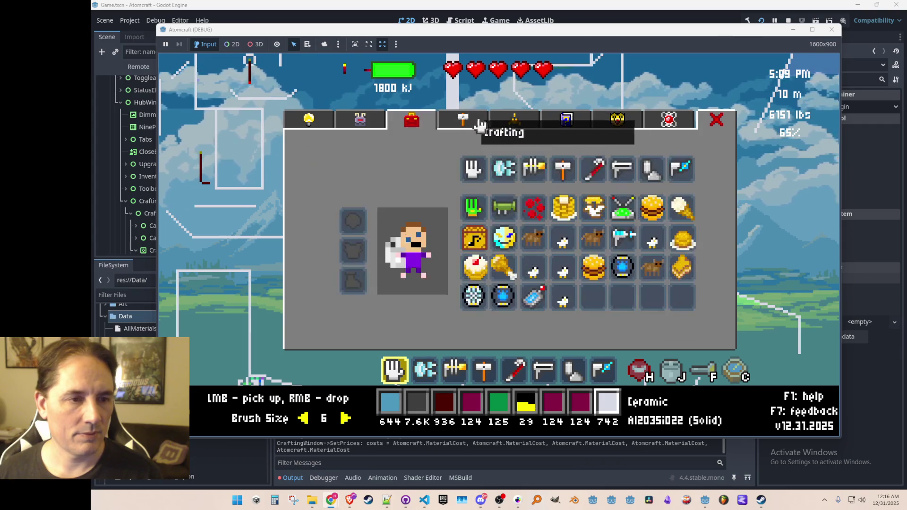
{"action": "left_click", "coordinate": [514, 119]}
{"action": "left_click", "coordinate": [566, 120]}
{"action": "left_click", "coordinate": [614, 124]}
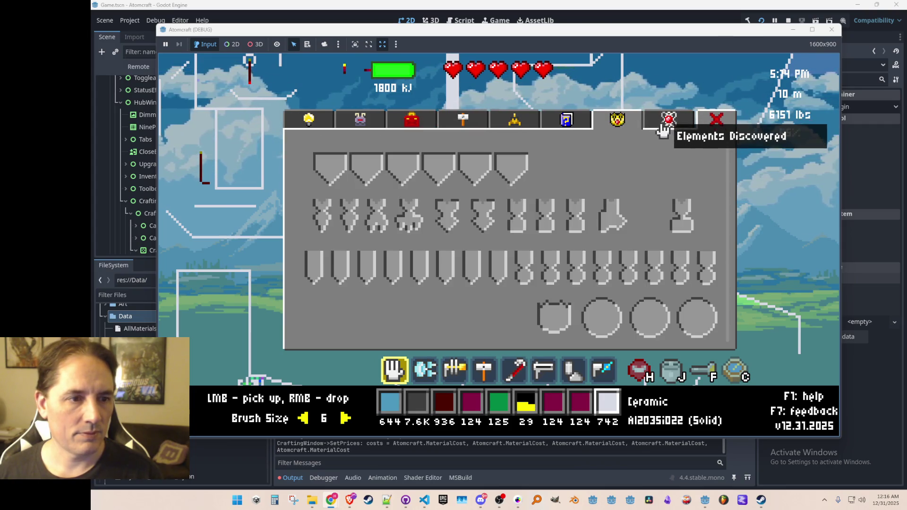
{"action": "left_click", "coordinate": [666, 122]}
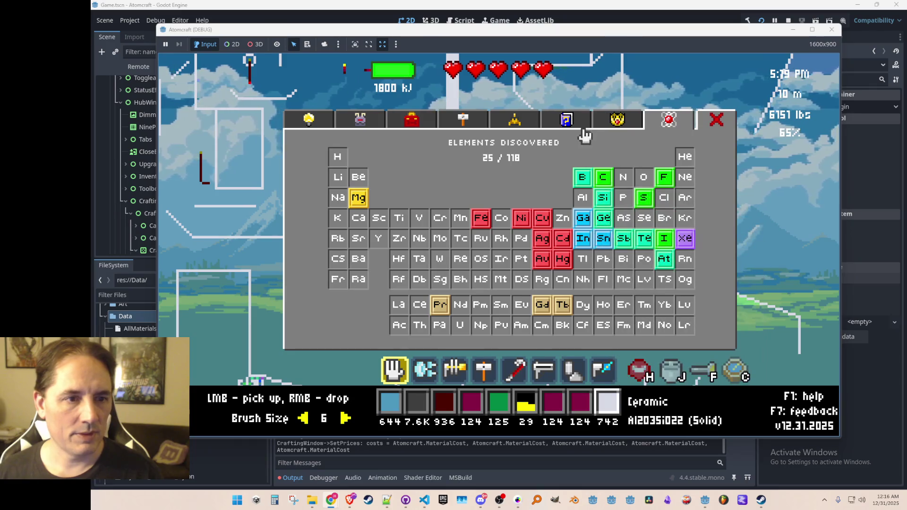
{"action": "left_click", "coordinate": [614, 120]}
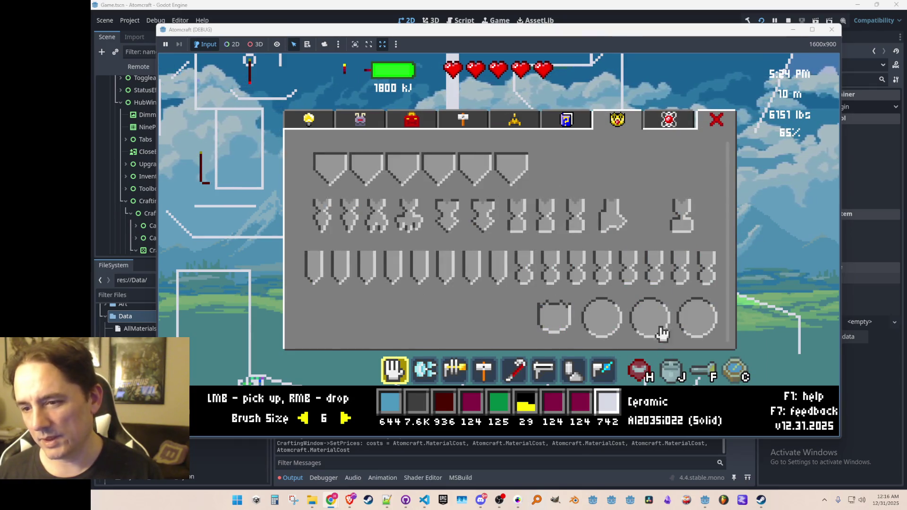
{"action": "left_click", "coordinate": [682, 132]}
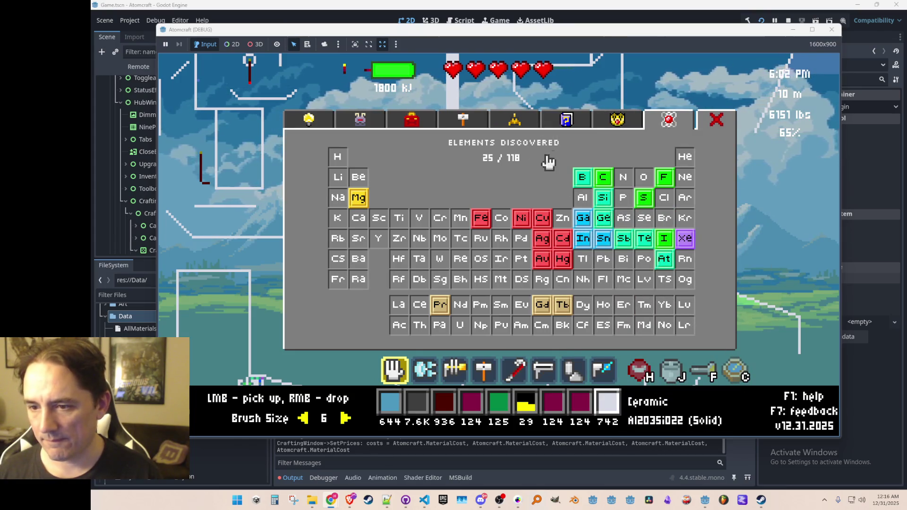
{"action": "key", "text": "Escape"}
{"action": "key", "text": "w"}
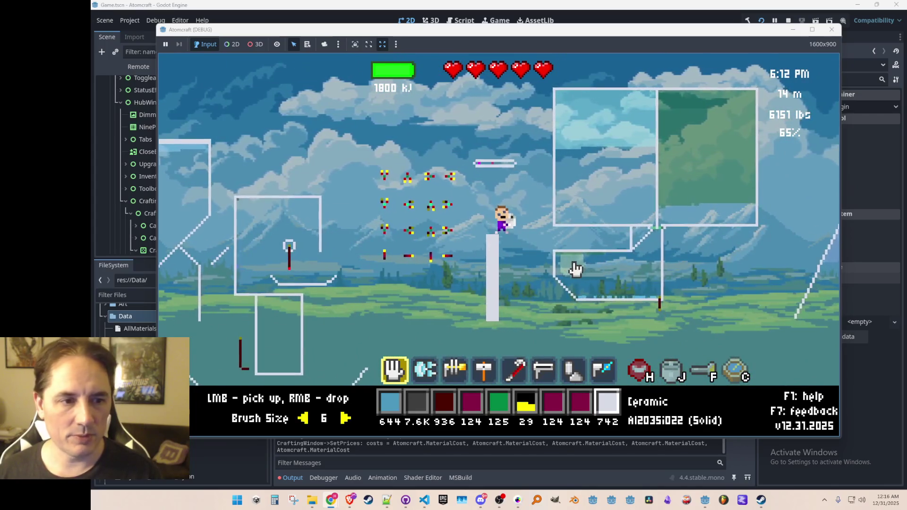
- Reopen the hub and visit Inventory, Spaceship Status and Guide, ending on Crafting
{"action": "key", "text": "Tab"}
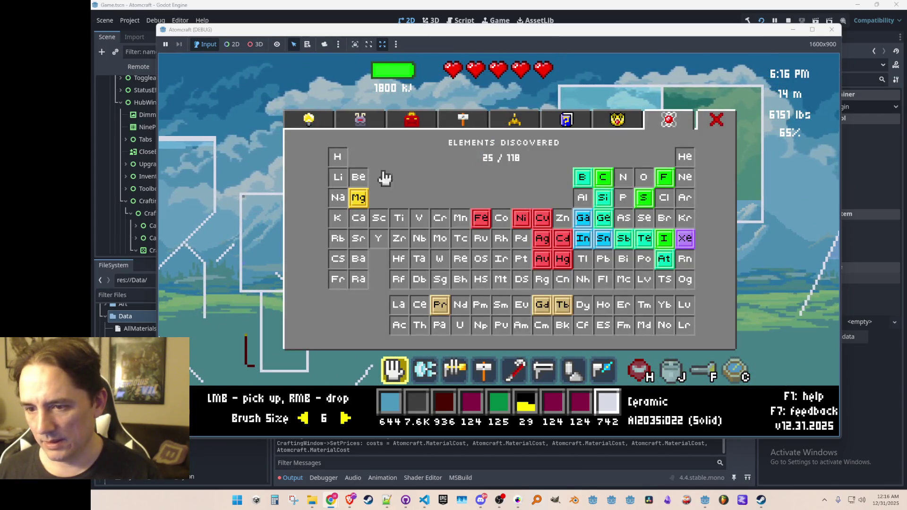
{"action": "left_click", "coordinate": [411, 121]}
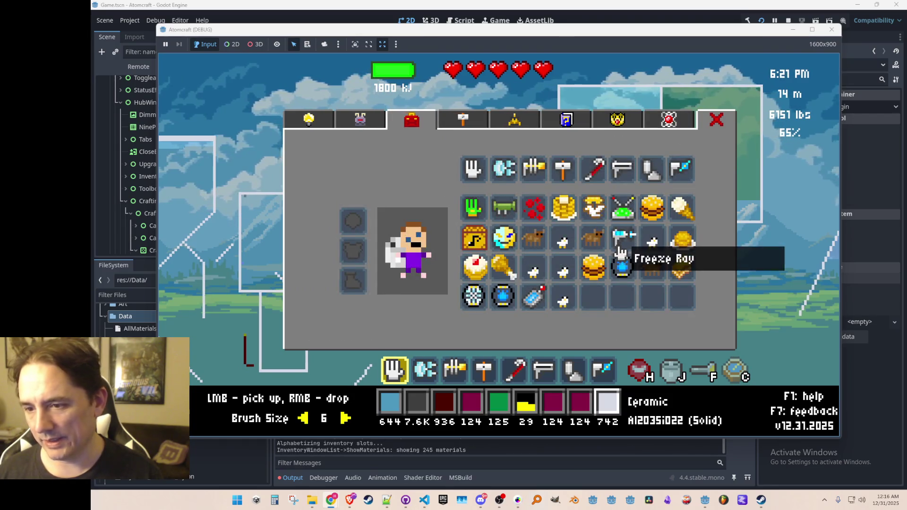
{"action": "left_click", "coordinate": [470, 122]}
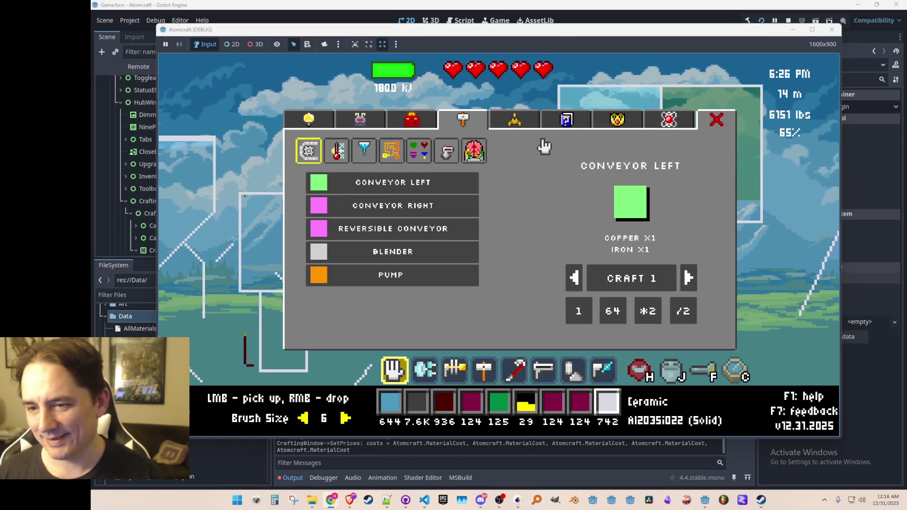
{"action": "left_click", "coordinate": [532, 123]}
{"action": "left_click", "coordinate": [571, 124]}
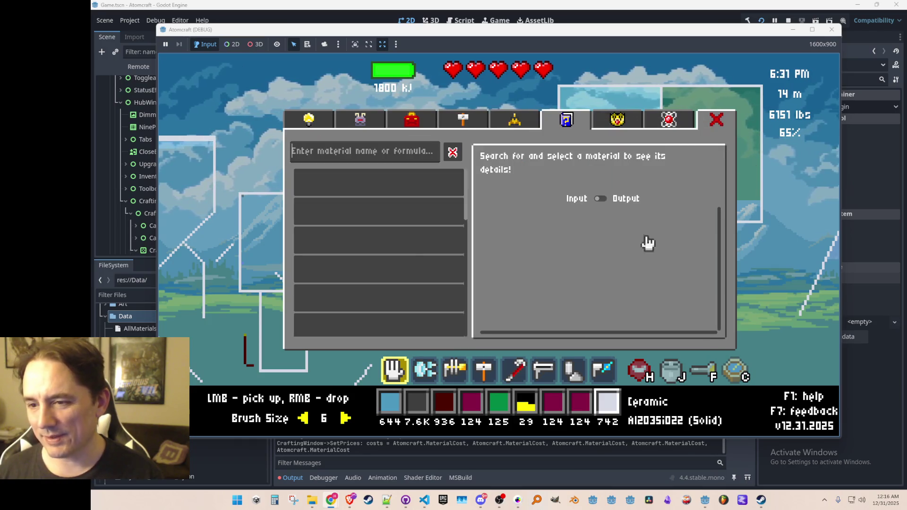
{"action": "left_click", "coordinate": [464, 121]}
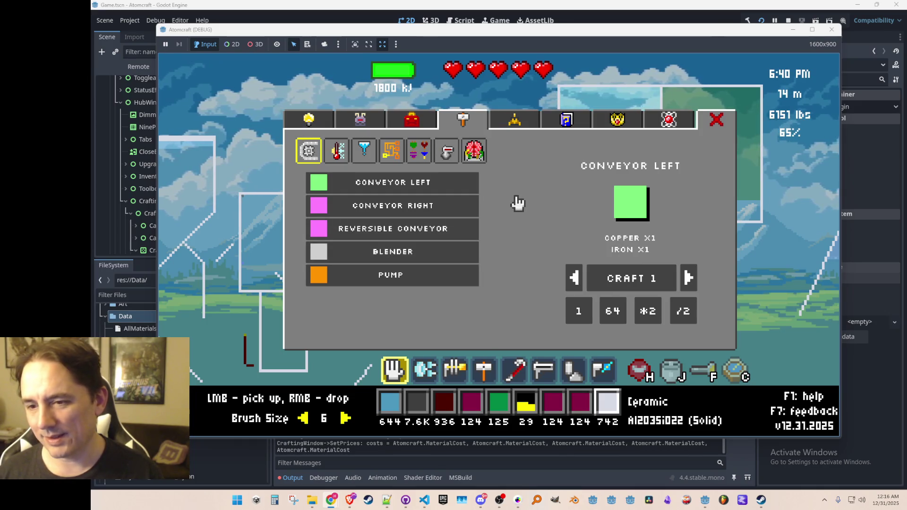
- Show the heat, filters, sensors, logic gates and laser crafting categories
{"action": "left_click", "coordinate": [333, 150]}
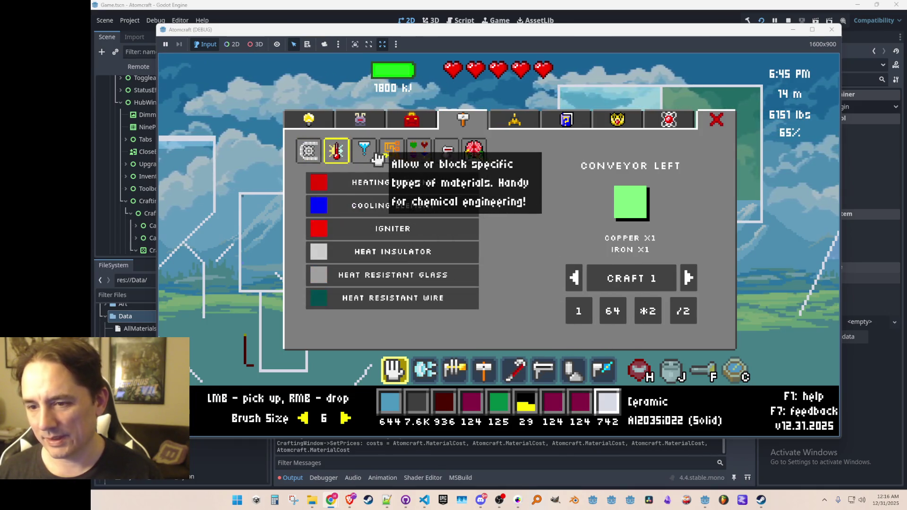
{"action": "left_click", "coordinate": [364, 152]}
{"action": "left_click", "coordinate": [391, 151]}
{"action": "left_click", "coordinate": [419, 151]}
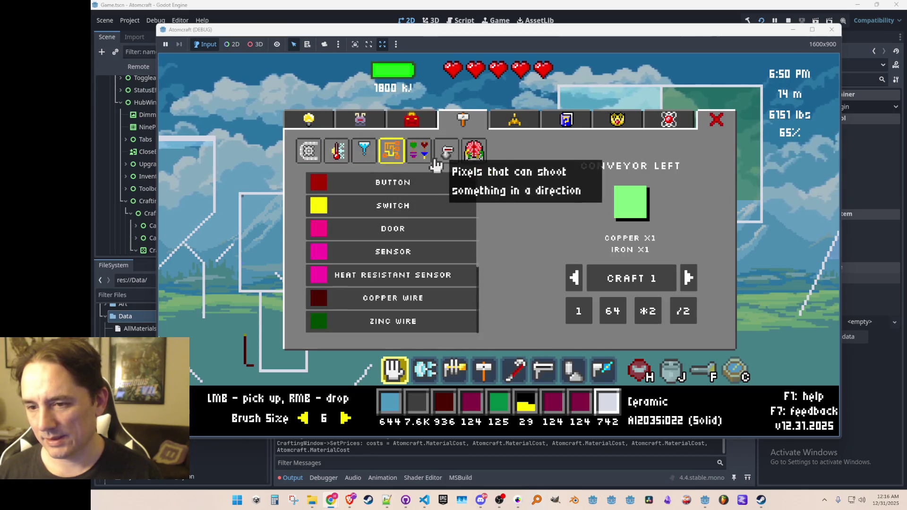
{"action": "left_click", "coordinate": [447, 153]}
{"action": "left_click", "coordinate": [472, 150]}
{"action": "left_click", "coordinate": [446, 150]}
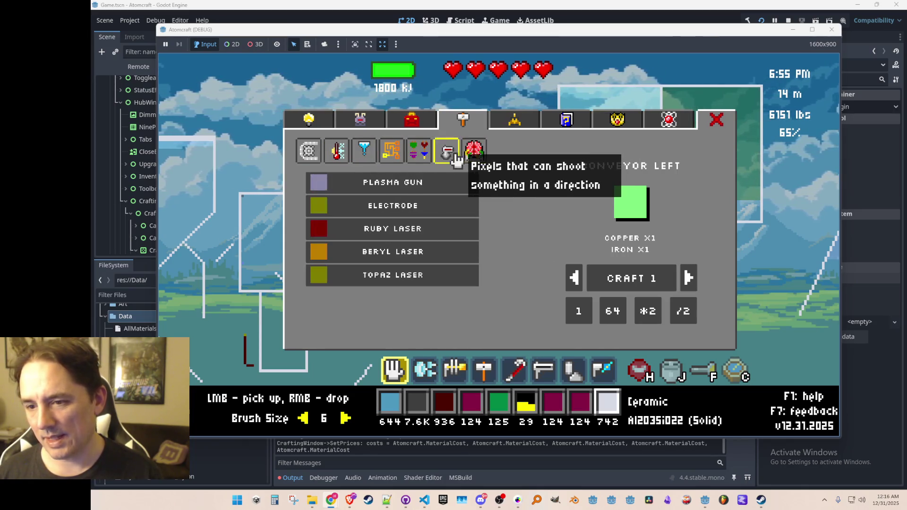
- Cycle through the crafting categories to lasers and back to sensors
{"action": "left_click", "coordinate": [309, 151]}
{"action": "left_click", "coordinate": [335, 151]}
{"action": "left_click", "coordinate": [364, 151]}
{"action": "left_click", "coordinate": [394, 156]}
{"action": "left_click", "coordinate": [419, 152]}
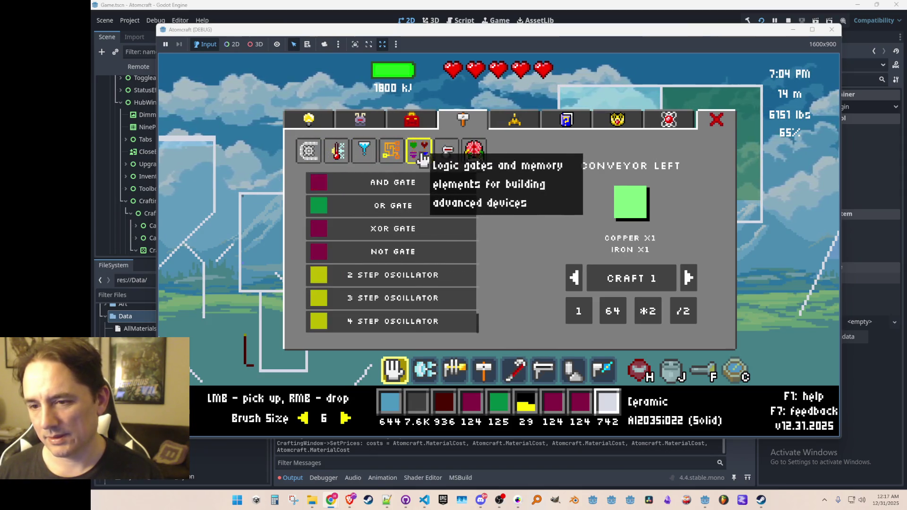
{"action": "left_click", "coordinate": [447, 152]}
{"action": "left_click", "coordinate": [472, 151]}
{"action": "left_click", "coordinate": [447, 156]}
{"action": "left_click", "coordinate": [418, 151]}
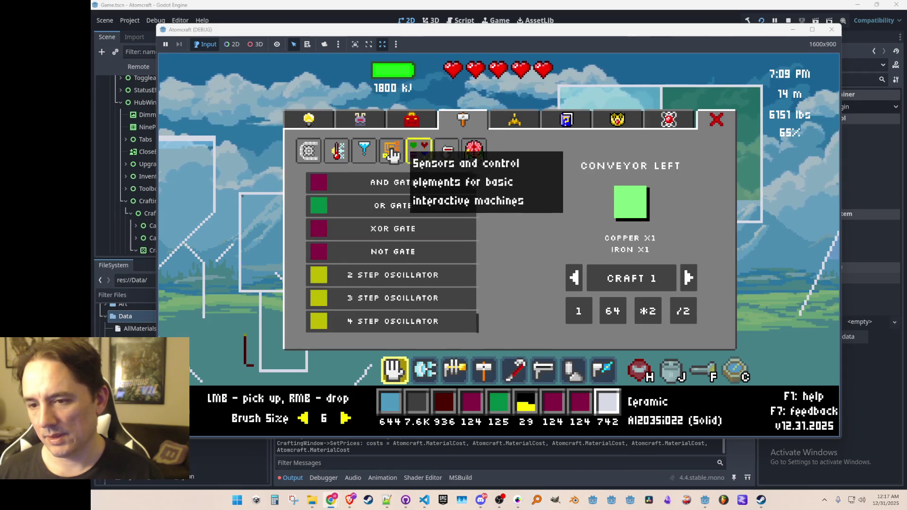
{"action": "left_click", "coordinate": [391, 151]}
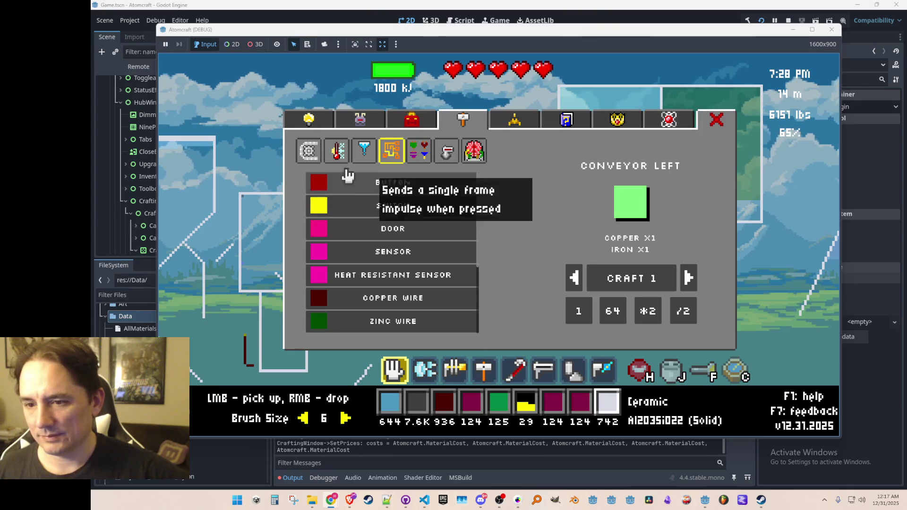
- Open the Filters category and view the Allow Solids and Allow Liquids recipes
{"action": "left_click", "coordinate": [308, 151]}
{"action": "left_click", "coordinate": [336, 150]}
{"action": "left_click", "coordinate": [363, 150]}
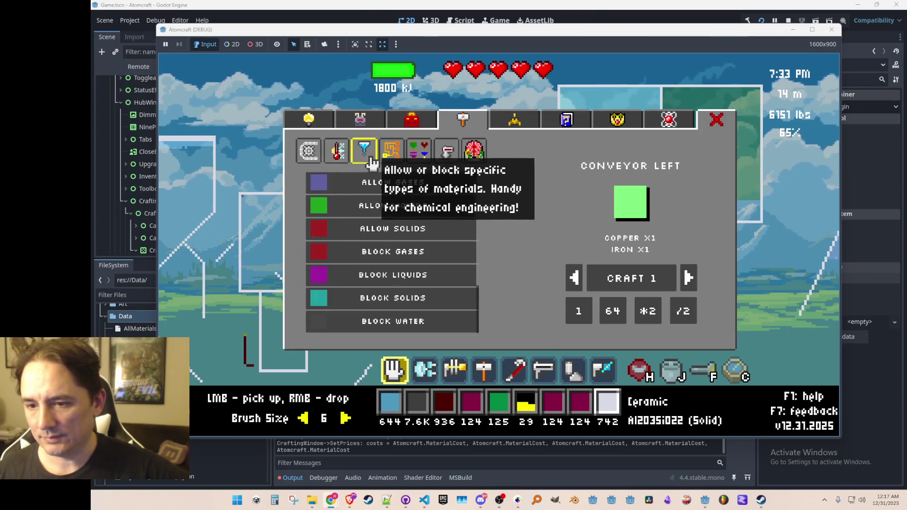
{"action": "left_click", "coordinate": [405, 225]}
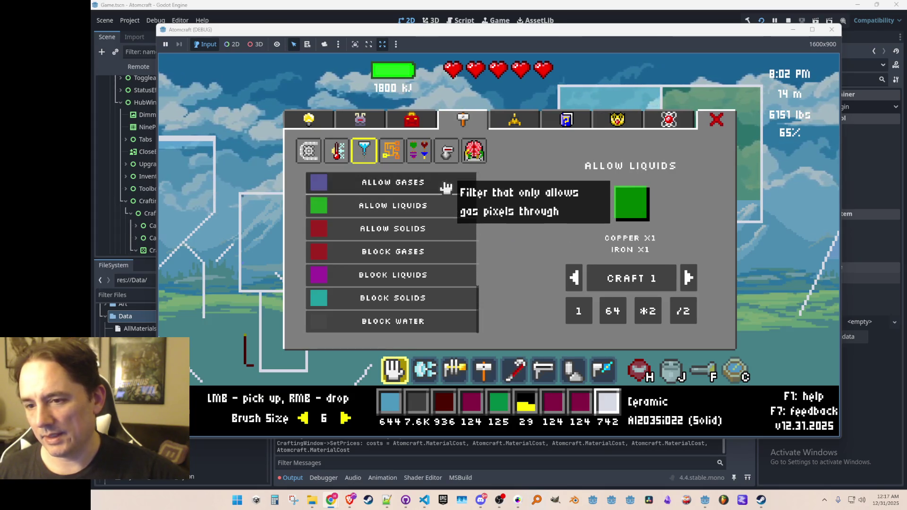
{"action": "left_click", "coordinate": [437, 209]}
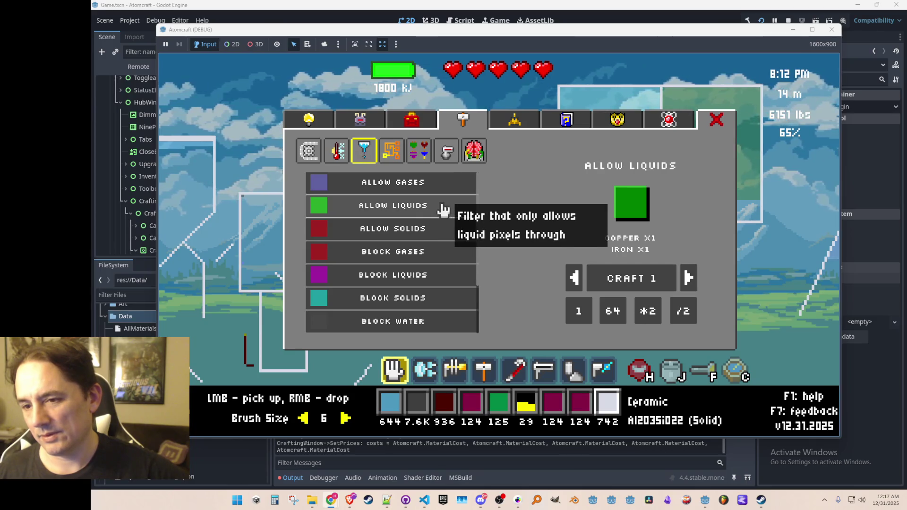
- Check the prototype category, then move back through filters to sensors
{"action": "left_click", "coordinate": [471, 147]}
{"action": "left_click", "coordinate": [446, 152]}
{"action": "left_click", "coordinate": [419, 151]}
{"action": "left_click", "coordinate": [391, 150]}
{"action": "left_click", "coordinate": [364, 150]}
{"action": "left_click", "coordinate": [336, 150]}
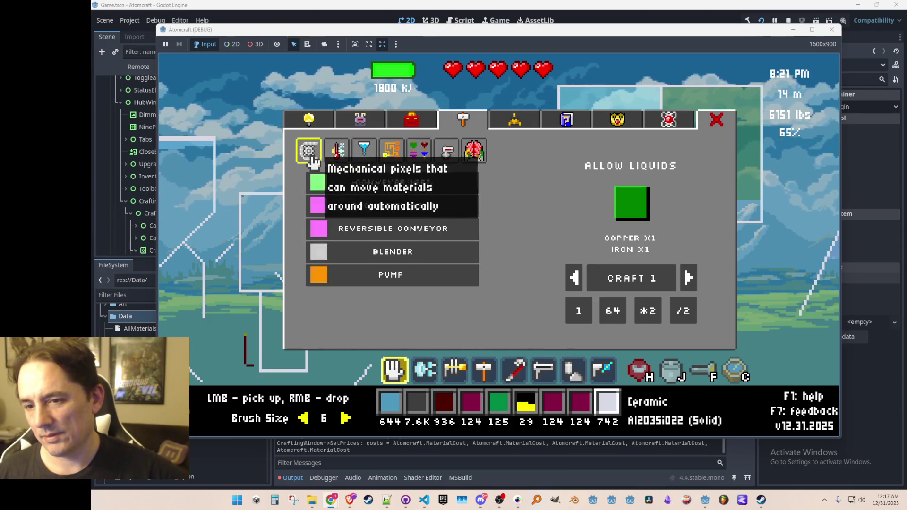
{"action": "left_click", "coordinate": [364, 150]}
{"action": "left_click", "coordinate": [391, 151]}
- Flip through the categories again, landing on the heat crafting category
{"action": "left_click", "coordinate": [447, 151]}
{"action": "left_click", "coordinate": [471, 150]}
{"action": "left_click", "coordinate": [447, 151]}
{"action": "left_click", "coordinate": [389, 153]}
{"action": "left_click", "coordinate": [364, 150]}
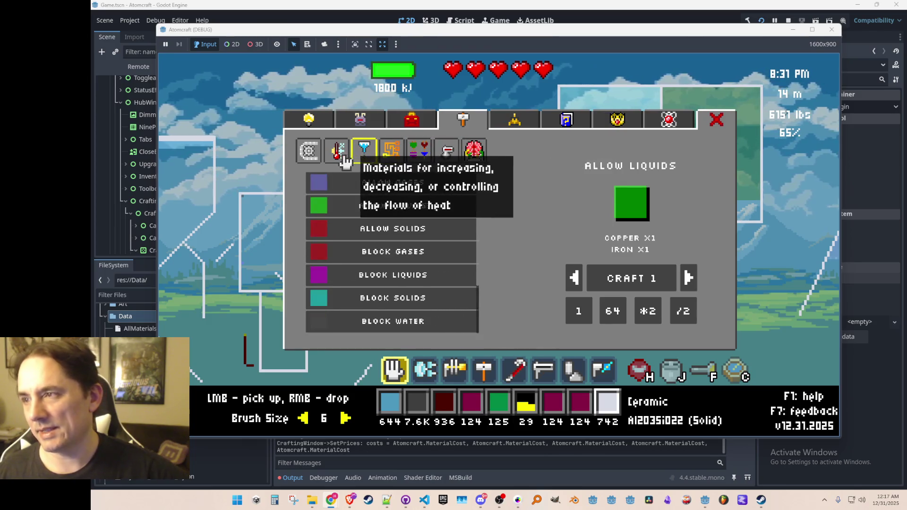
{"action": "left_click", "coordinate": [337, 150]}
{"action": "left_click", "coordinate": [308, 150]}
{"action": "left_click", "coordinate": [337, 150]}
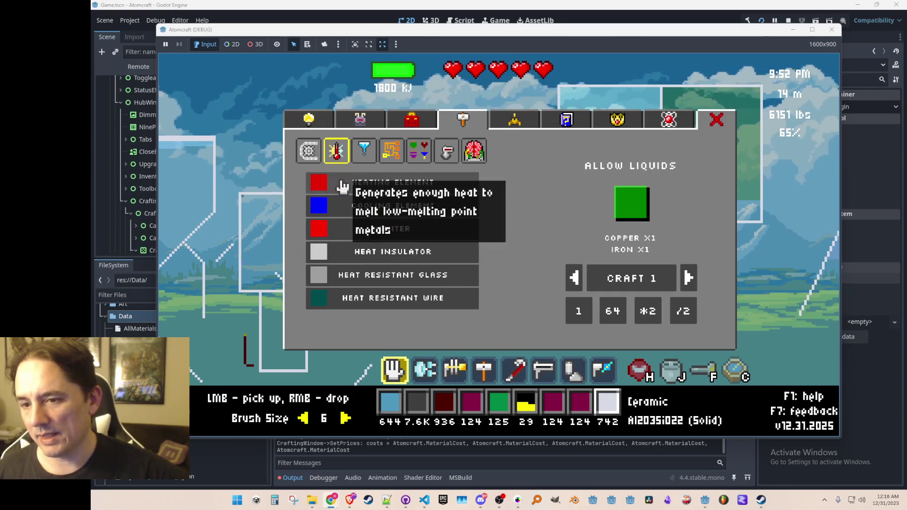
- Show the Inventory list with 2 Step Oscillator, Allow Liquids (968), Alumina and Antimony
{"action": "left_click", "coordinate": [362, 120]}
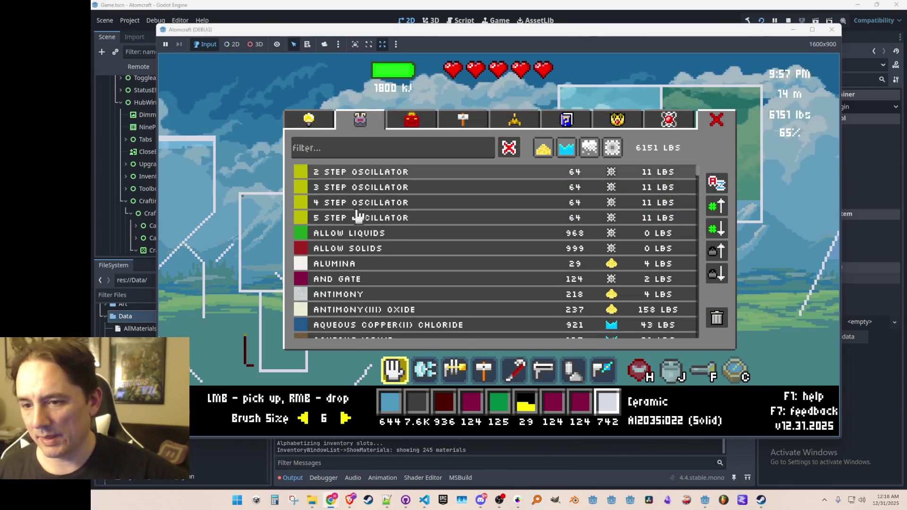
- Step from Crafting through Inventory, Toolbox, Spaceship Status and Upgrades, then back to Toolbox
{"action": "left_click", "coordinate": [448, 130]}
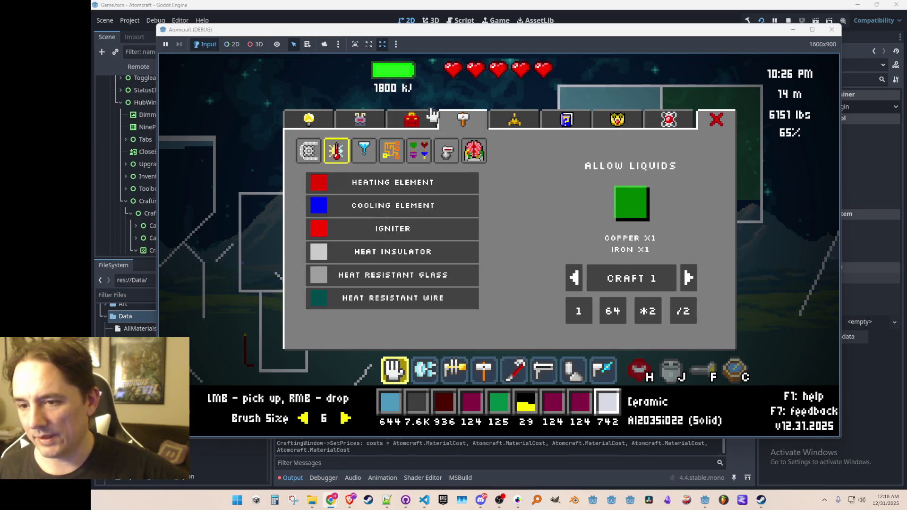
{"action": "left_click", "coordinate": [363, 124]}
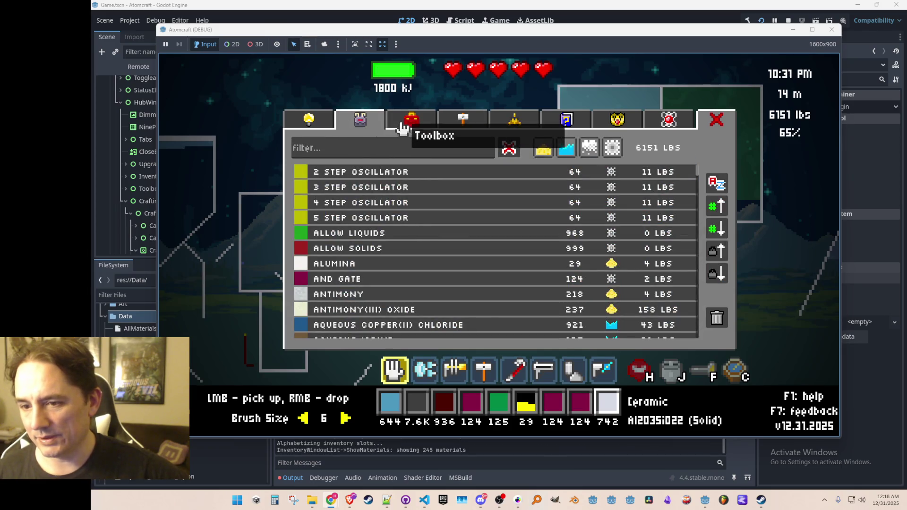
{"action": "left_click", "coordinate": [410, 122]}
{"action": "left_click", "coordinate": [465, 124]}
{"action": "left_click", "coordinate": [514, 126]}
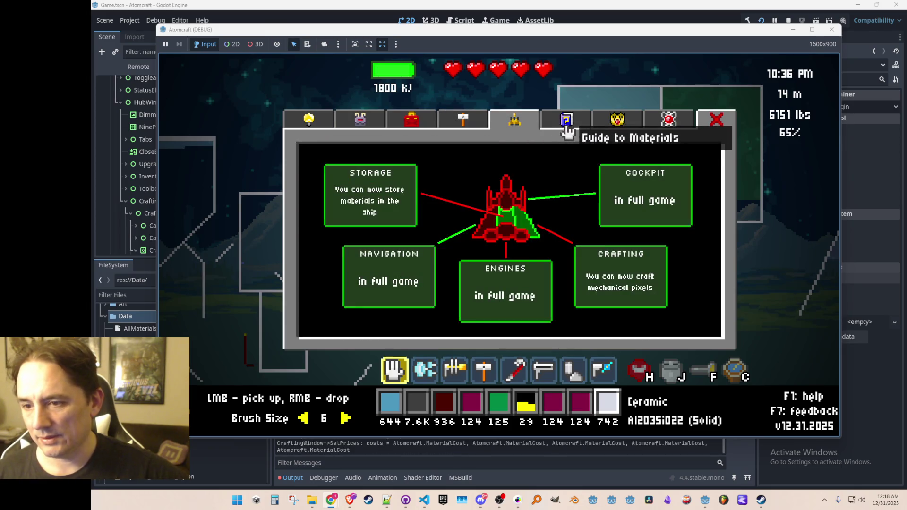
{"action": "left_click", "coordinate": [567, 125]}
{"action": "left_click", "coordinate": [611, 124]}
{"action": "left_click", "coordinate": [462, 123]}
{"action": "left_click", "coordinate": [402, 128]}
- Compare Inventory, Toolbox gear grid and Upgrades shop, open Crafting, then close the hub
{"action": "left_click", "coordinate": [364, 125]}
{"action": "left_click", "coordinate": [417, 126]}
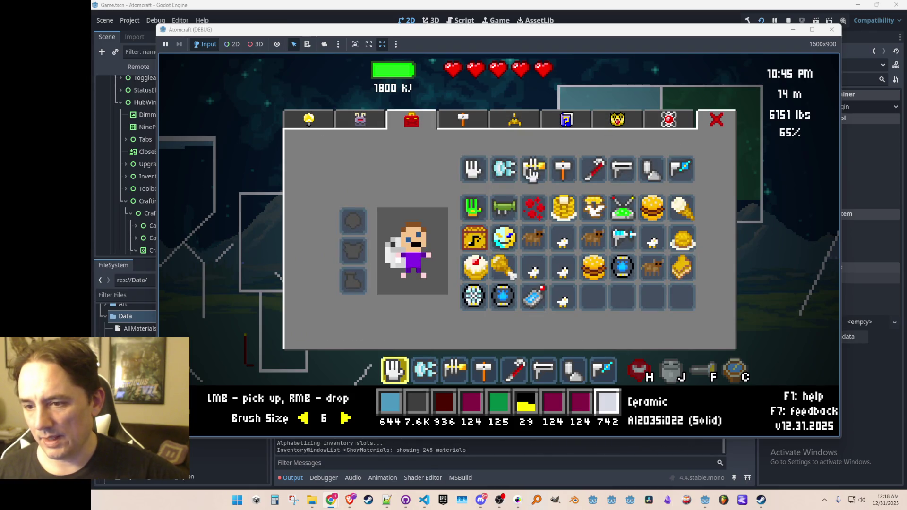
{"action": "left_click", "coordinate": [327, 124]}
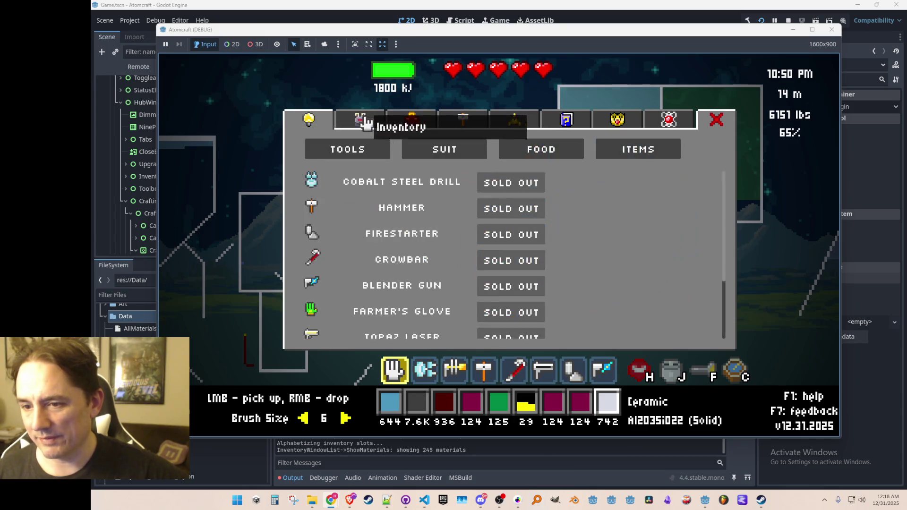
{"action": "left_click", "coordinate": [360, 121]}
{"action": "left_click", "coordinate": [428, 128]}
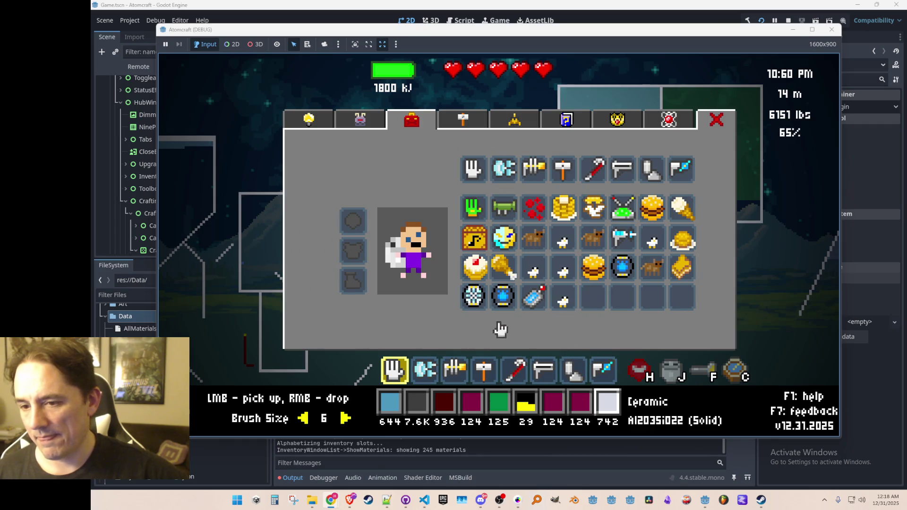
{"action": "left_click", "coordinate": [473, 126]}
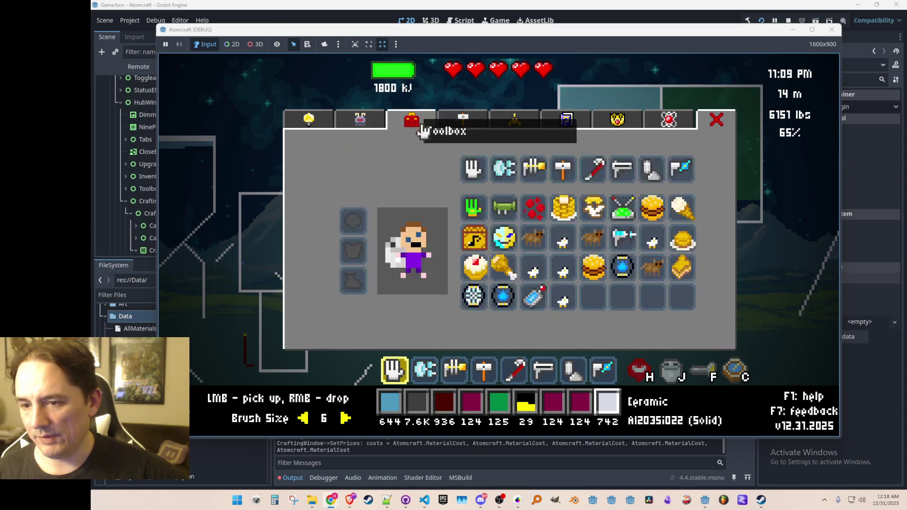
{"action": "left_click", "coordinate": [410, 122]}
{"action": "left_click", "coordinate": [462, 124]}
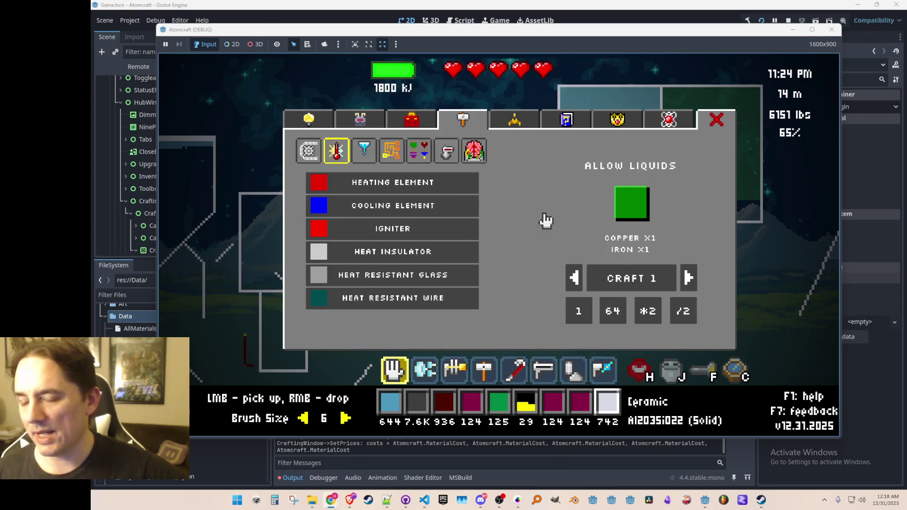
{"action": "left_click", "coordinate": [717, 119]}
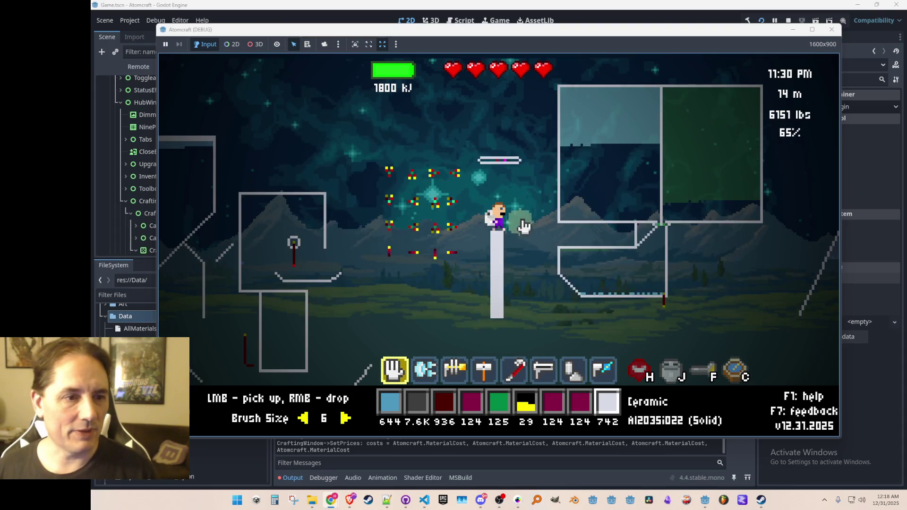
- Stop the game, export the Windows Desktop preset over AtomCraft.exe, and save the scene
{"action": "left_click", "coordinate": [832, 31]}
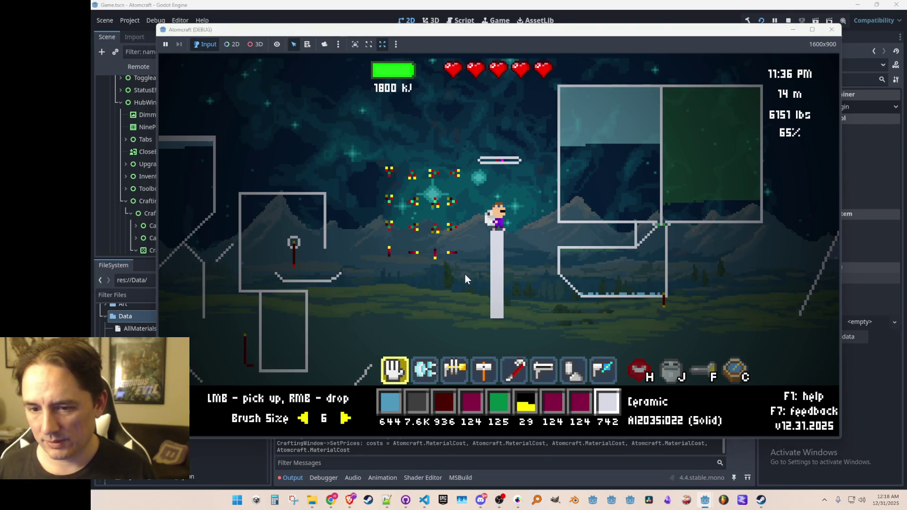
{"action": "key", "text": "ctrl+s"}
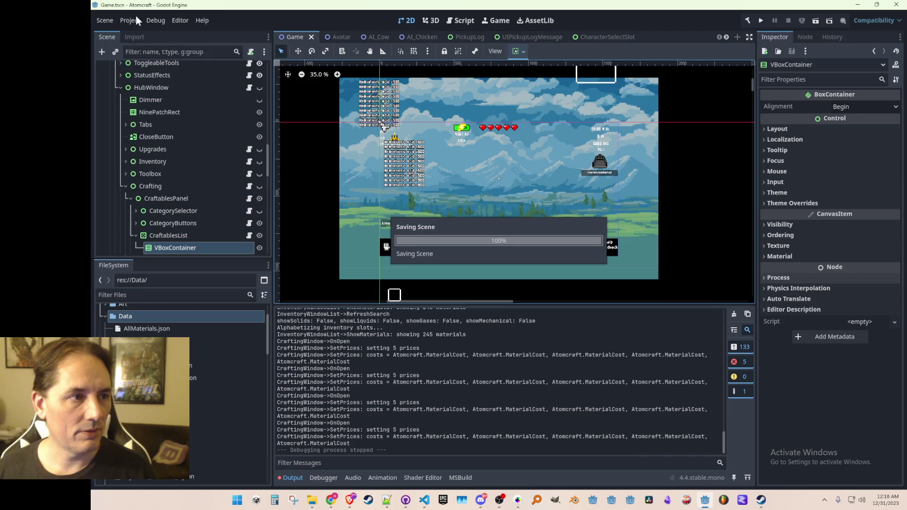
{"action": "left_click", "coordinate": [131, 19]}
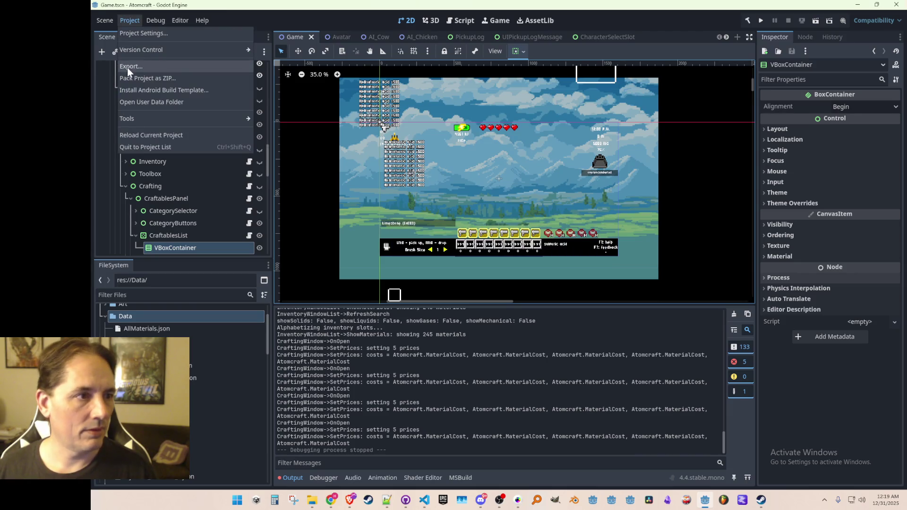
{"action": "left_click", "coordinate": [126, 66]}
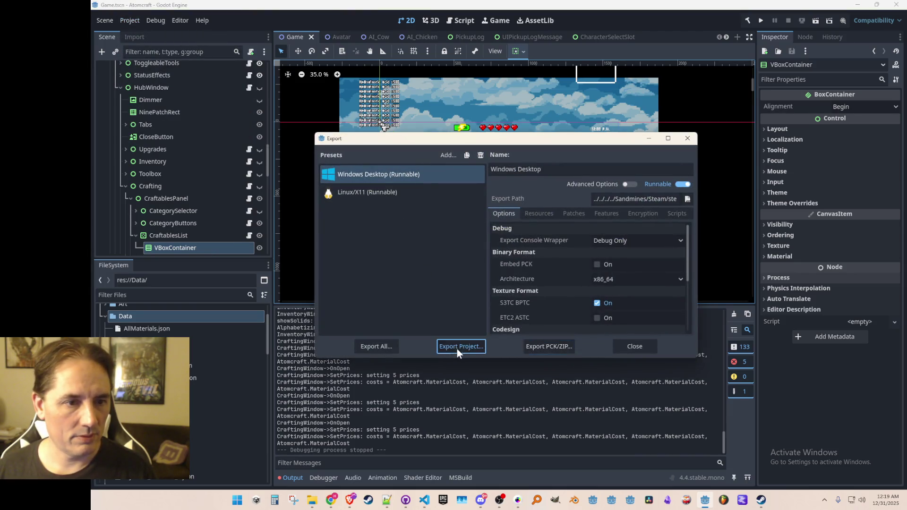
{"action": "left_click", "coordinate": [457, 347]}
{"action": "left_click", "coordinate": [427, 391]}
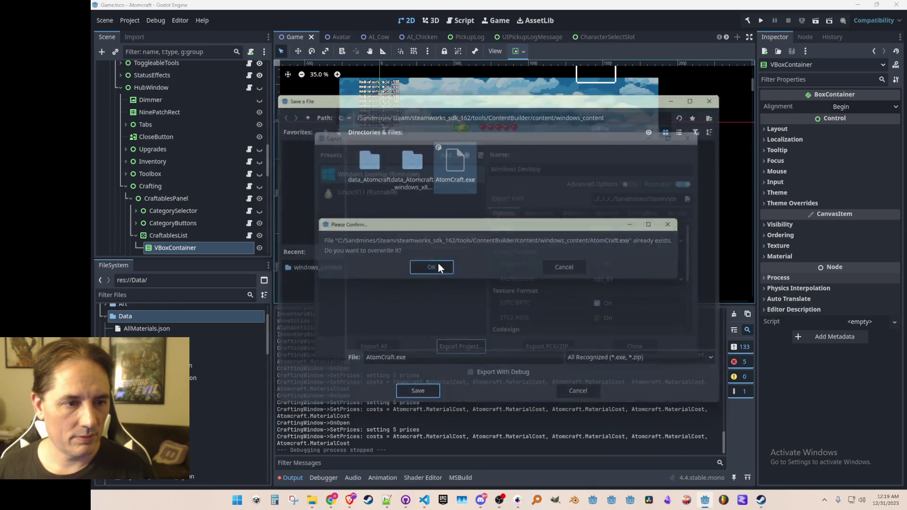
{"action": "left_click", "coordinate": [438, 267]}
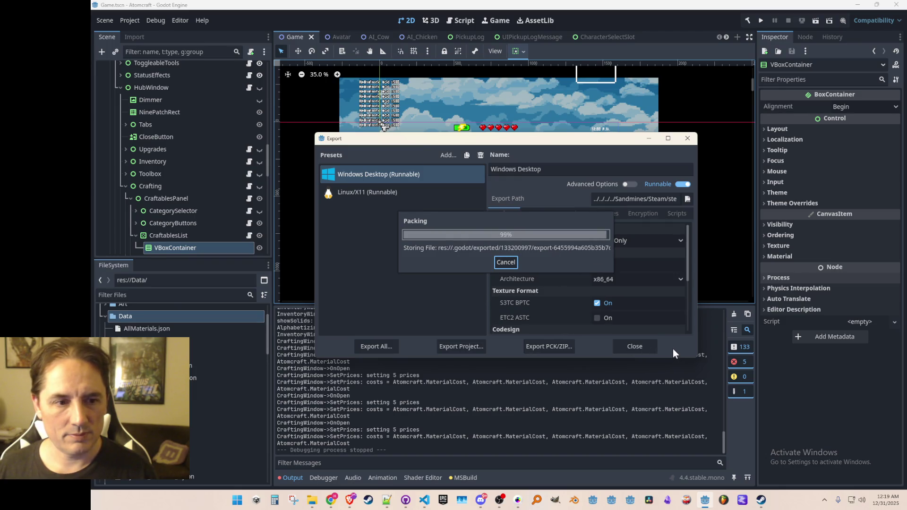
{"action": "left_click", "coordinate": [648, 346]}
{"action": "key", "text": "ctrl+s"}
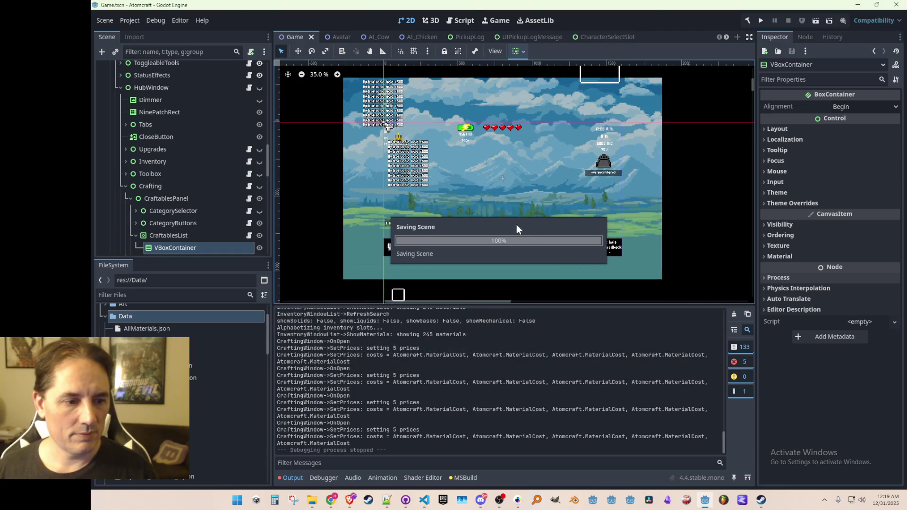
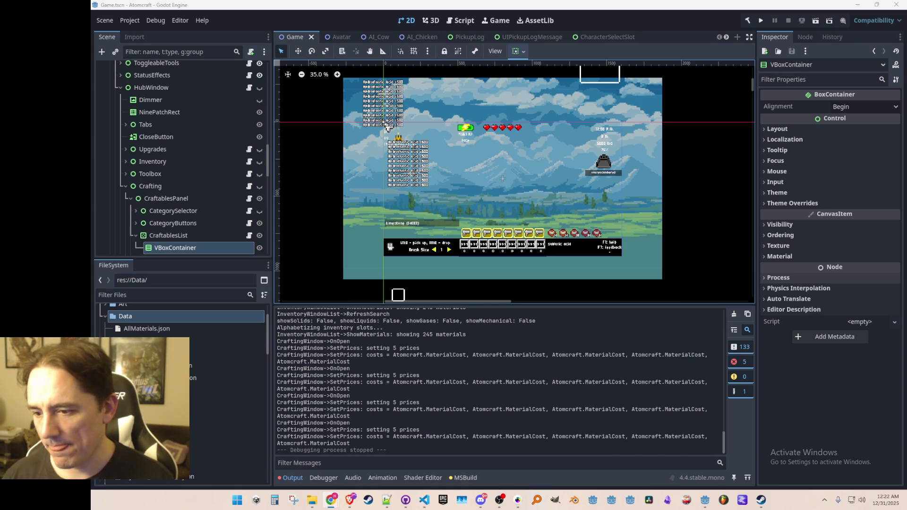
- Pan the 2D game scene view up slightly with two small middle-drags
{"action": "left_click_drag", "start_coordinate": [573, 210], "coordinate": [577, 208]}
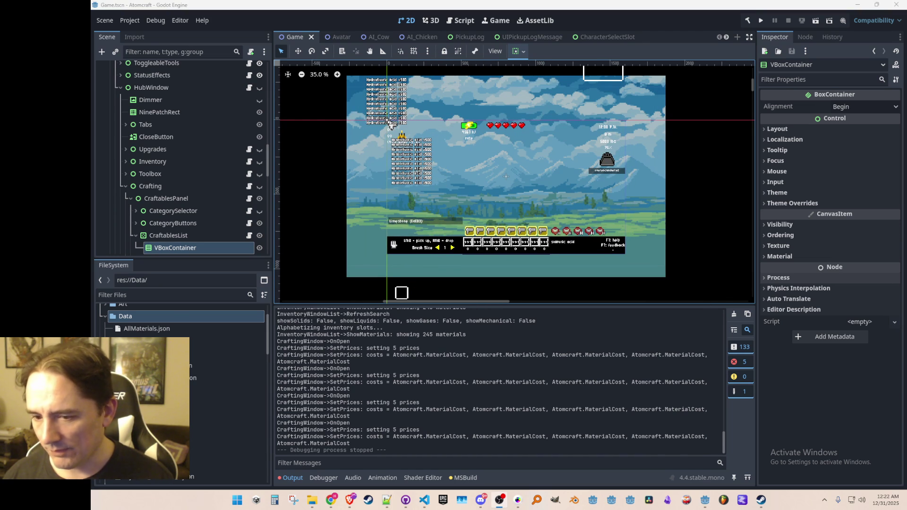
{"action": "left_click_drag", "start_coordinate": [619, 183], "coordinate": [620, 179]}
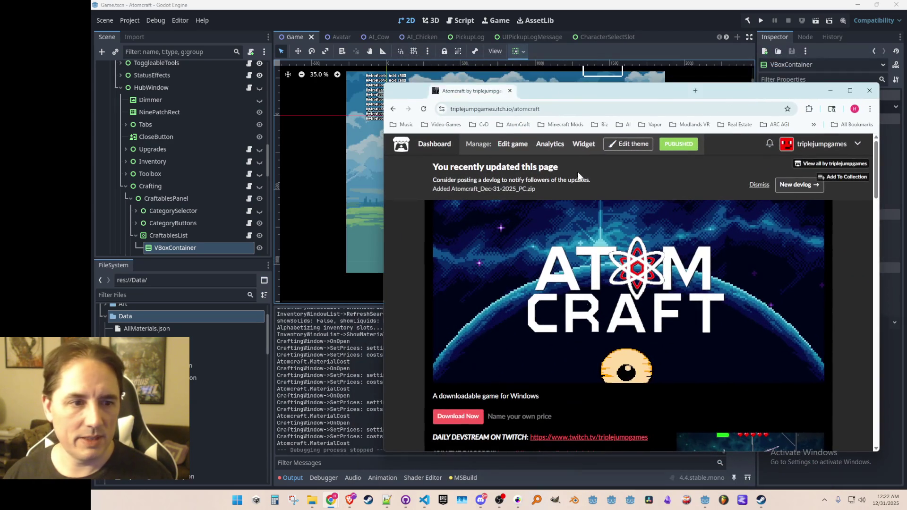
- Start a new devlog post for Atomcraft and bring the devlog page back in front
{"action": "left_click", "coordinate": [792, 192]}
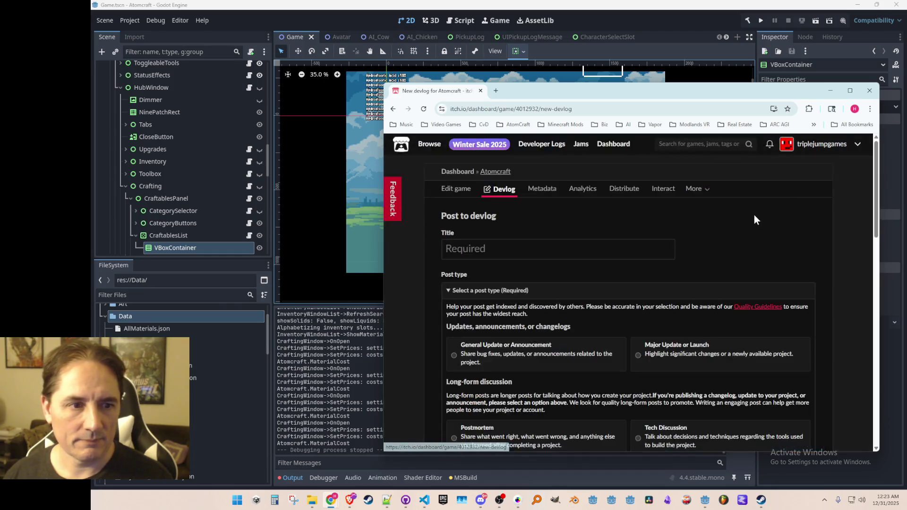
{"action": "left_click_drag", "start_coordinate": [619, 92], "coordinate": [906, 104]}
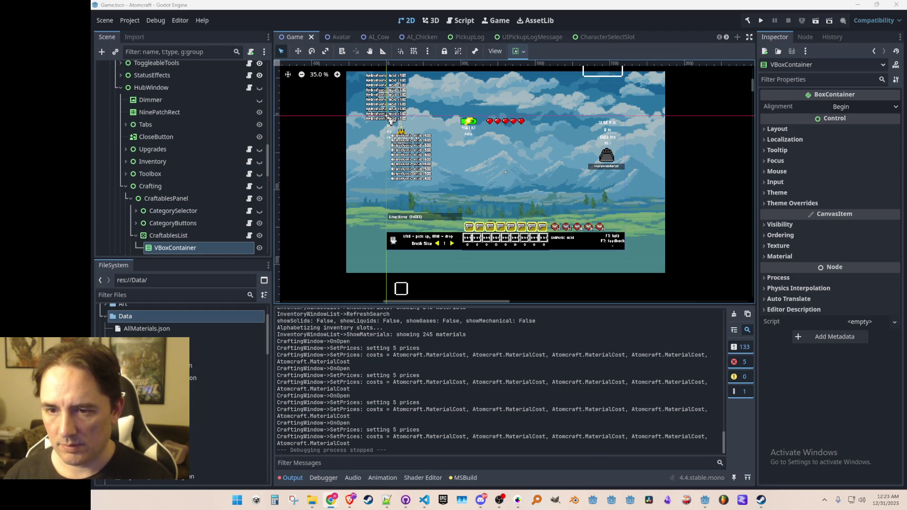
{"action": "key", "text": "alt+Tab"}
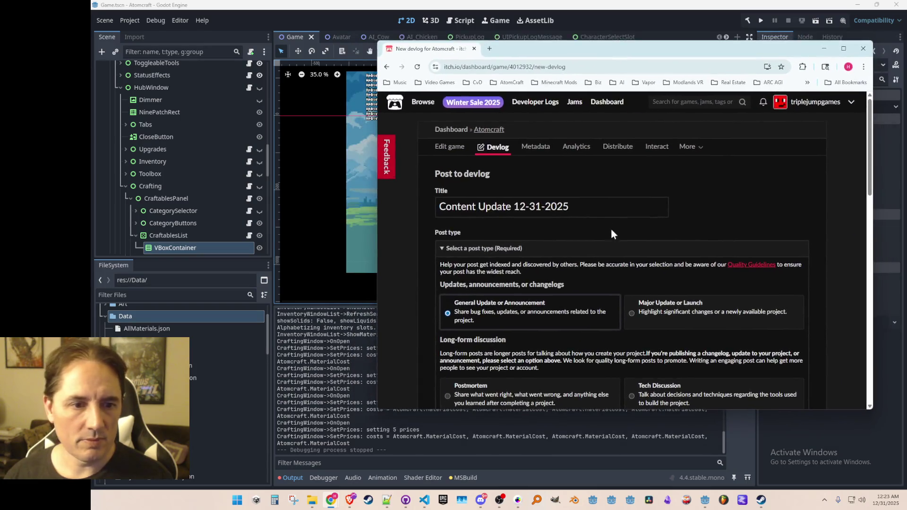
- Enlarge the Content box by dragging its corner and place the cursor inside it
{"action": "scroll", "coordinate": [792, 256], "scroll_direction": "down", "scroll_amount": 3}
{"action": "scroll", "coordinate": [779, 288], "scroll_direction": "up", "scroll_amount": 3}
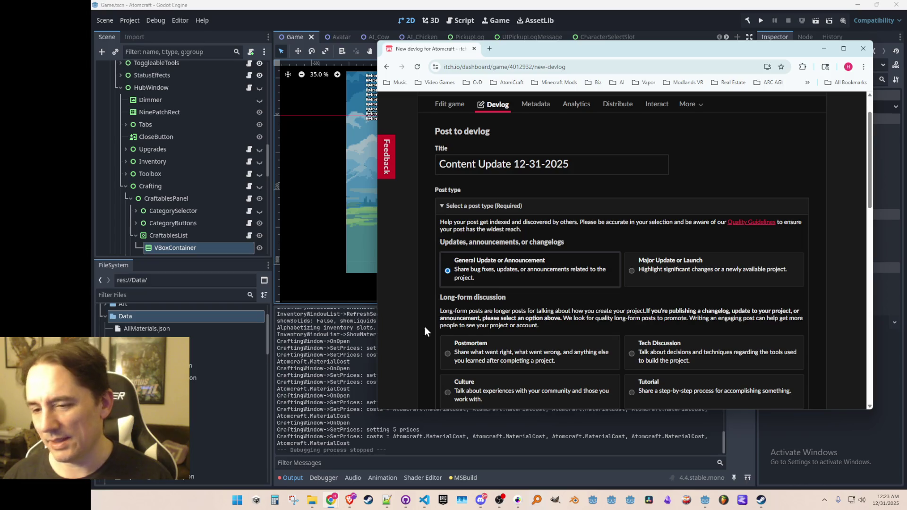
{"action": "scroll", "coordinate": [444, 300], "scroll_direction": "down", "scroll_amount": 1}
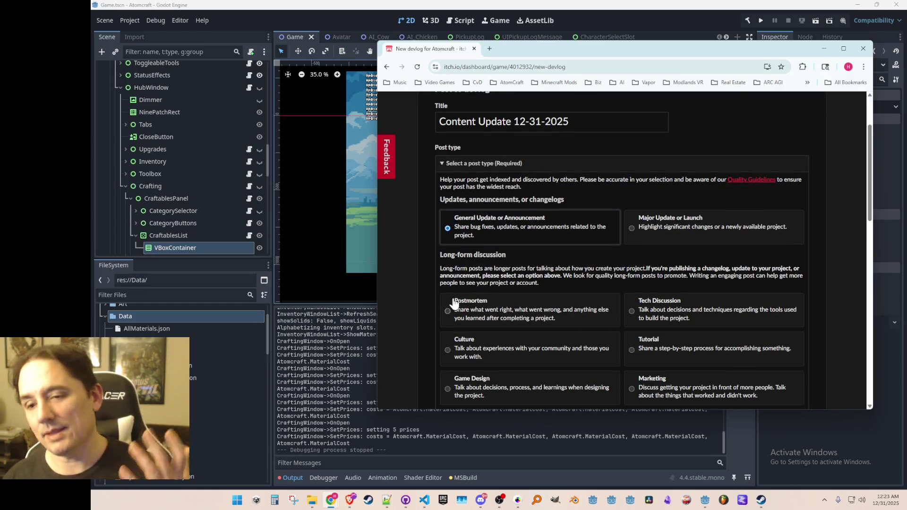
{"action": "scroll", "coordinate": [454, 302], "scroll_direction": "down", "scroll_amount": 1}
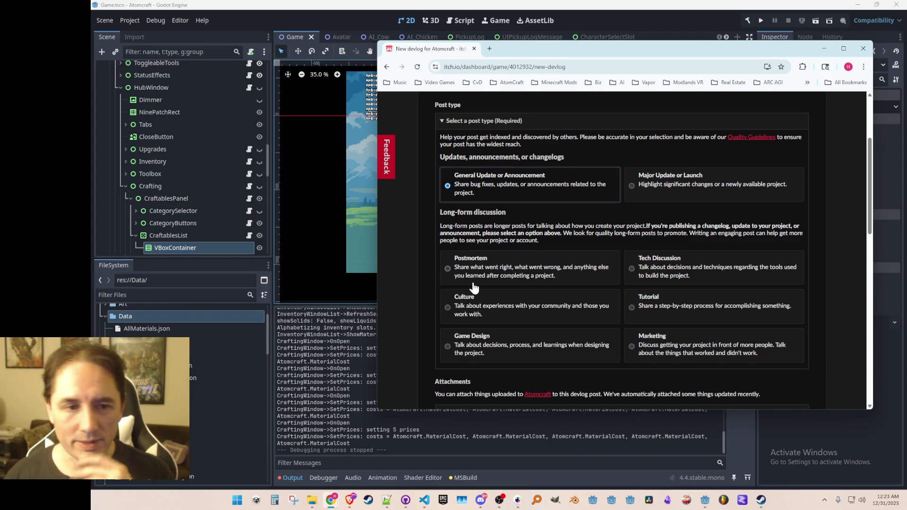
{"action": "scroll", "coordinate": [473, 287], "scroll_direction": "down", "scroll_amount": 8}
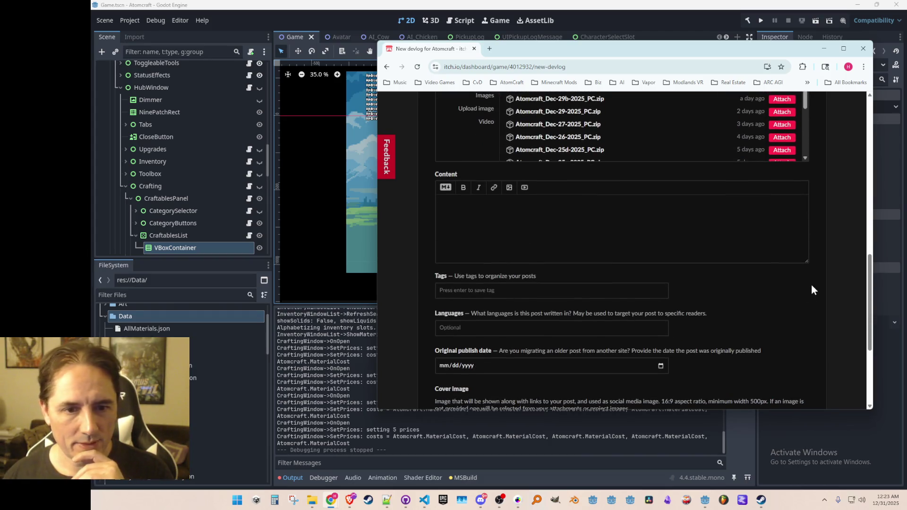
{"action": "left_click_drag", "start_coordinate": [806, 261], "coordinate": [806, 350]}
{"action": "scroll", "coordinate": [835, 276], "scroll_direction": "down", "scroll_amount": 1}
{"action": "left_click", "coordinate": [781, 224]}
{"action": "left_click_drag", "start_coordinate": [719, 56], "coordinate": [685, 36]}
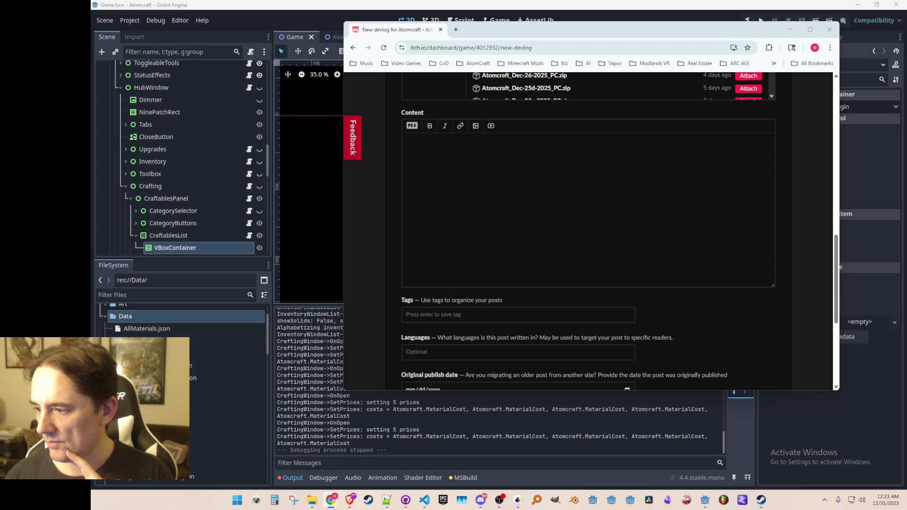
- Write the opening sentence about new category buttons in the Craftable Tab UI
{"action": "left_click", "coordinate": [562, 174]}
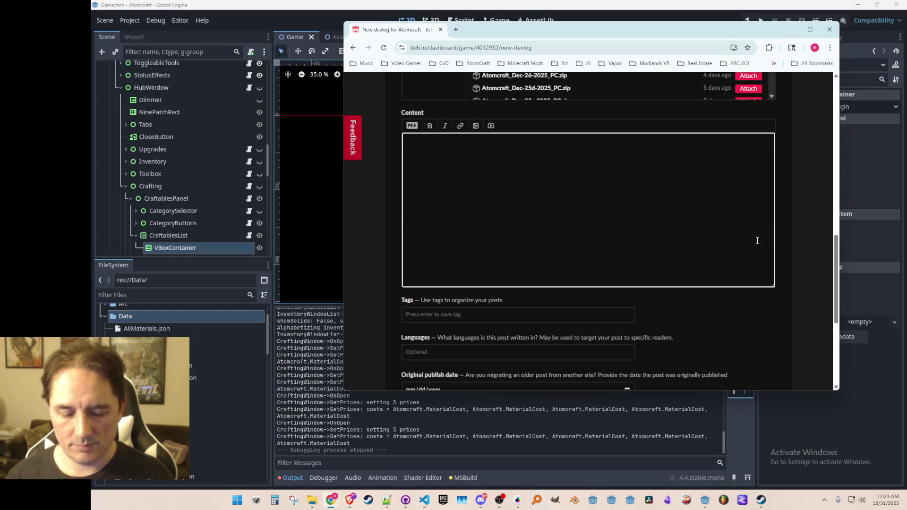
{"action": "type", "text": "In this update,"}
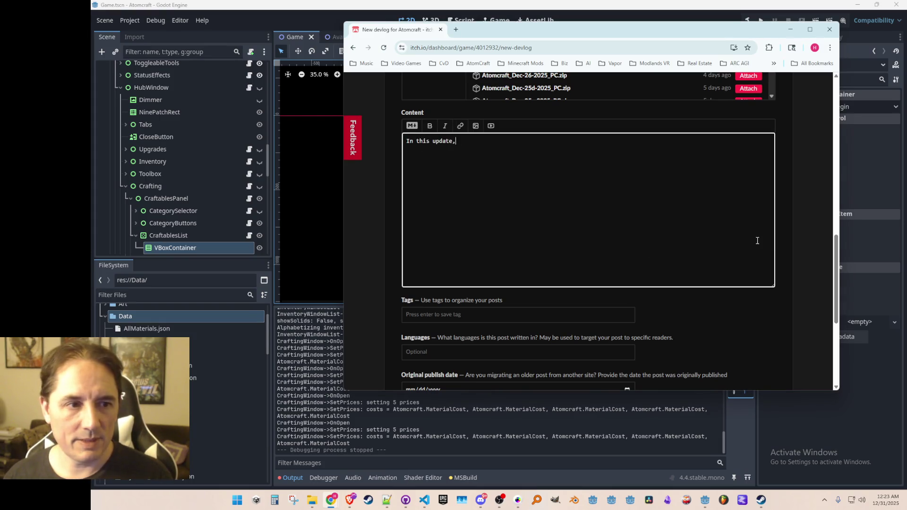
{"action": "type", "text": " I impr"}
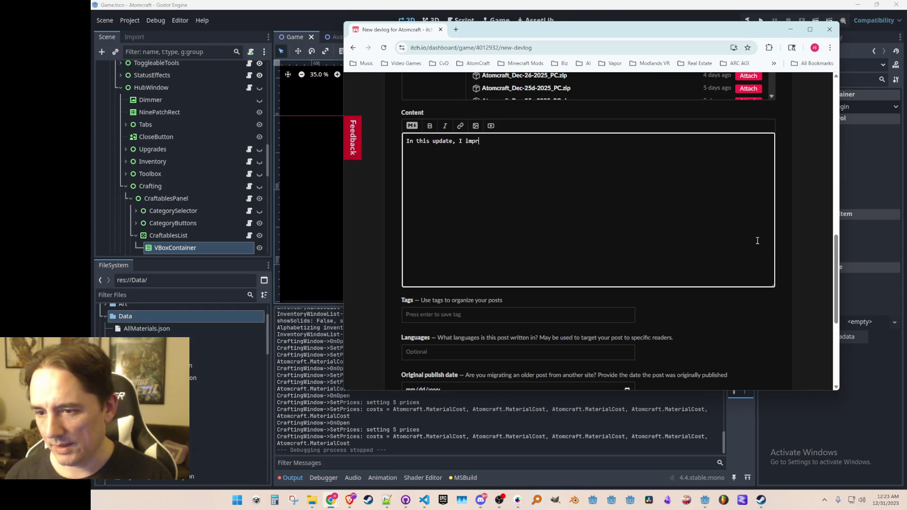
{"action": "type", "text": "oved the Craftalb"}
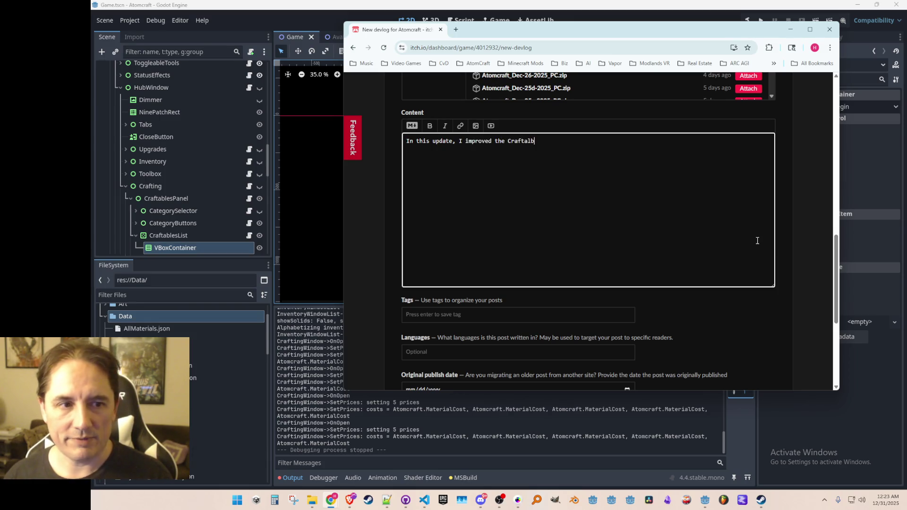
{"action": "key", "text": "BackSpace"}
{"action": "key", "text": "BackSpace"}
{"action": "type", "text": "ble Tab UI "}
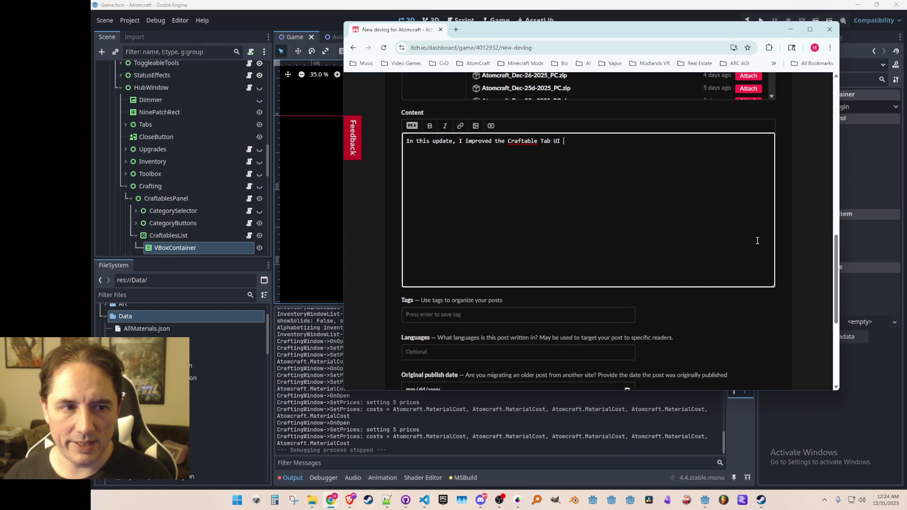
{"action": "type", "text": "with some new category buttons and animations!"}
{"action": "key", "text": "Return"}
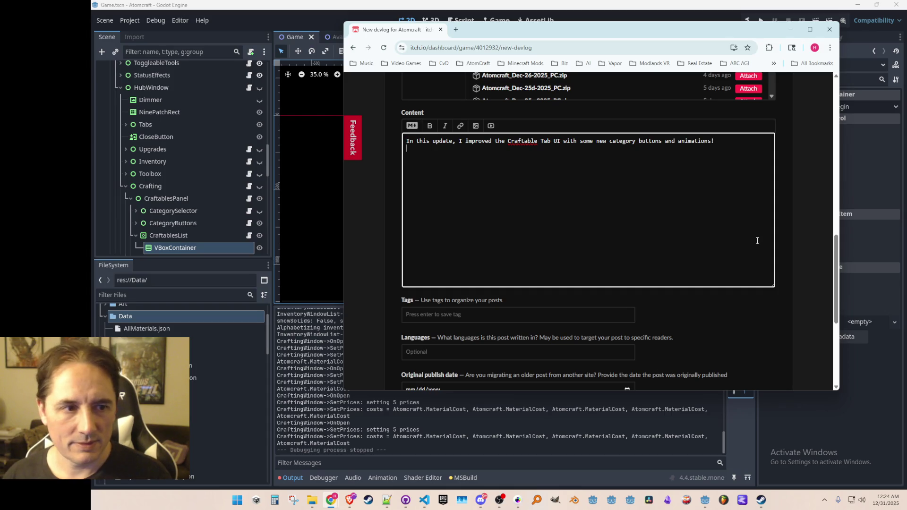
- Add that rotation-state pixels were combined to unclutter the UI, then introduce the rotatable materials
{"action": "type", "text": "I also combined a lot of the p"}
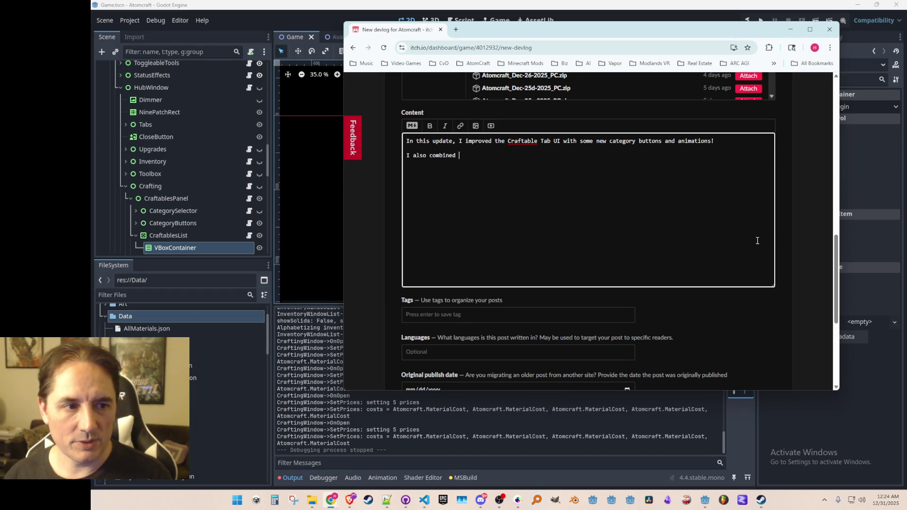
{"action": "type", "text": "ixels"}
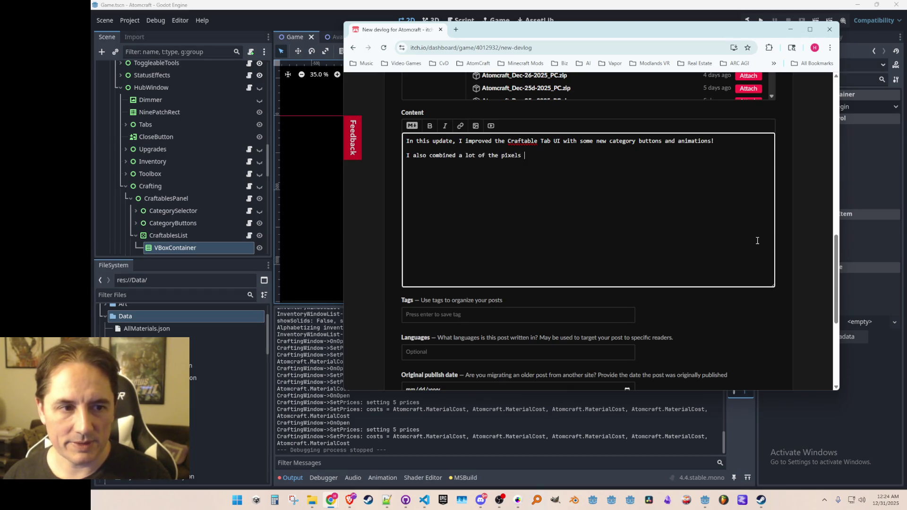
{"action": "key", "text": "BackSpace"}
{"action": "key", "text": "BackSpace"}
{"action": "key", "text": "BackSpace"}
{"action": "type", "text": "the pixels that"}
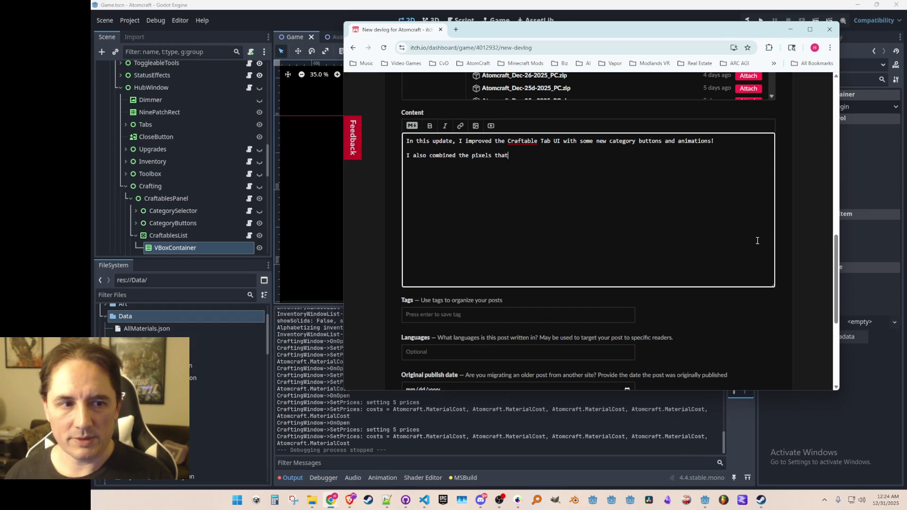
{"action": "type", "text": " have different rot"}
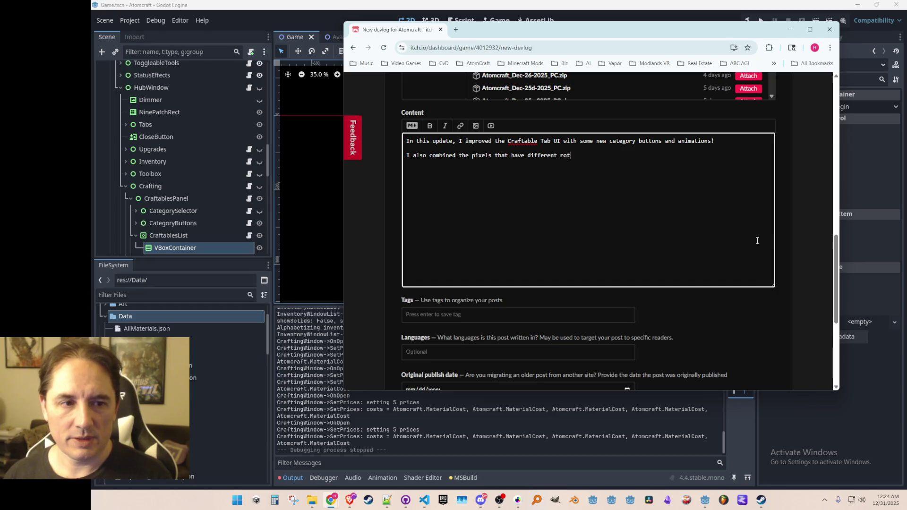
{"action": "type", "text": "ation states into one"}
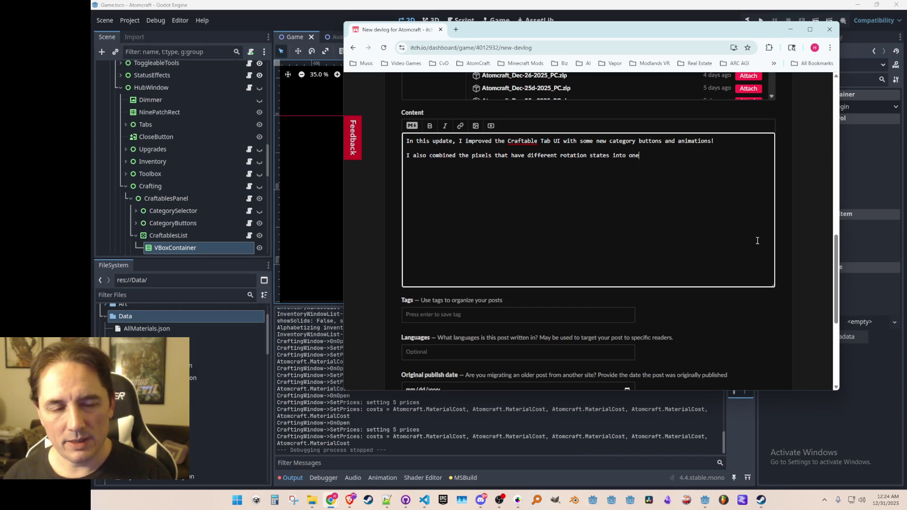
{"action": "type", "text": " so"}
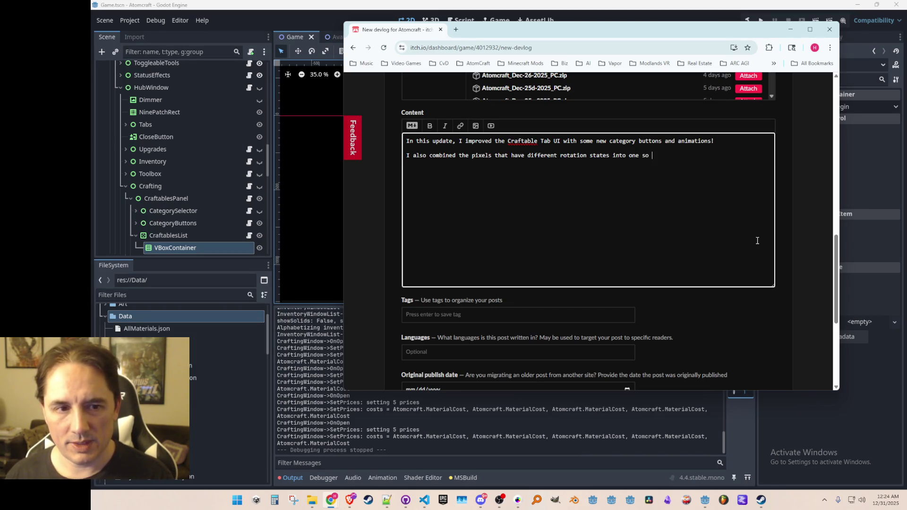
{"action": "key", "text": "BackSpace"}
{"action": "key", "text": "BackSpace"}
{"action": "key", "text": "BackSpace"}
{"action": "type", "text": "to unclutter the UI"}
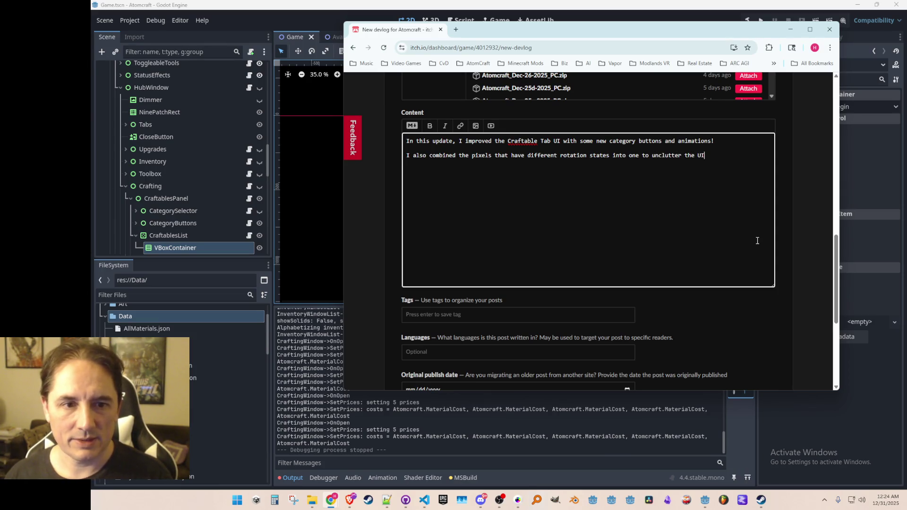
{"action": "type", "text": ". T"}
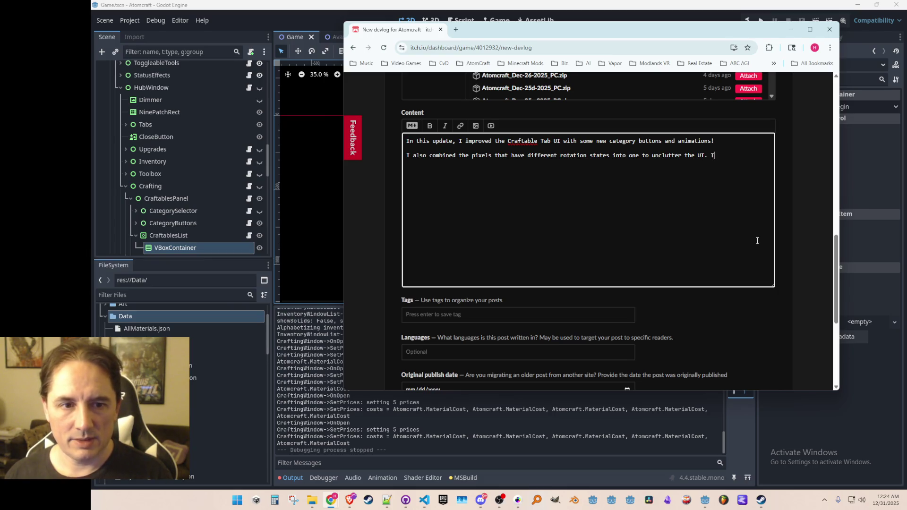
{"action": "type", "text": "he following material"}
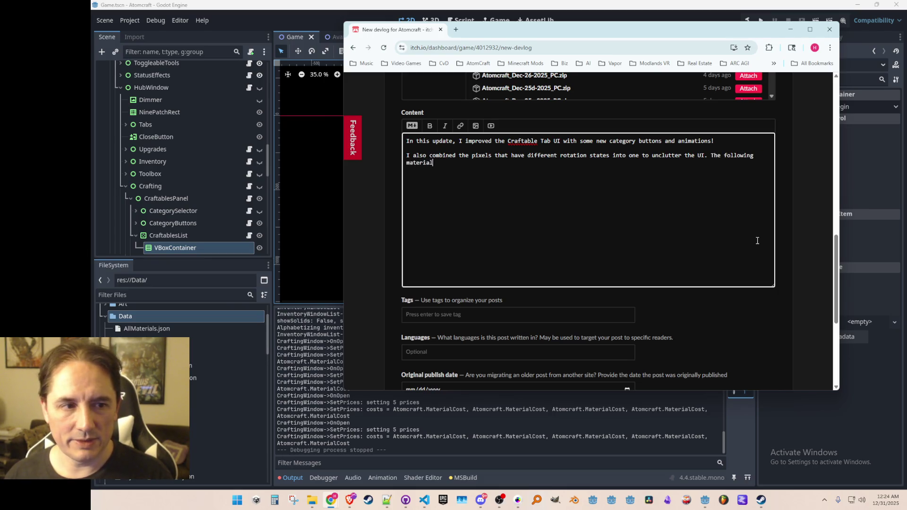
{"action": "type", "text": "s can now be rotate"}
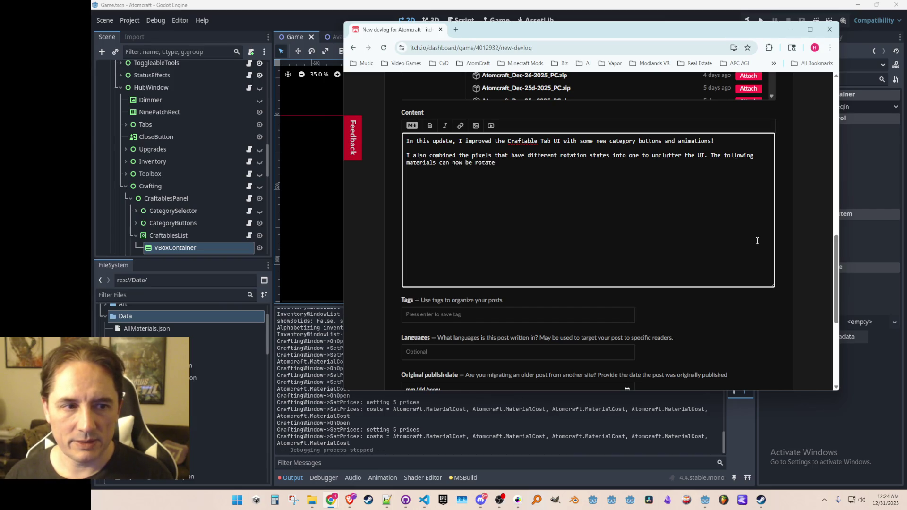
{"action": "type", "text": "d:, and made more materials able to be"}
{"action": "key", "text": "BackSpace"}
{"action": "key", "text": "BackSpace"}
{"action": "type", "text": "rotate"}
{"action": "key", "text": "Delete"}
{"action": "type", "text": "!"}
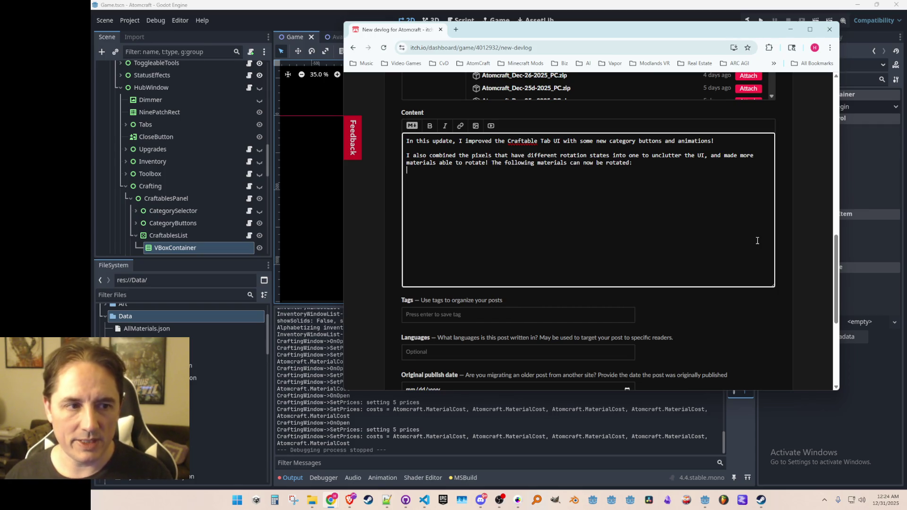
{"action": "key", "text": "ctrl+Left"}
{"action": "key", "text": "ctrl+Left"}
{"action": "key", "text": "ctrl+Left"}
- Tidy the paragraph breaks and list the rotatable materials: Plasma Gun, Pump, Logic Gates and Lasers
{"action": "key", "text": "BackSpace"}
{"action": "key", "text": "Return"}
{"action": "key", "text": "Return"}
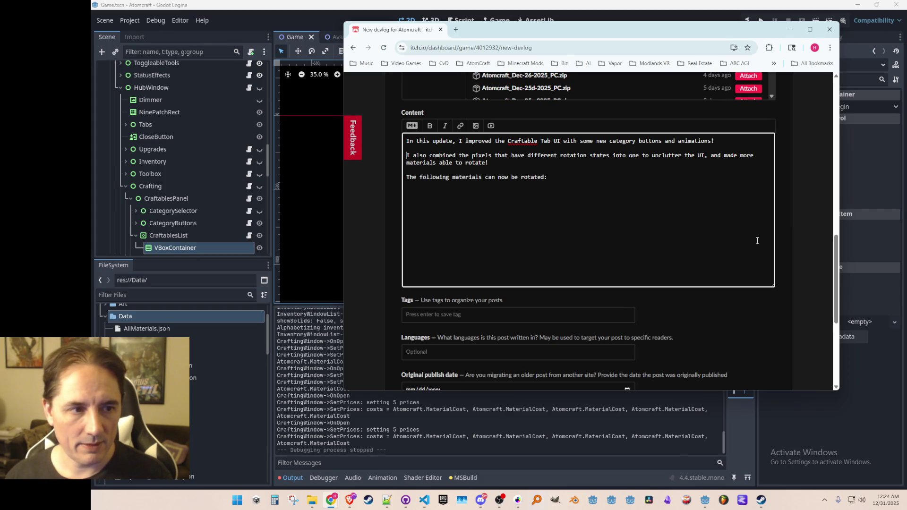
{"action": "key", "text": "BackSpace"}
{"action": "key", "text": "BackSpace"}
{"action": "key", "text": "Return"}
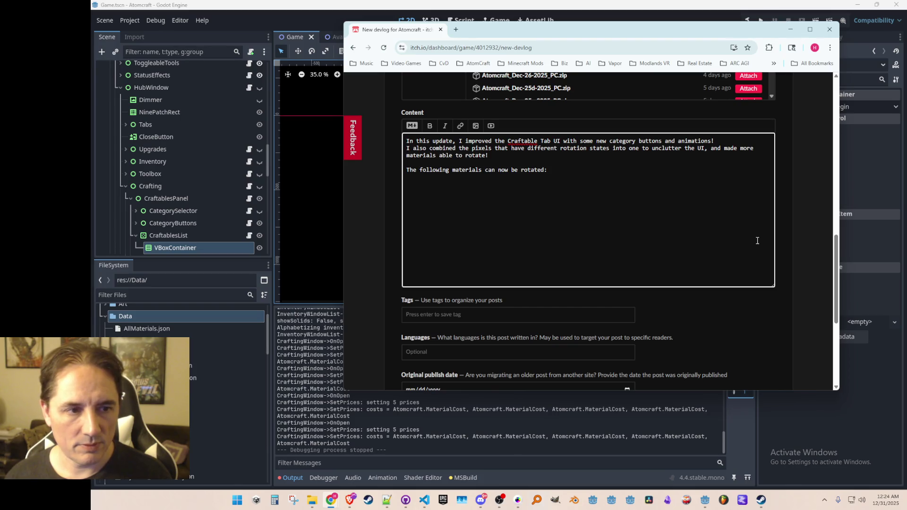
{"action": "key", "text": "Down"}
{"action": "key", "text": "End"}
{"action": "key", "text": "Return"}
{"action": "key", "text": "BackSpace"}
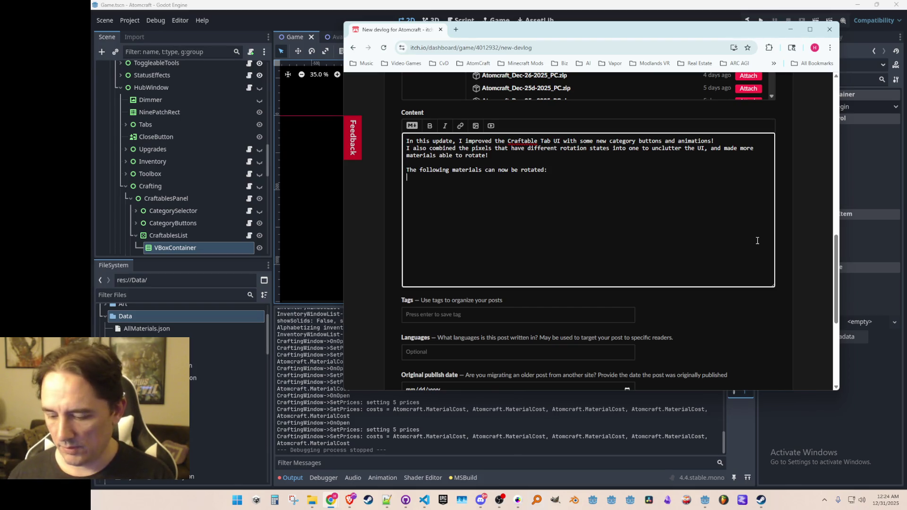
{"action": "type", "text": "* P"}
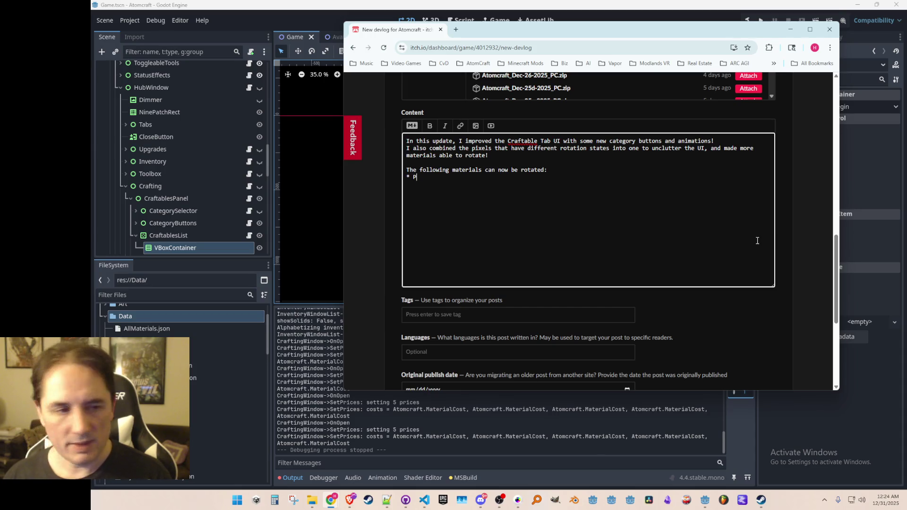
{"action": "type", "text": "lasma Gun"}
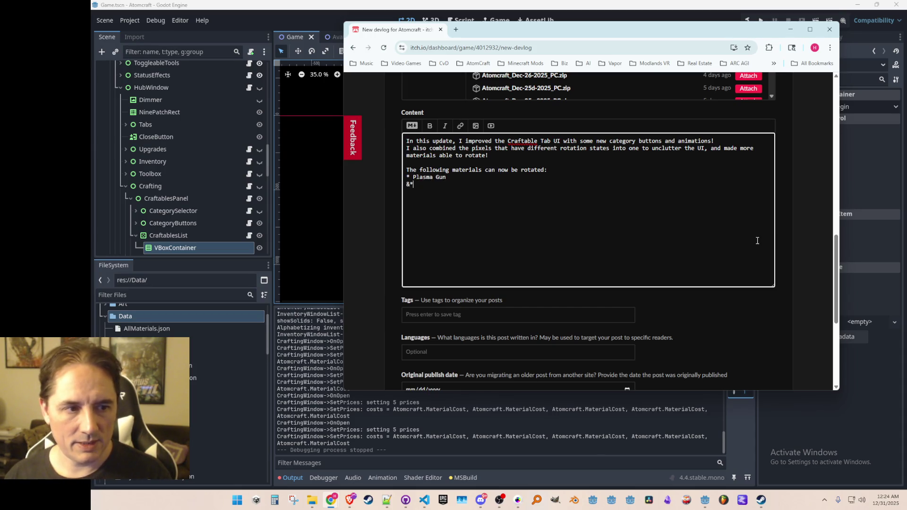
{"action": "type", "text": " * Pump"}
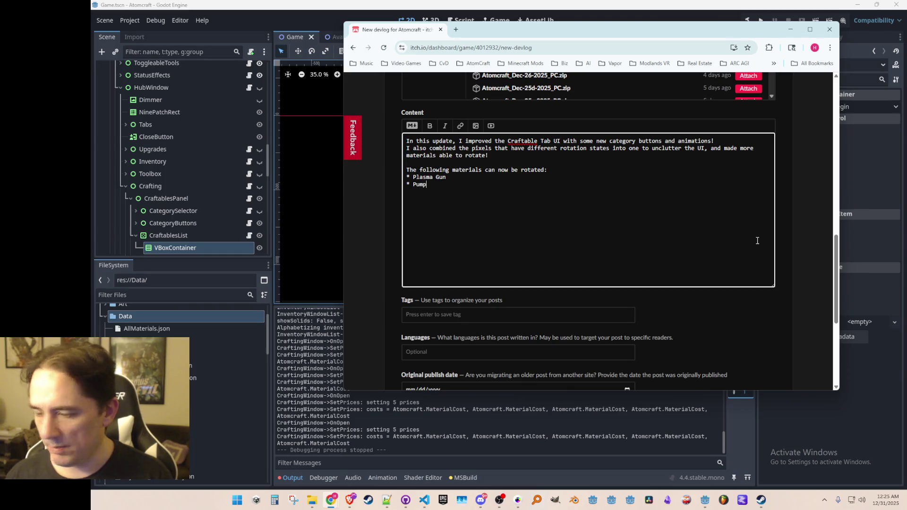
{"action": "key", "text": "Return"}
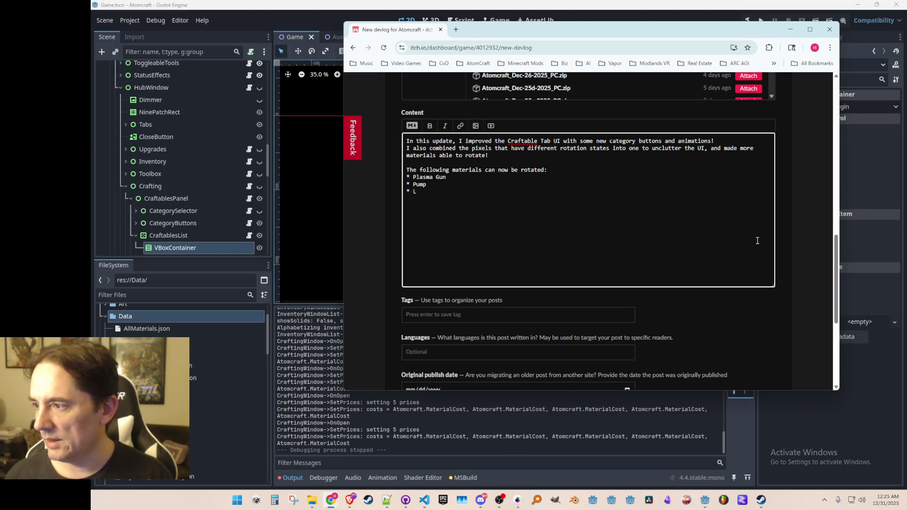
{"action": "type", "text": "Logic Gates (AND, OR, "}
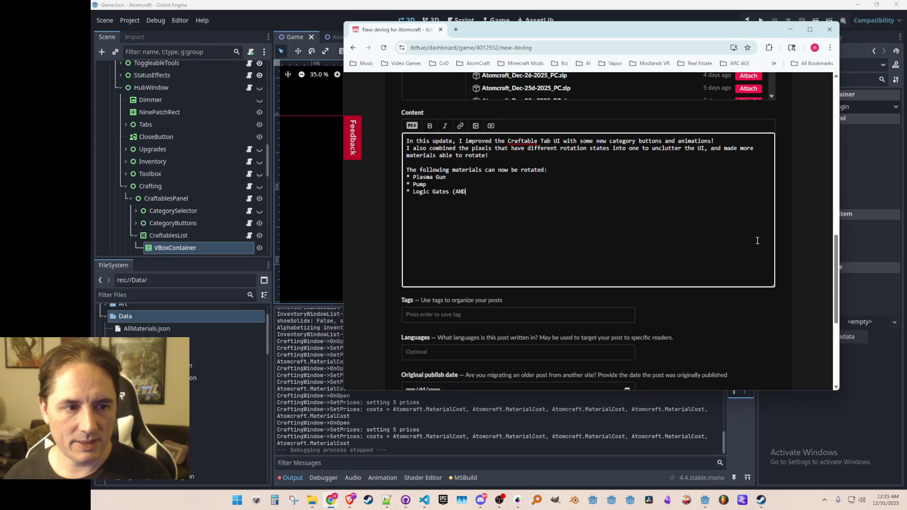
{"action": "type", "text": "XOR, and NOT) * "}
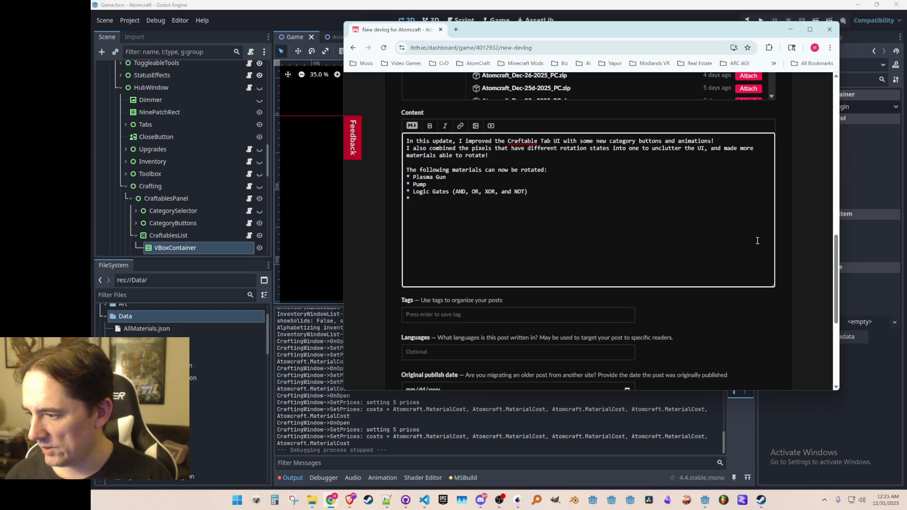
{"action": "type", "text": "Lasers"}
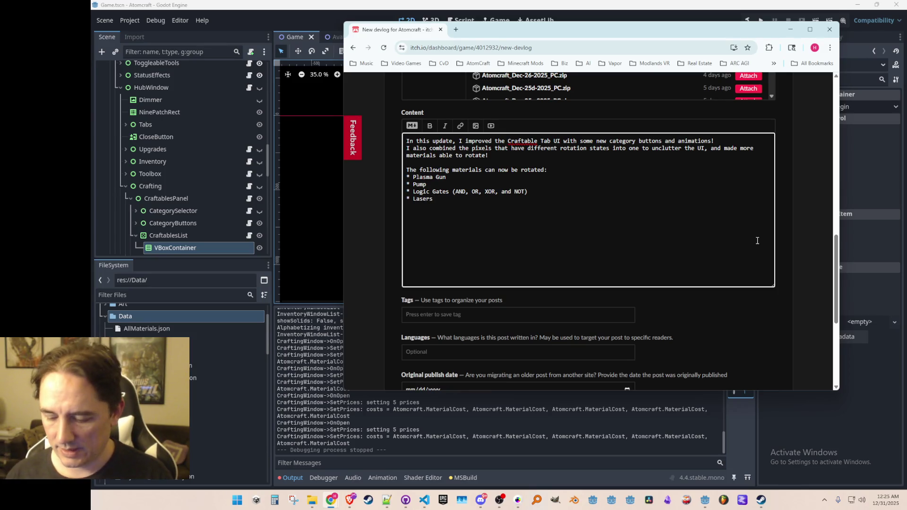
{"action": "key", "text": "Return"}
- Describe the three laser pixel types (Ruby, Beryl, Topaz) and their different strengths for machines
{"action": "type", "text": "There are also "}
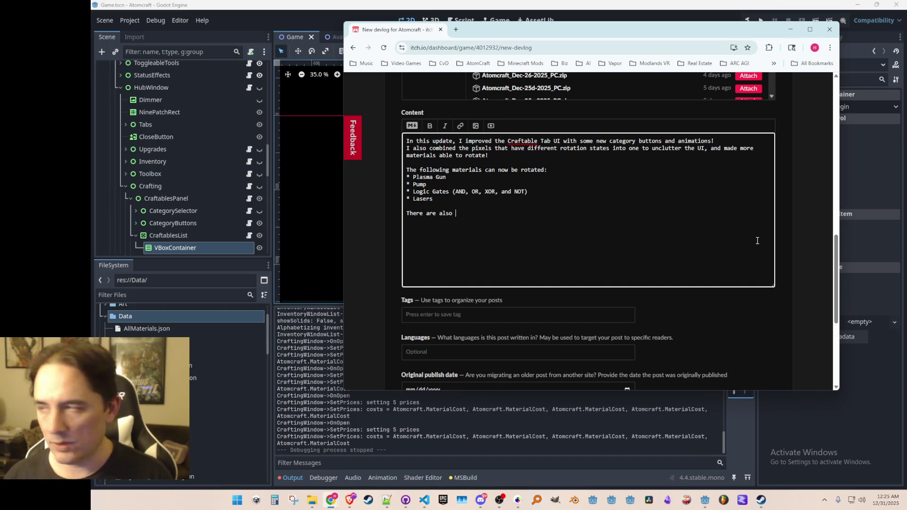
{"action": "type", "text": "2 mo"}
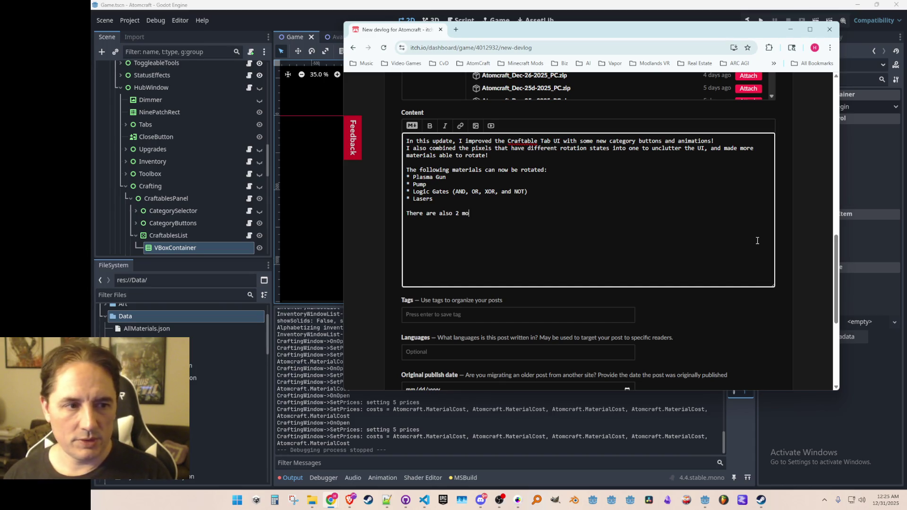
{"action": "key", "text": "BackSpace"}
{"action": "key", "text": "BackSpace"}
{"action": "key", "text": "BackSpace"}
{"action": "key", "text": "BackSpace"}
{"action": "type", "text": "3 types of "}
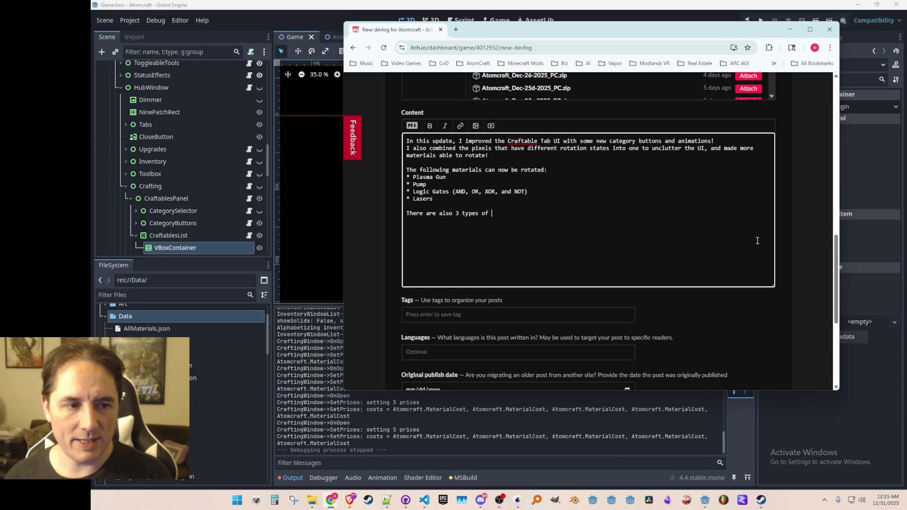
{"action": "type", "text": "laser pixel n"}
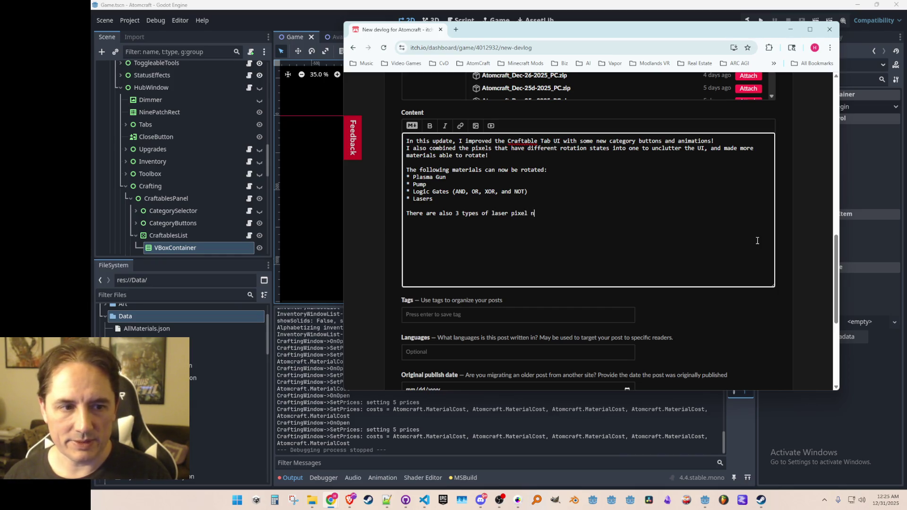
{"action": "type", "text": "ow: Ruby, B"}
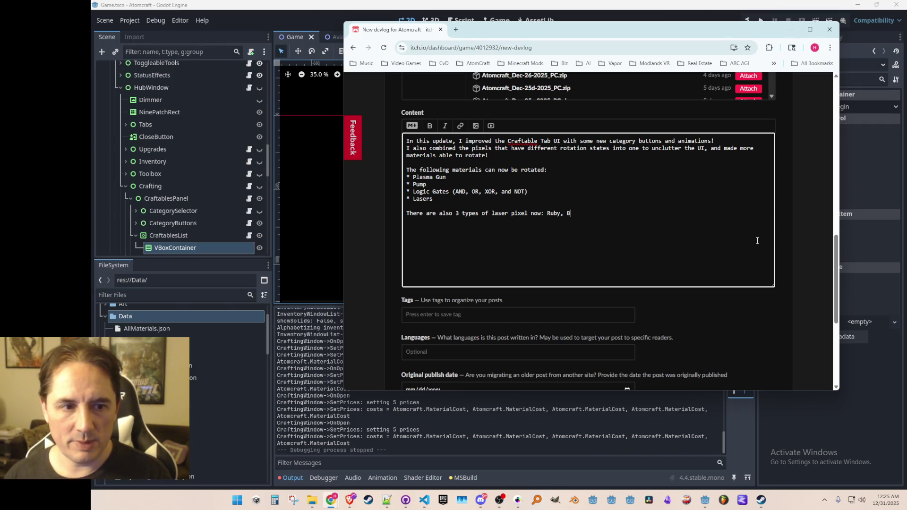
{"action": "type", "text": "eryl, and"}
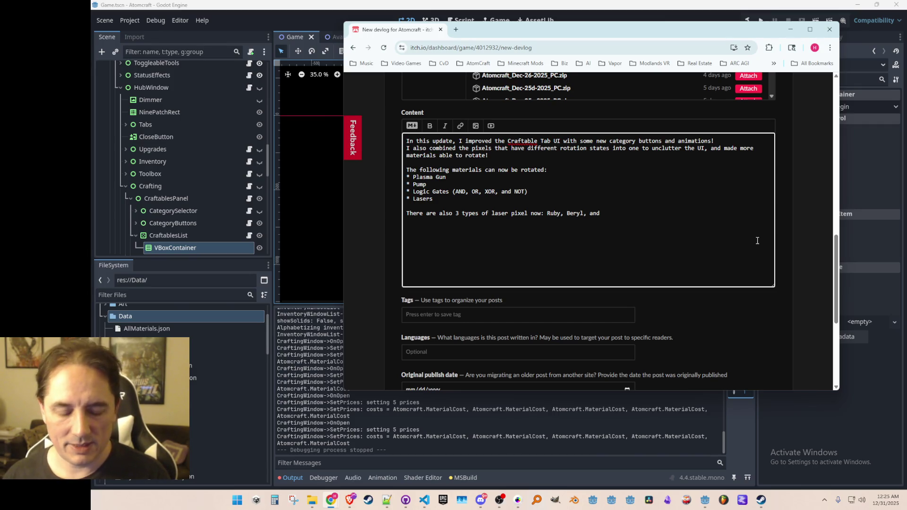
{"action": "type", "text": " Topaz!"}
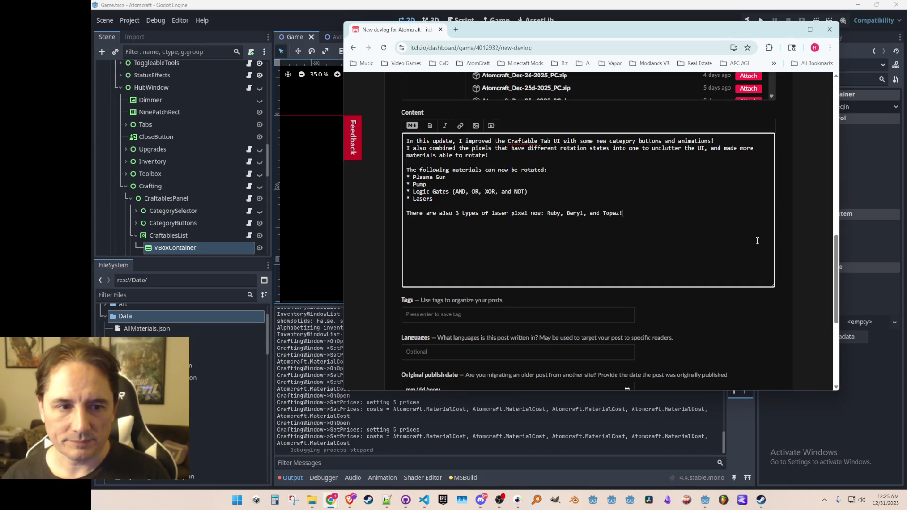
{"action": "type", "text": " So now we h"}
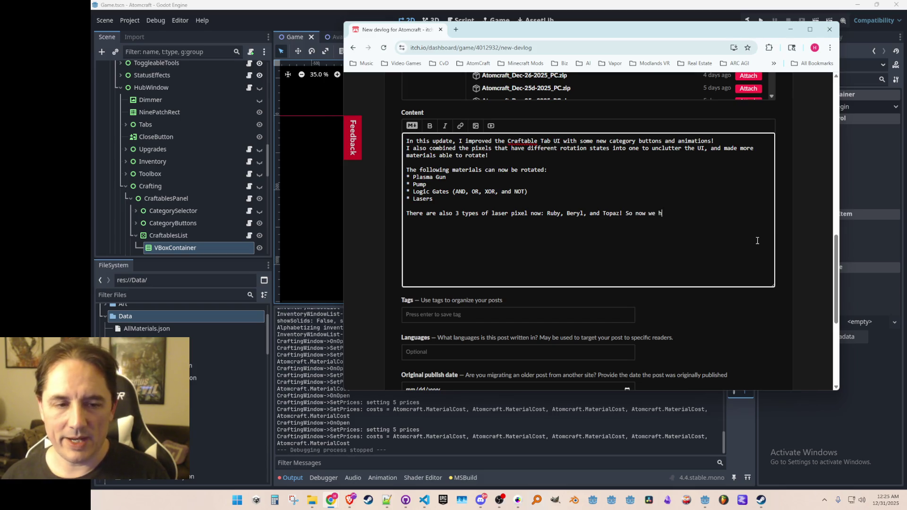
{"action": "type", "text": "ave more use for the "}
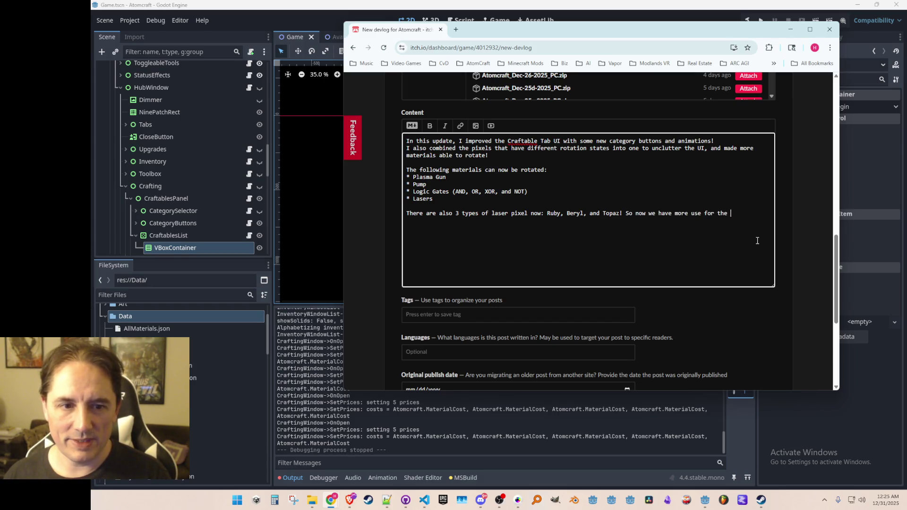
{"action": "type", "text": "additional gems "}
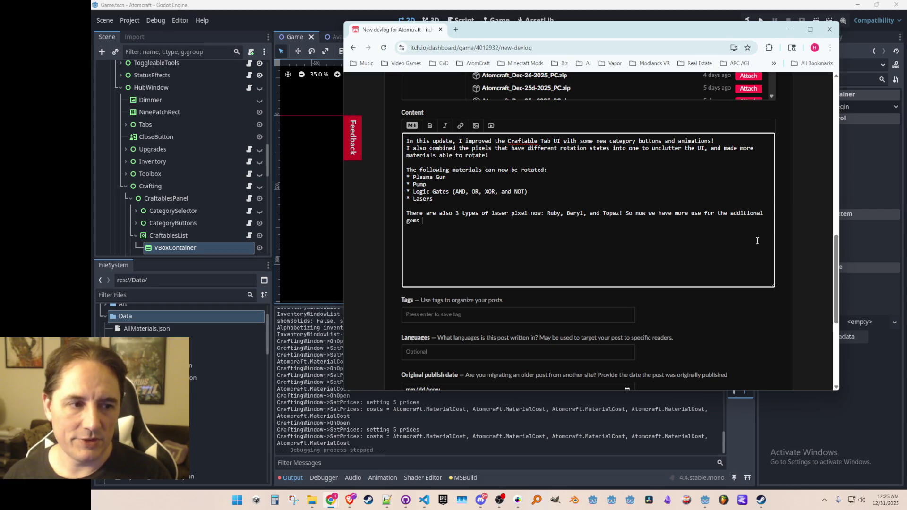
{"action": "type", "text": "that are m"}
{"action": "key", "text": "BackSpace"}
{"action": "type", "text": "you can find in the world "}
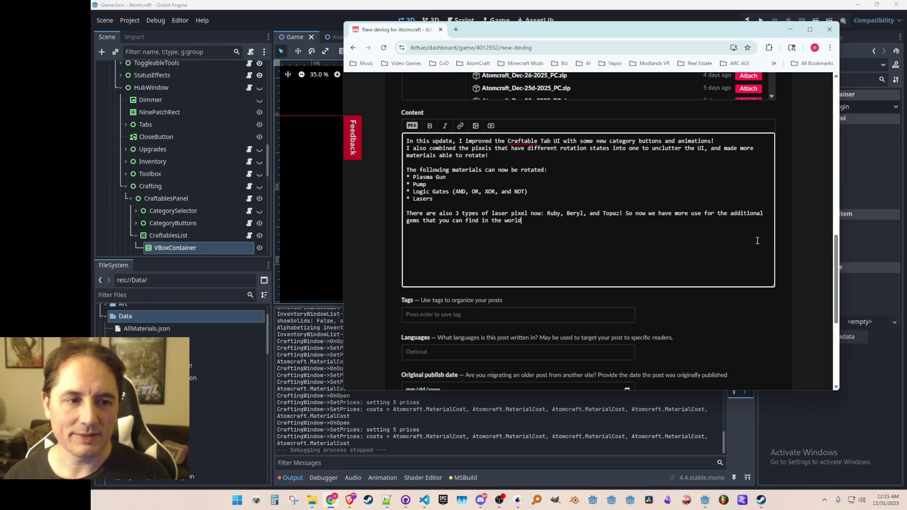
{"action": "type", "text": ":)"}
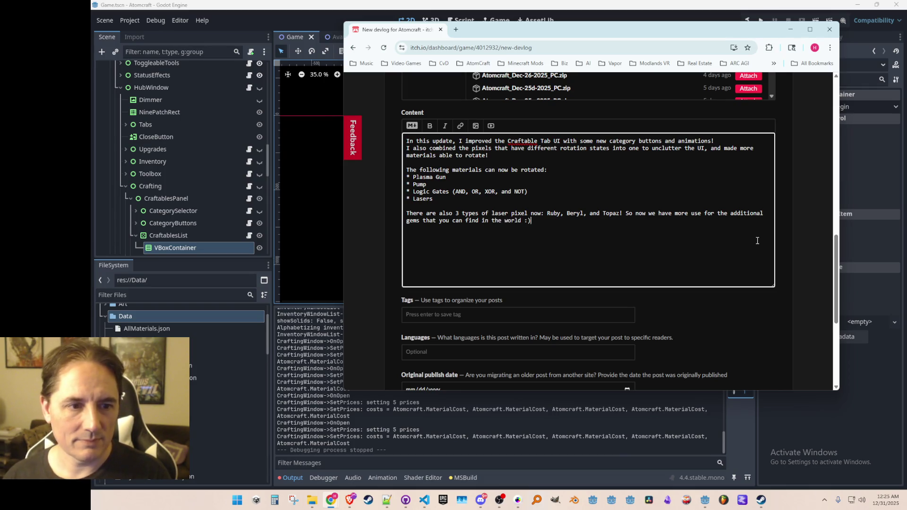
{"action": "type", "text": " The lasers are differen"}
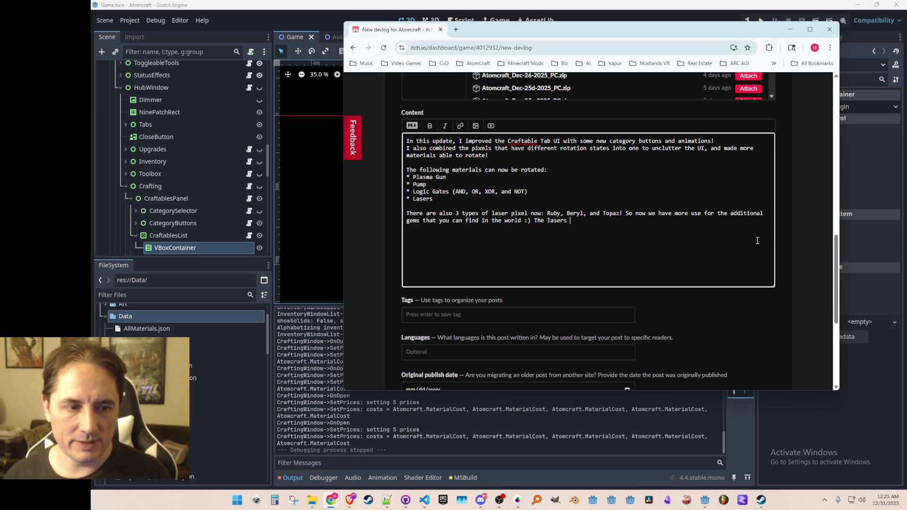
{"action": "type", "text": "t strengts,"}
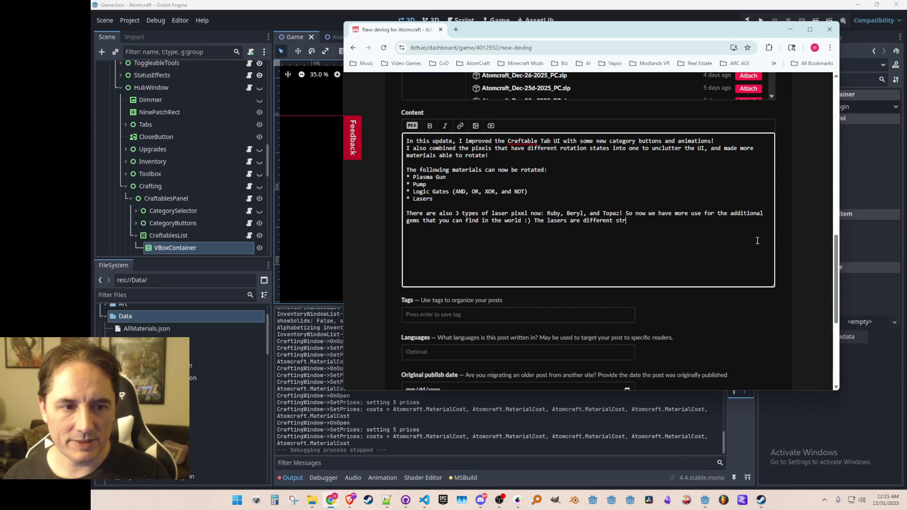
{"action": "key", "text": "BackSpace"}
{"action": "key", "text": "BackSpace"}
{"action": "type", "text": "hs, same as the "}
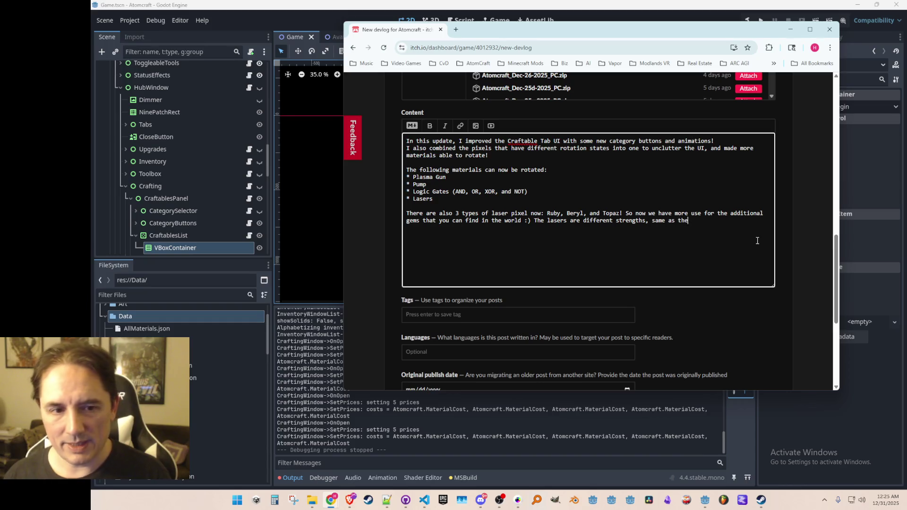
{"action": "type", "text": "one that the pla"}
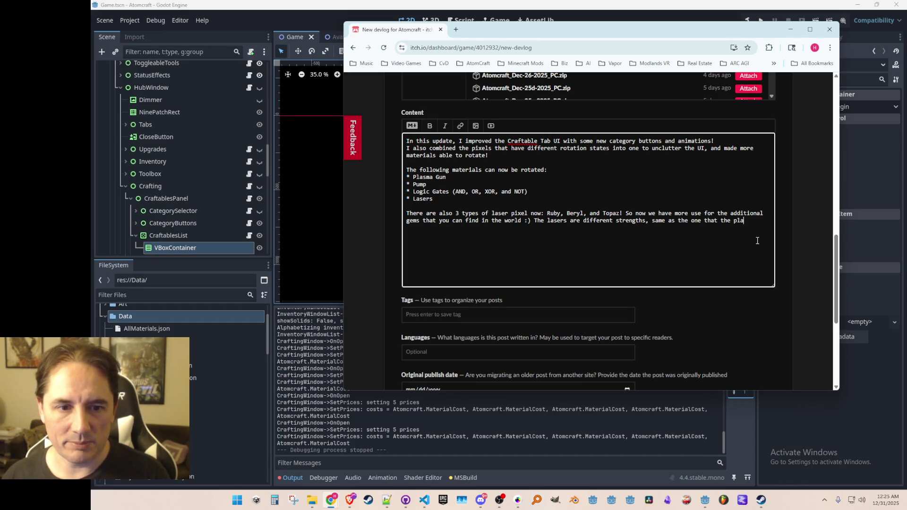
{"action": "type", "text": "yer uses; "}
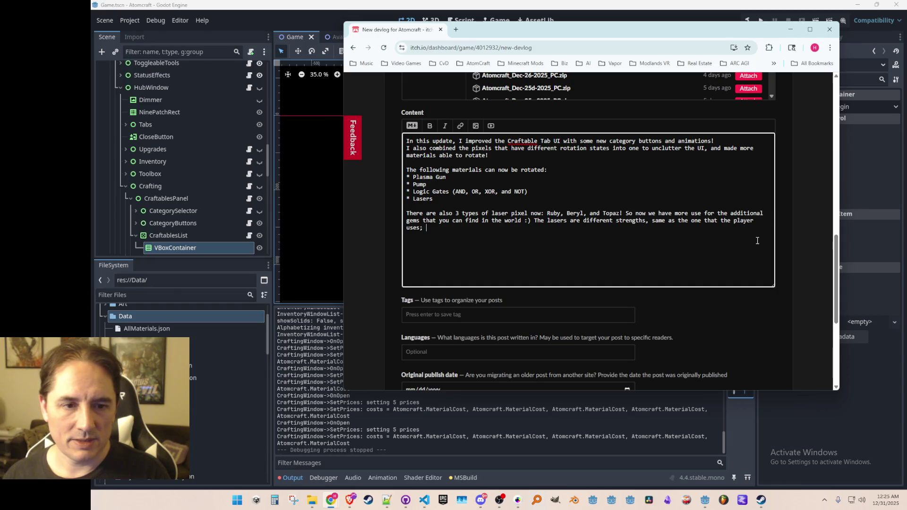
{"action": "type", "text": "you can just put"}
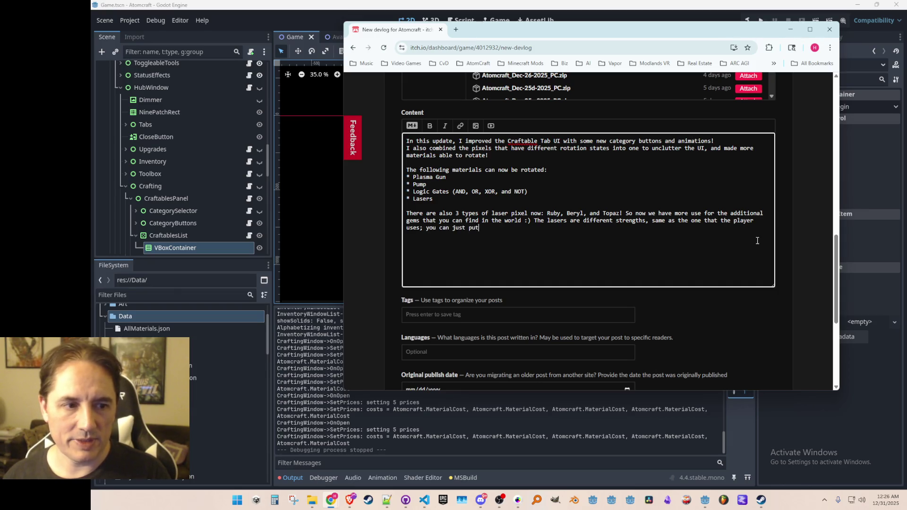
{"action": "type", "text": " them in your machines now."}
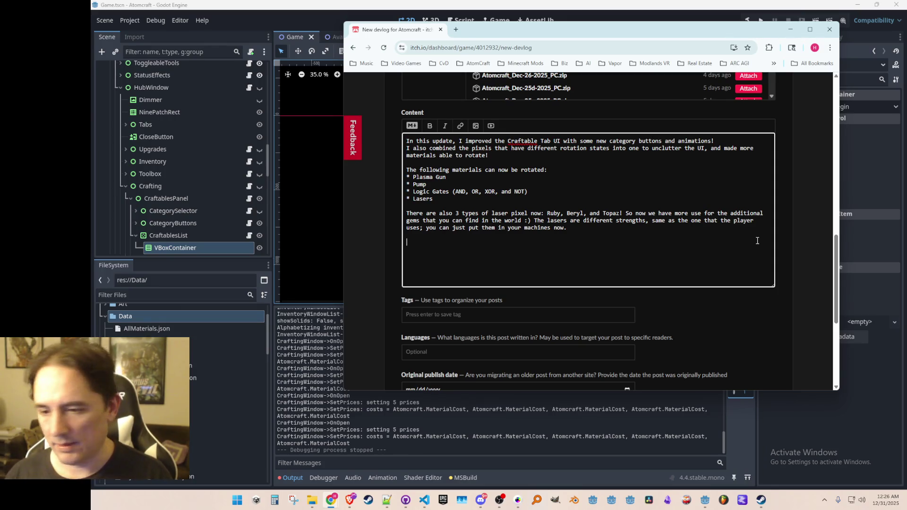
- Replace the unfinished last sentence with 'More content updates coming very soon! :)'
{"action": "type", "text": "'m going to also do some w"}
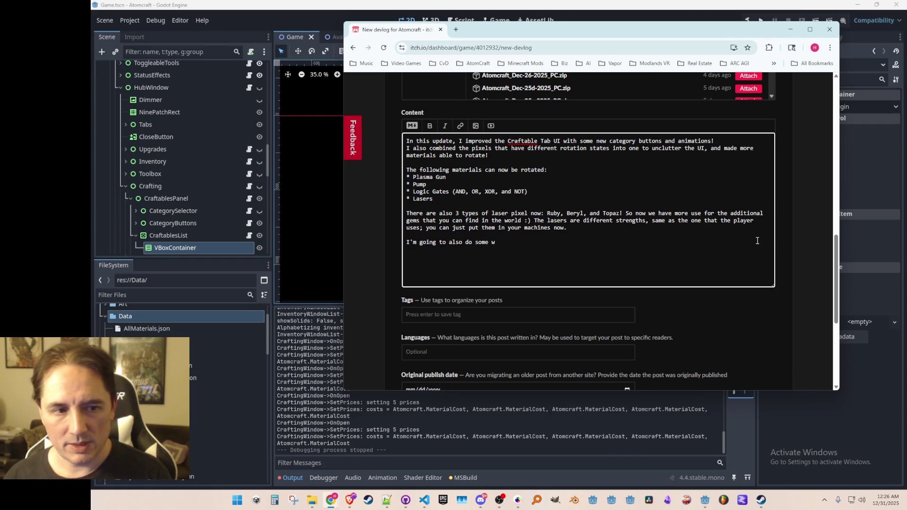
{"action": "key", "text": "shift+Home"}
{"action": "key", "text": "BackSpace"}
{"action": "key", "text": "BackSpace"}
{"action": "type", "text": "More content updates coming very soon! :)"}
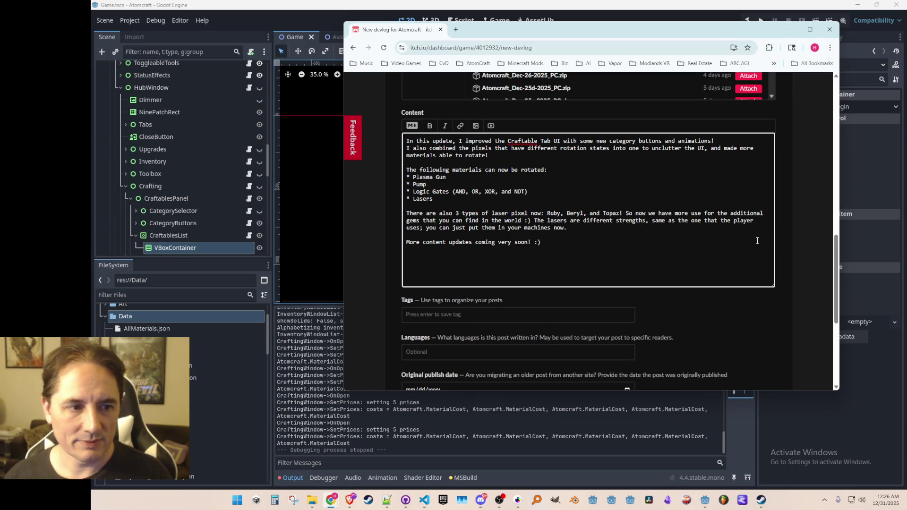
- Mark the post Published and save it, then drag the browser off to the right
{"action": "scroll", "coordinate": [555, 329], "scroll_direction": "down", "scroll_amount": 3}
{"action": "scroll", "coordinate": [412, 367], "scroll_direction": "down", "scroll_amount": 1}
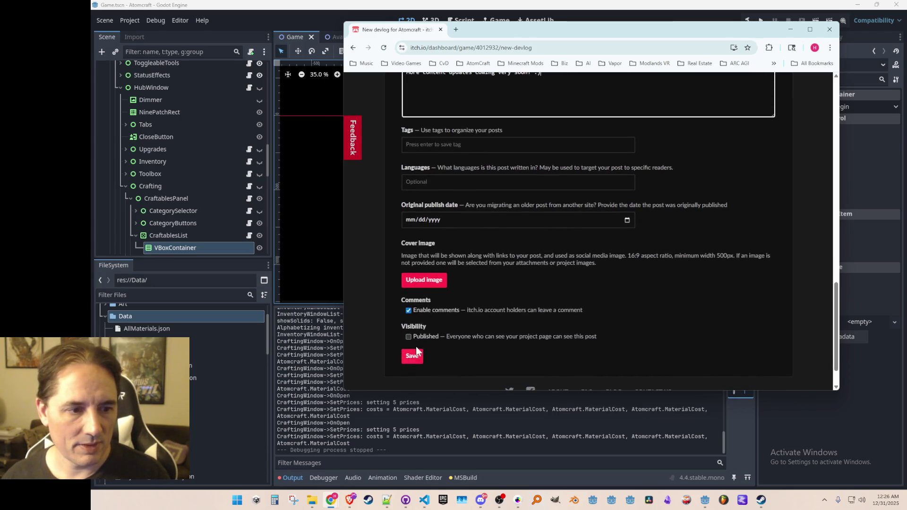
{"action": "left_click", "coordinate": [408, 337]}
{"action": "left_click", "coordinate": [411, 356]}
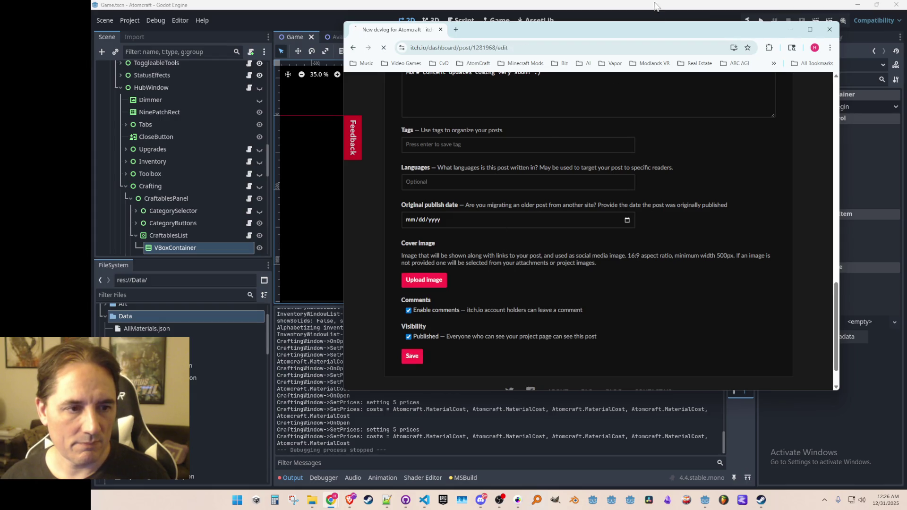
{"action": "left_click_drag", "start_coordinate": [615, 33], "coordinate": [906, 62]}
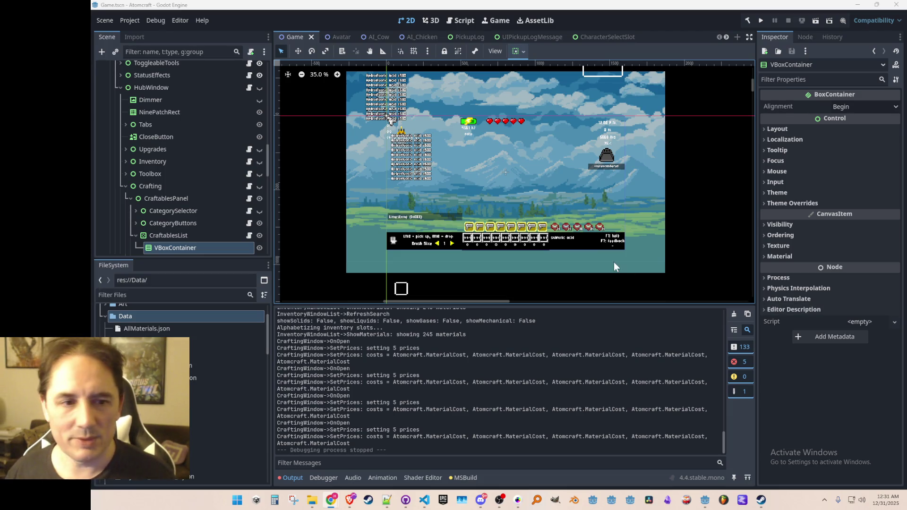
- Run the Atomcraft project from the top-right play button, saving the scene
{"action": "scroll", "coordinate": [577, 186], "scroll_direction": "down", "scroll_amount": 1}
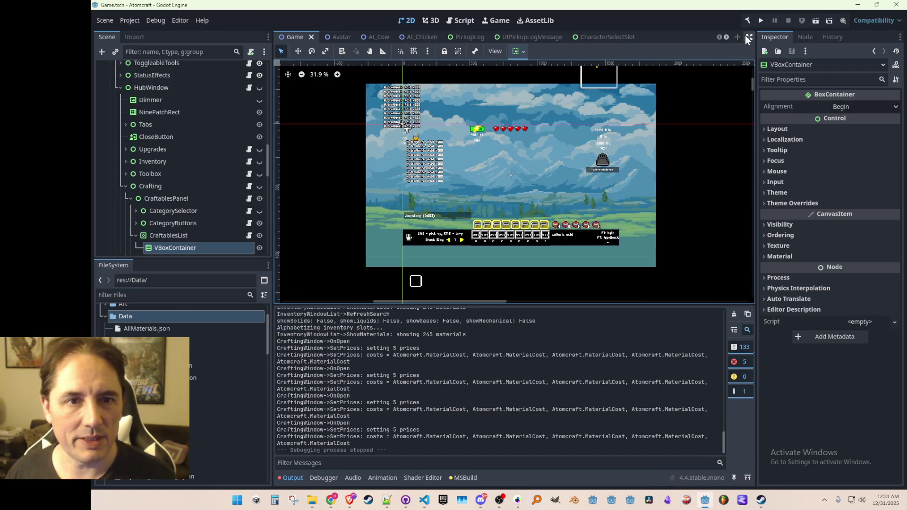
{"action": "left_click", "coordinate": [760, 20]}
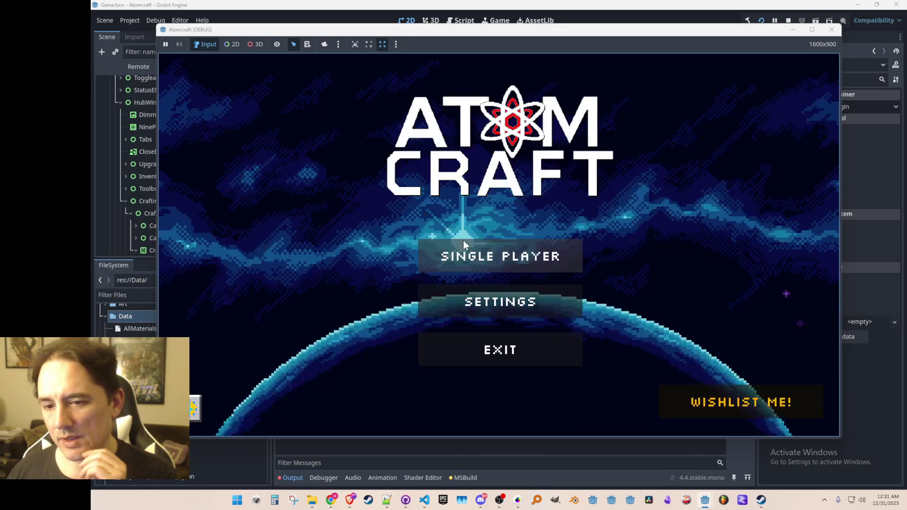
- Start Single Player with the chosen profile and world, then open the in-game window with I
{"action": "left_click", "coordinate": [461, 255]}
{"action": "left_click", "coordinate": [472, 181]}
{"action": "left_click", "coordinate": [468, 181]}
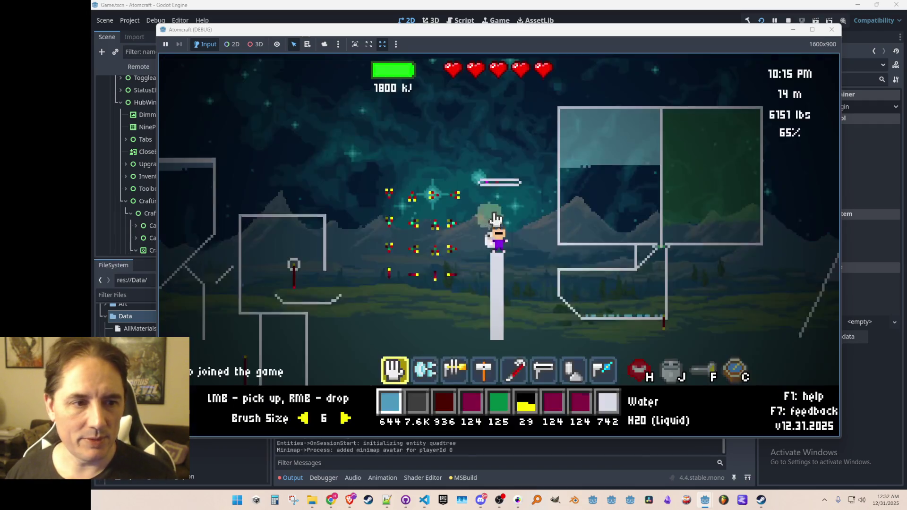
{"action": "key", "text": "i"}
{"action": "left_click", "coordinate": [614, 120]}
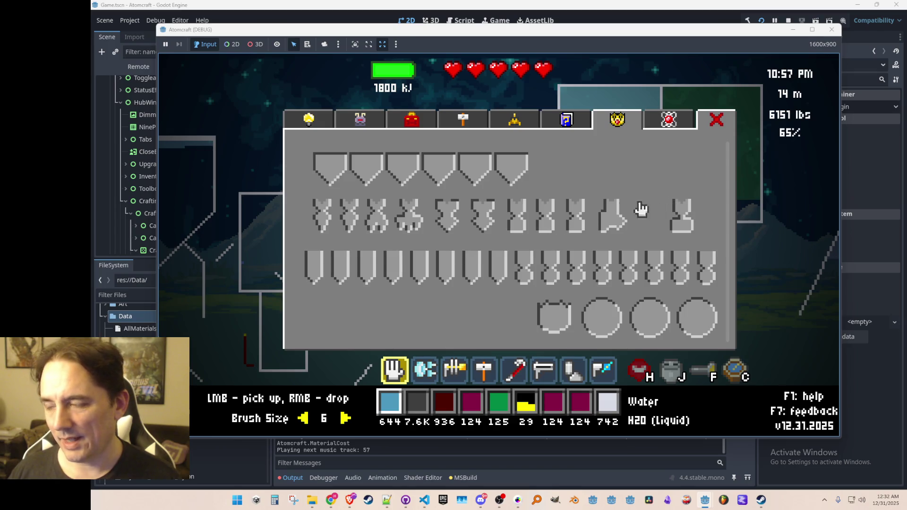
- Reopen the in-game window and view the Guide to Materials, Spaceship Status, Toolbox, Crafting and Inventory pages
{"action": "key", "text": "c"}
{"action": "key", "text": "c"}
{"action": "left_click", "coordinate": [562, 122]}
{"action": "left_click", "coordinate": [516, 122]}
{"action": "left_click", "coordinate": [425, 121]}
{"action": "left_click", "coordinate": [456, 126]}
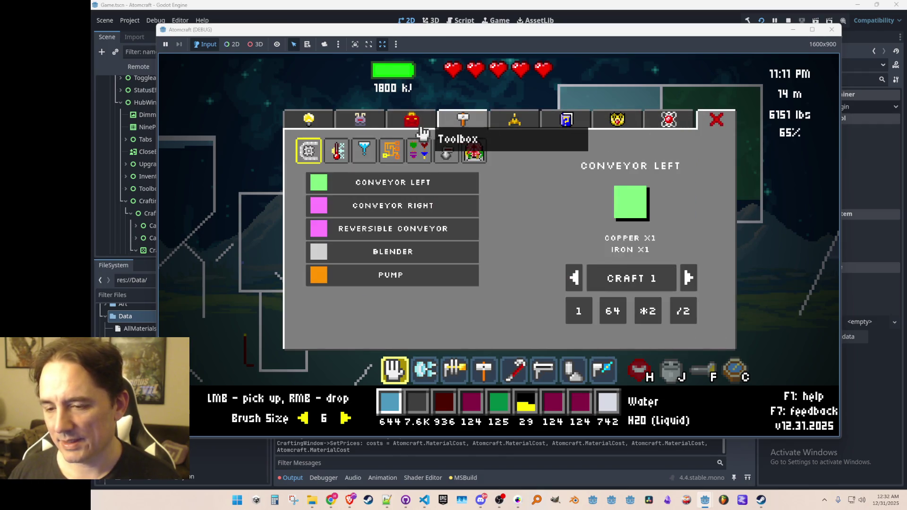
{"action": "left_click", "coordinate": [410, 124]}
{"action": "left_click", "coordinate": [360, 123]}
- Flip through Upgrades, Inventory, Toolbox and Crafting, scroll the upgrades shop, then close it with Escape
{"action": "left_click", "coordinate": [301, 127]}
{"action": "left_click", "coordinate": [360, 122]}
{"action": "left_click", "coordinate": [412, 122]}
{"action": "left_click", "coordinate": [471, 126]}
{"action": "left_click", "coordinate": [412, 122]}
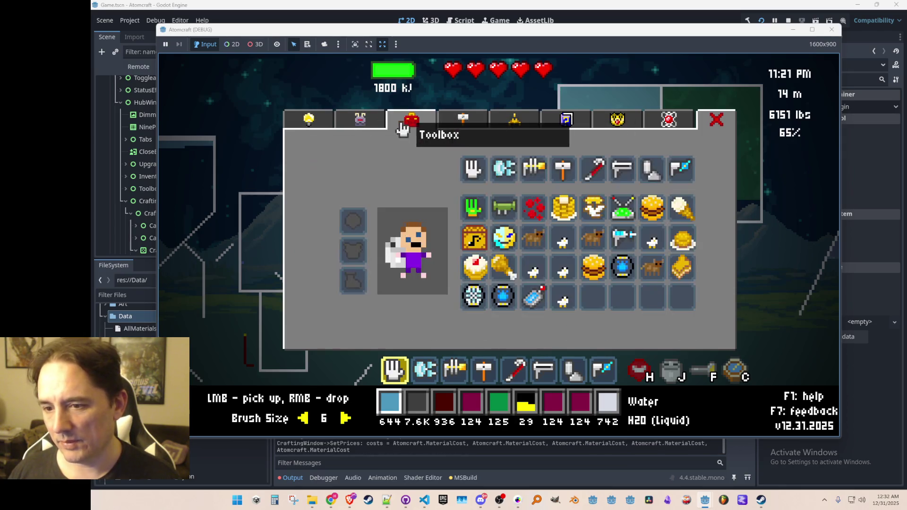
{"action": "left_click", "coordinate": [308, 122]}
{"action": "scroll", "coordinate": [503, 281], "scroll_direction": "down", "scroll_amount": 1}
{"action": "scroll", "coordinate": [503, 281], "scroll_direction": "down", "scroll_amount": 3}
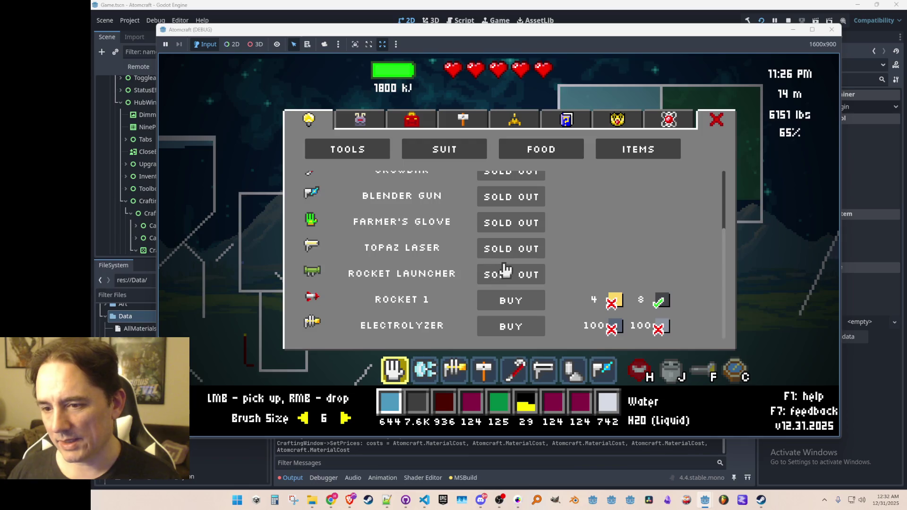
{"action": "scroll", "coordinate": [505, 280], "scroll_direction": "up", "scroll_amount": 4}
{"action": "key", "text": "Escape"}
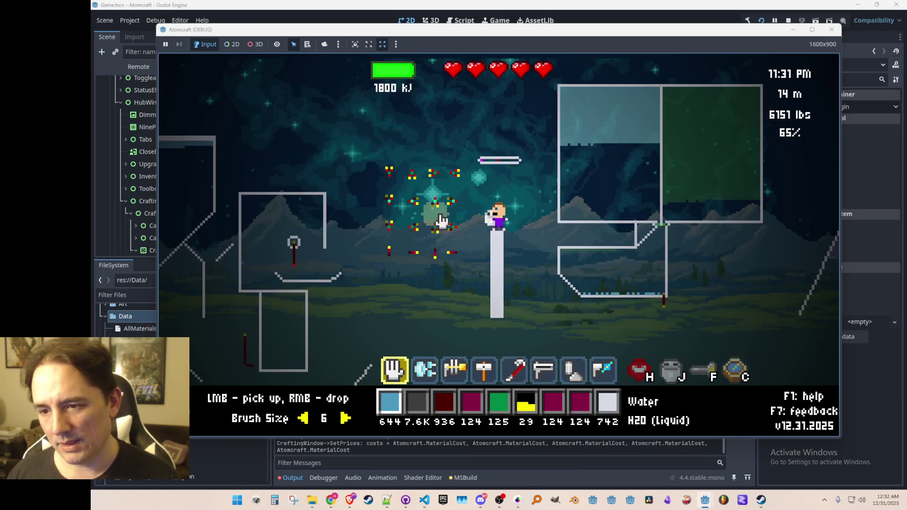
- Walk and fly the player up the hill to the right and pick up a carbon dioxide blob
{"action": "key", "text": "d"}
{"action": "key", "text": "a"}
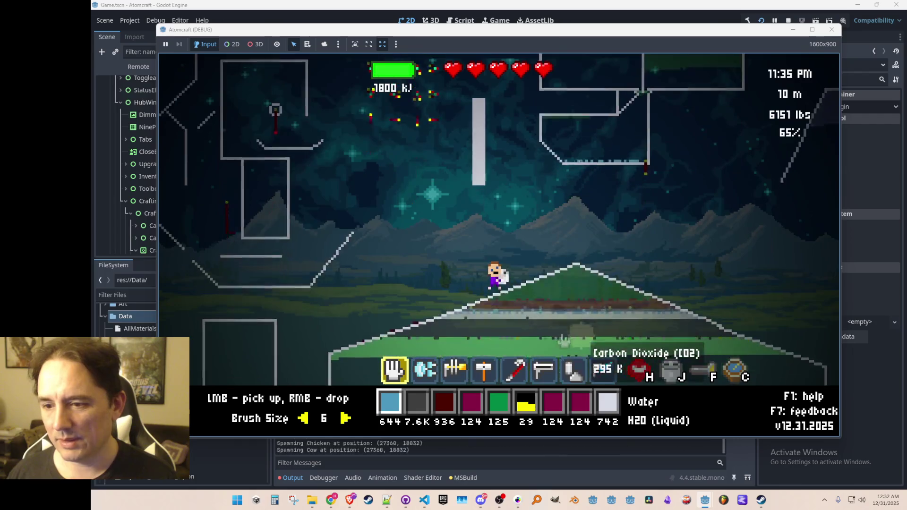
{"action": "key", "text": "d"}
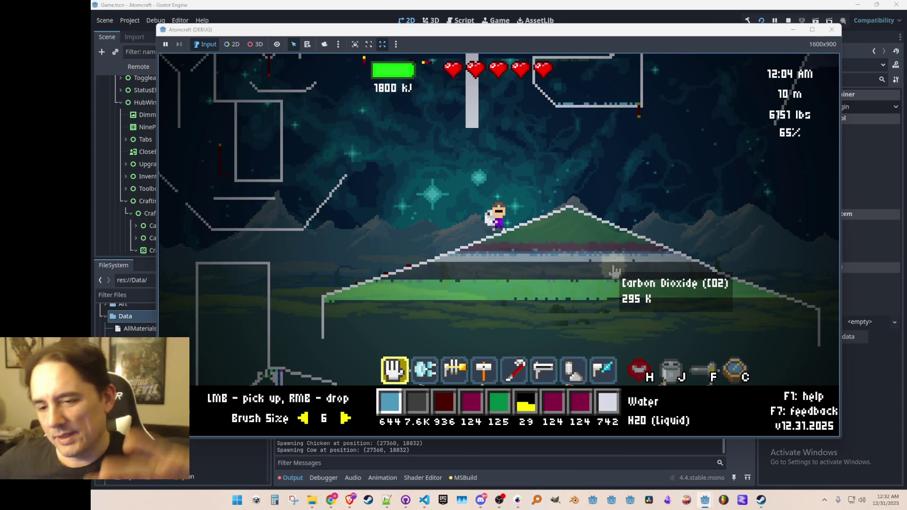
{"action": "left_click", "coordinate": [614, 270]}
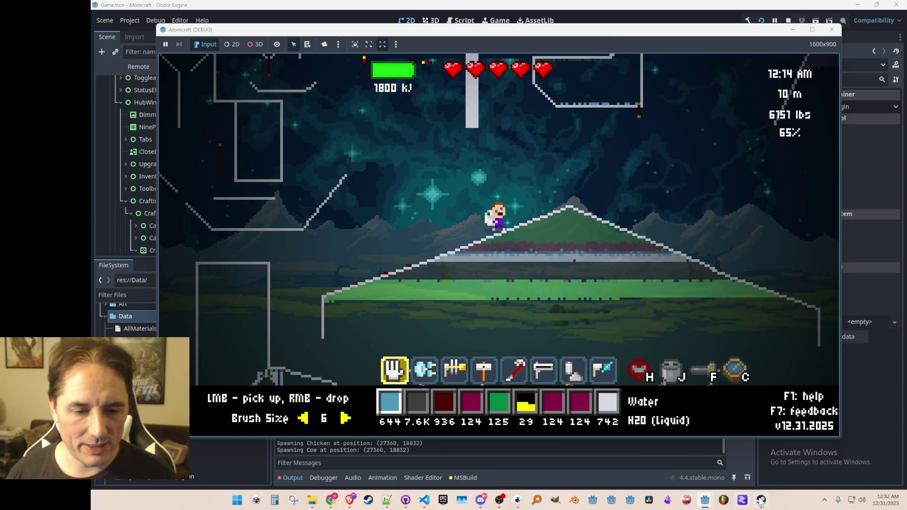
{"action": "left_click", "coordinate": [761, 501]}
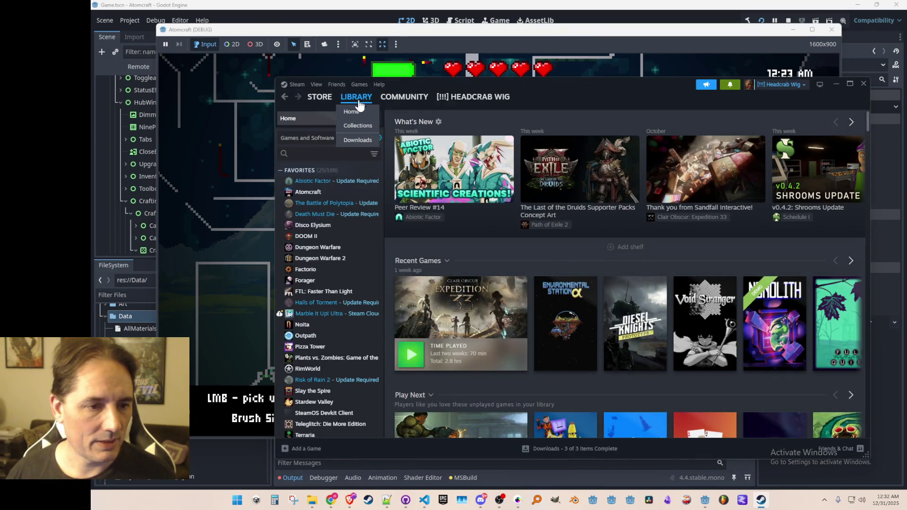
- Page the Recent Games shelf to Atomcraft, open it and go to its Store page
{"action": "left_click", "coordinate": [853, 262]}
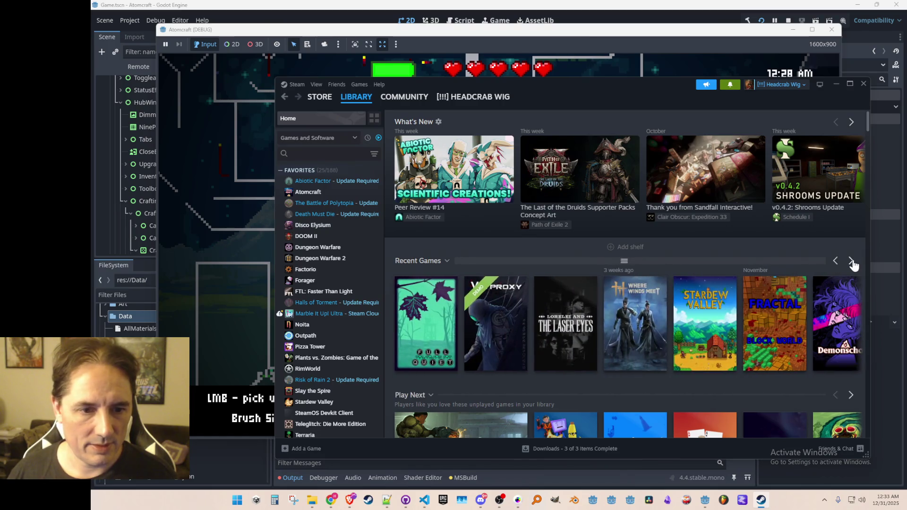
{"action": "left_click", "coordinate": [852, 262]}
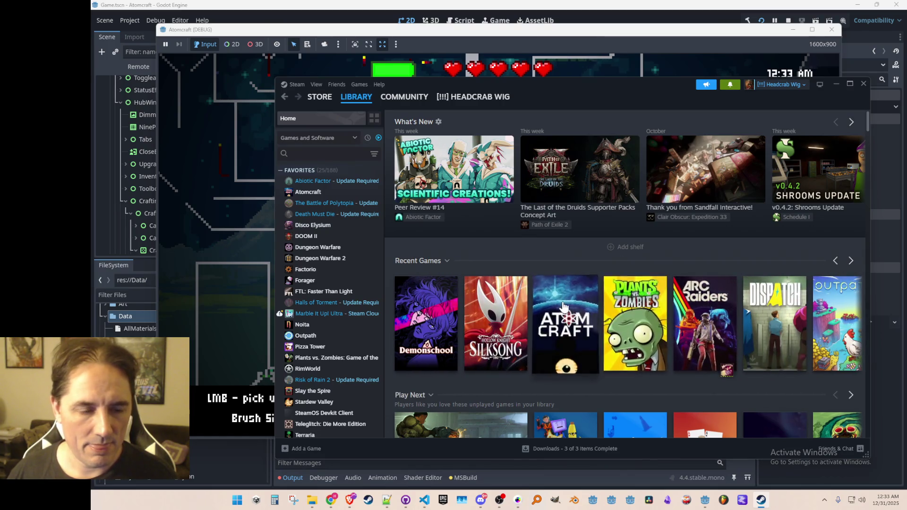
{"action": "left_click", "coordinate": [567, 311]}
{"action": "scroll", "coordinate": [520, 265], "scroll_direction": "down", "scroll_amount": 2}
{"action": "left_click", "coordinate": [416, 243]}
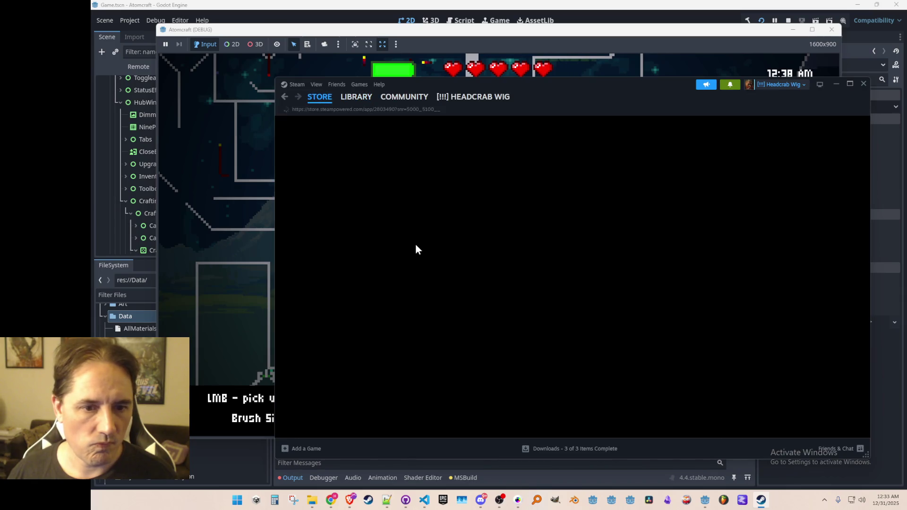
- Scroll through the store page's About section, gameplay screenshot and supported languages
{"action": "scroll", "coordinate": [571, 185], "scroll_direction": "down", "scroll_amount": 3}
{"action": "scroll", "coordinate": [648, 225], "scroll_direction": "down", "scroll_amount": 3}
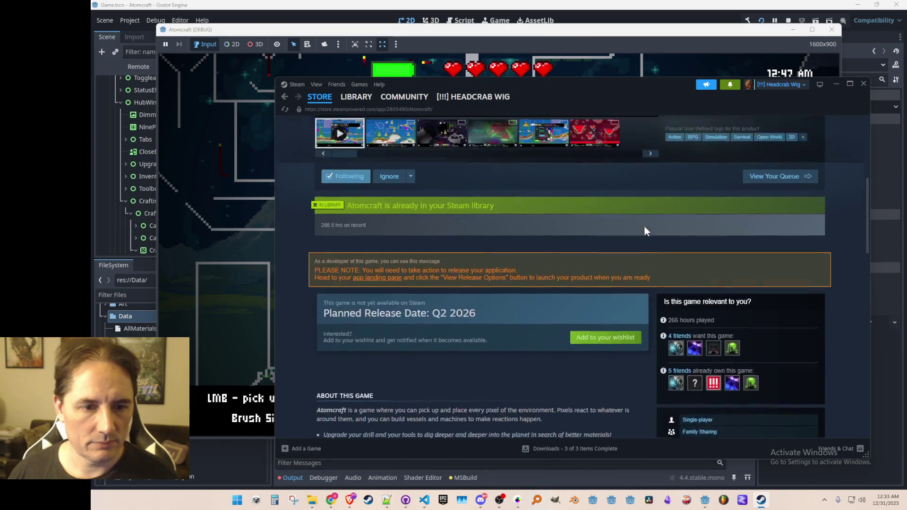
{"action": "scroll", "coordinate": [571, 185], "scroll_direction": "up", "scroll_amount": 4}
{"action": "scroll", "coordinate": [729, 284], "scroll_direction": "down", "scroll_amount": 12}
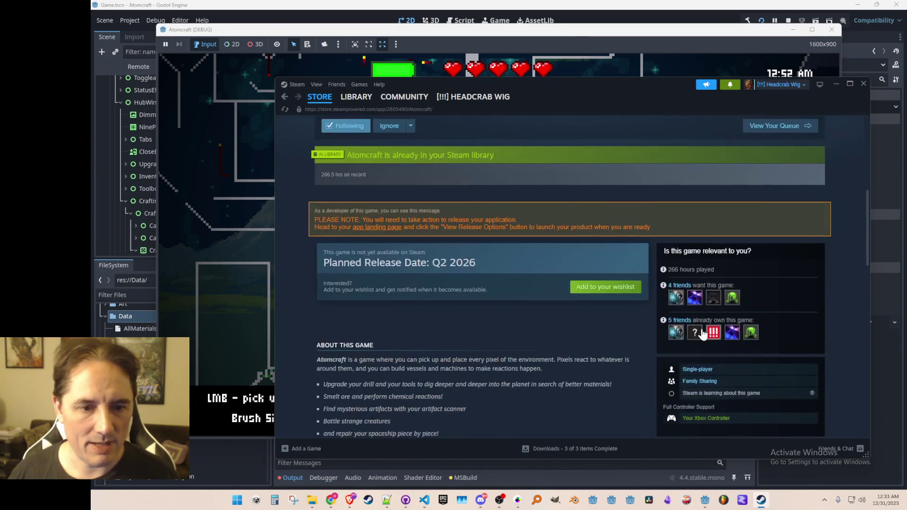
{"action": "scroll", "coordinate": [729, 316], "scroll_direction": "up", "scroll_amount": 1}
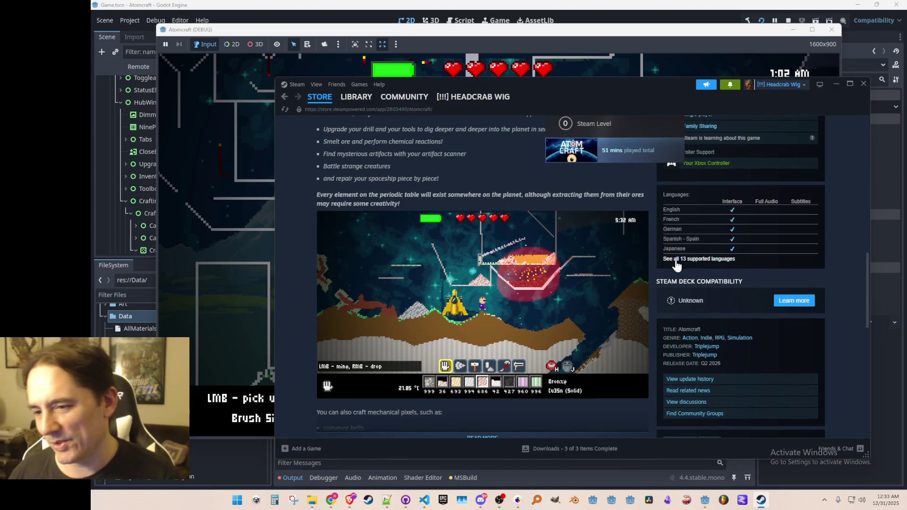
{"action": "scroll", "coordinate": [702, 279], "scroll_direction": "up", "scroll_amount": 5}
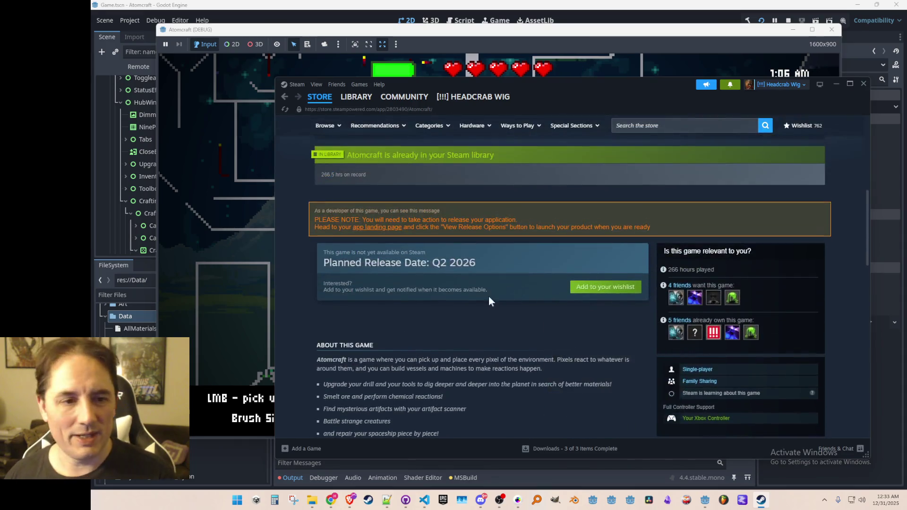
{"action": "scroll", "coordinate": [496, 290], "scroll_direction": "down", "scroll_amount": 2}
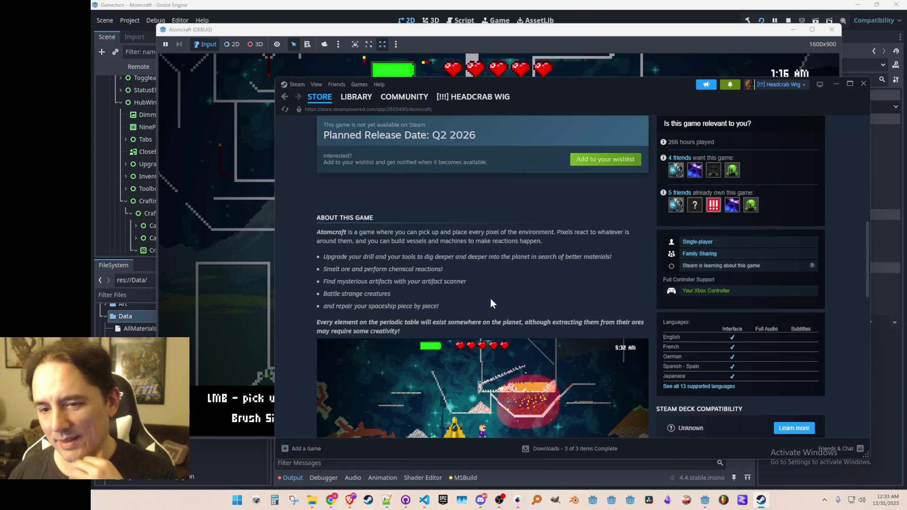
{"action": "scroll", "coordinate": [502, 292], "scroll_direction": "down", "scroll_amount": 3}
{"action": "scroll", "coordinate": [505, 290], "scroll_direction": "down", "scroll_amount": 2}
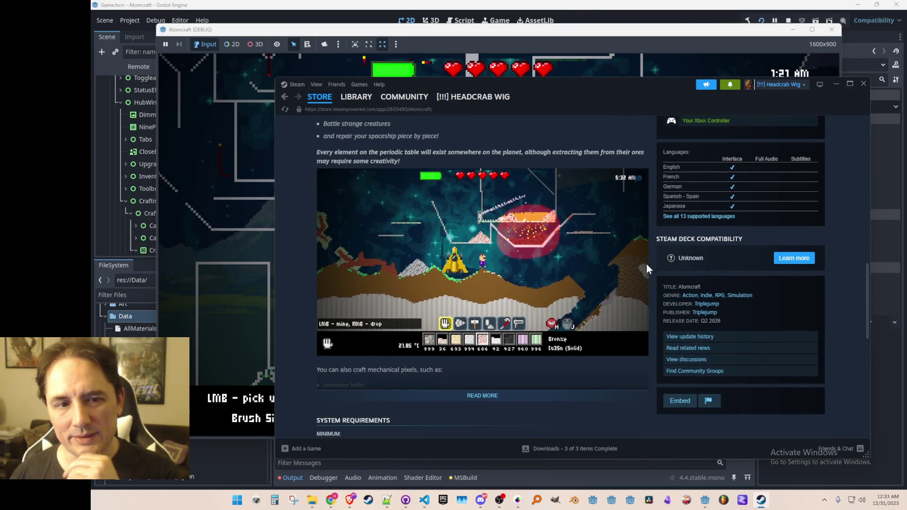
{"action": "scroll", "coordinate": [685, 297], "scroll_direction": "up", "scroll_amount": 1}
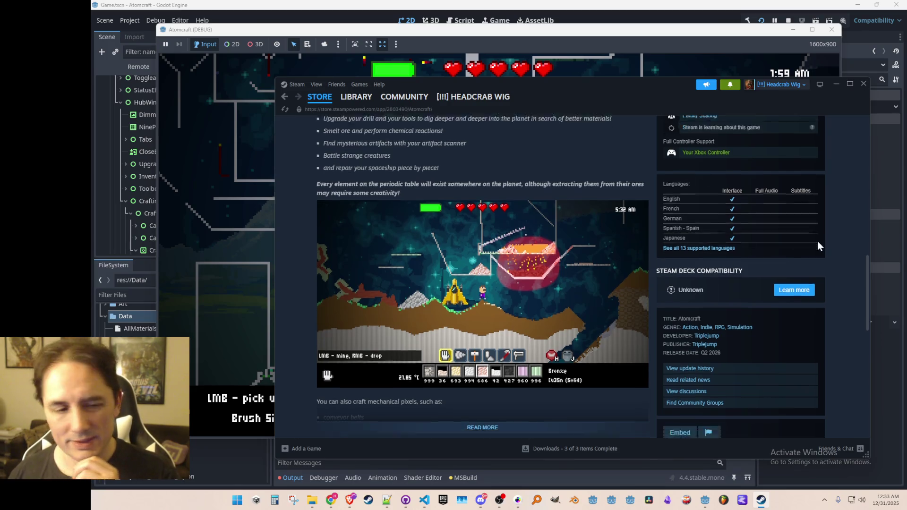
{"action": "scroll", "coordinate": [817, 243], "scroll_direction": "down", "scroll_amount": 4}
{"action": "scroll", "coordinate": [825, 250], "scroll_direction": "up", "scroll_amount": 3}
{"action": "scroll", "coordinate": [713, 222], "scroll_direction": "up", "scroll_amount": 1}
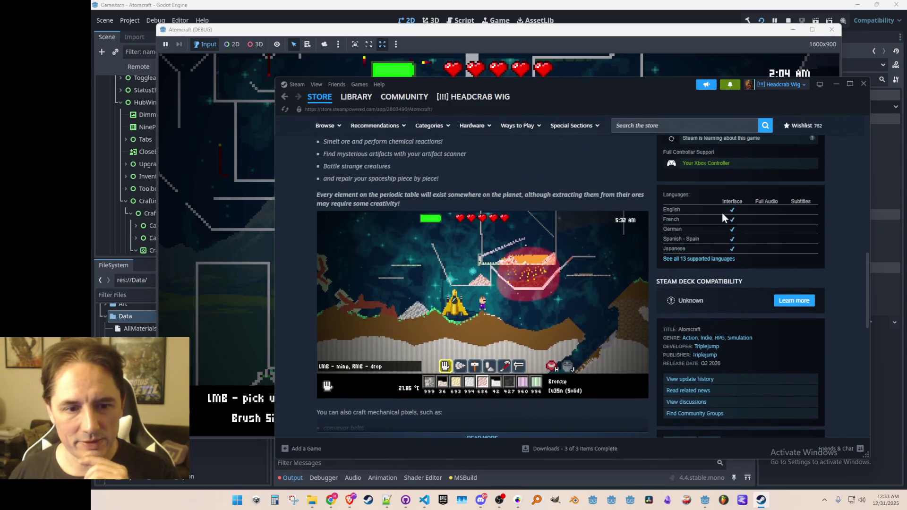
{"action": "left_click", "coordinate": [722, 261]}
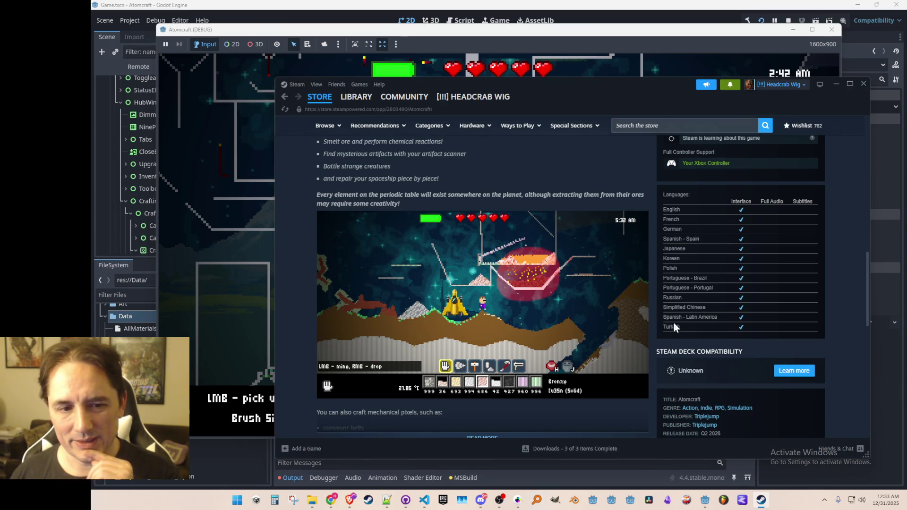
{"action": "left_click_drag", "start_coordinate": [663, 278], "coordinate": [763, 285]}
{"action": "left_click", "coordinate": [728, 290]}
{"action": "left_click", "coordinate": [665, 279]}
{"action": "left_click", "coordinate": [763, 285]}
{"action": "mouse_move", "coordinate": [656, 278]}
{"action": "left_mouse_down"}
{"action": "mouse_move", "coordinate": [730, 292]}
{"action": "mouse_move", "coordinate": [758, 288]}
{"action": "mouse_move", "coordinate": [665, 282]}
{"action": "mouse_move", "coordinate": [657, 204]}
{"action": "left_mouse_up"}
{"action": "left_click", "coordinate": [709, 285]}
{"action": "left_click", "coordinate": [655, 203]}
{"action": "scroll", "coordinate": [661, 227], "scroll_direction": "down", "scroll_amount": 1}
{"action": "scroll", "coordinate": [648, 212], "scroll_direction": "up", "scroll_amount": 1}
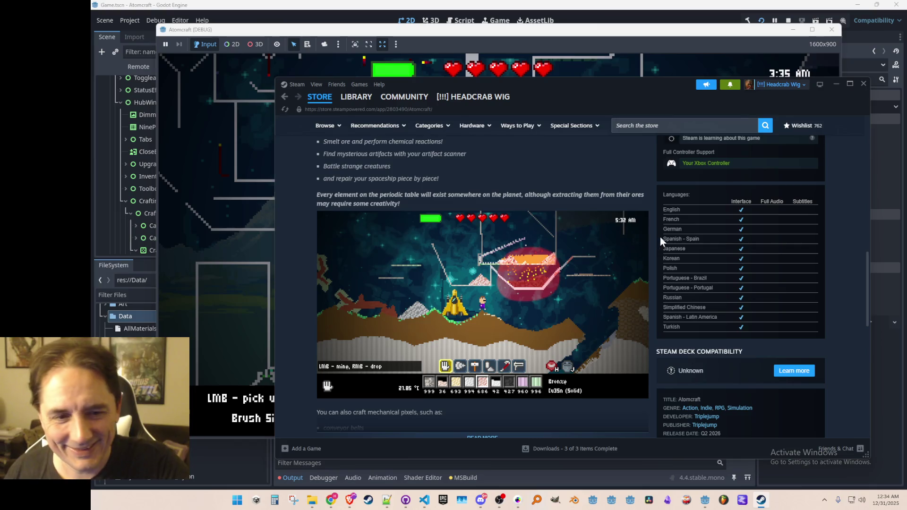
{"action": "scroll", "coordinate": [661, 241], "scroll_direction": "down", "scroll_amount": 2}
{"action": "scroll", "coordinate": [670, 260], "scroll_direction": "up", "scroll_amount": 2}
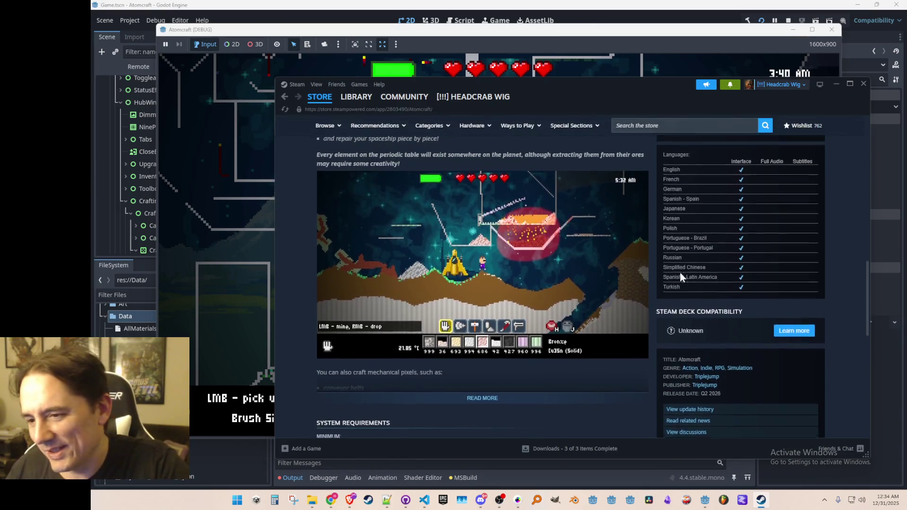
{"action": "scroll", "coordinate": [706, 265], "scroll_direction": "down", "scroll_amount": 1}
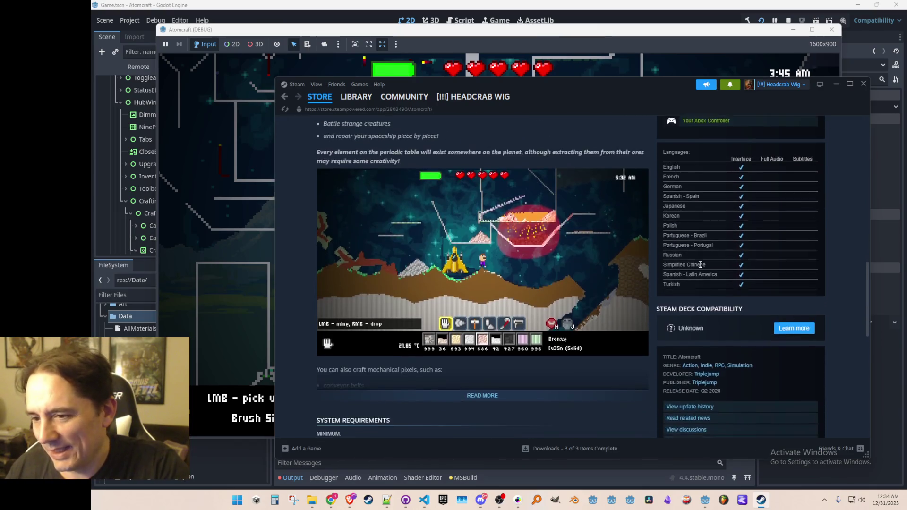
{"action": "scroll", "coordinate": [708, 232], "scroll_direction": "up", "scroll_amount": 1}
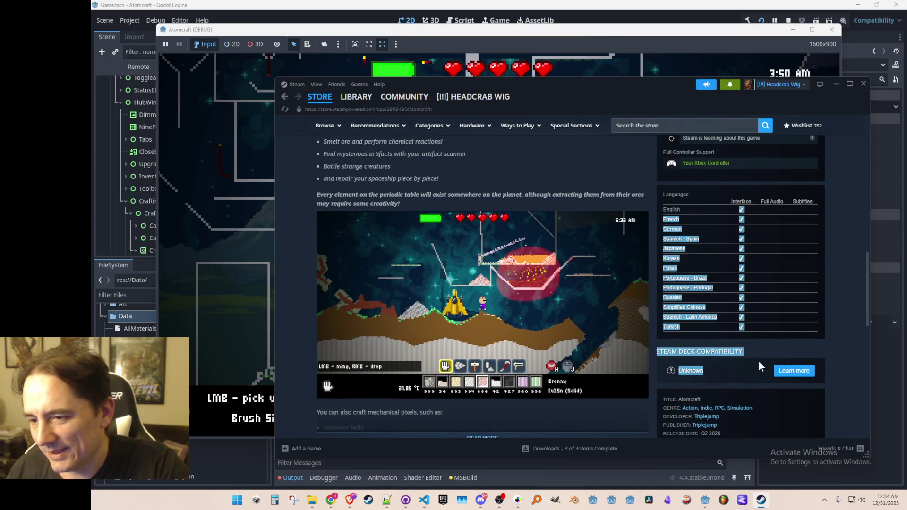
{"action": "scroll", "coordinate": [730, 267], "scroll_direction": "down", "scroll_amount": 4}
{"action": "scroll", "coordinate": [718, 270], "scroll_direction": "up", "scroll_amount": 3}
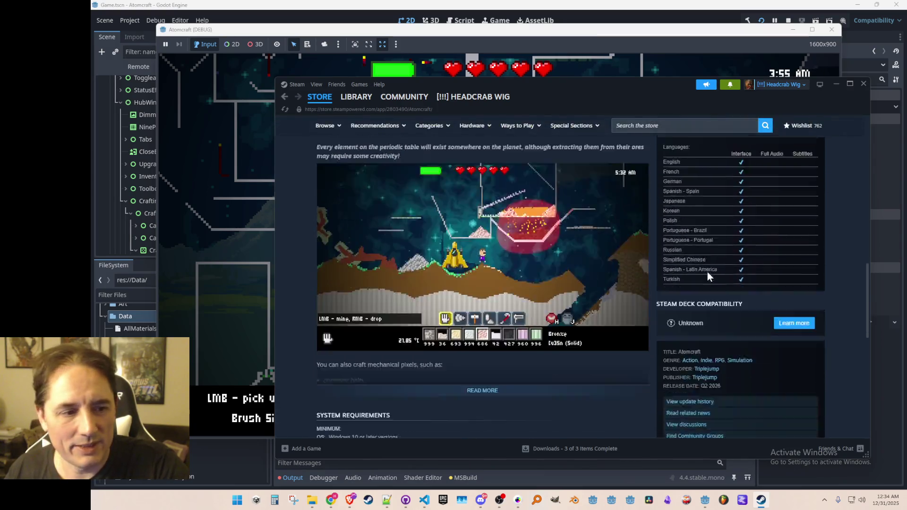
{"action": "scroll", "coordinate": [708, 264], "scroll_direction": "down", "scroll_amount": 4}
{"action": "scroll", "coordinate": [666, 245], "scroll_direction": "down", "scroll_amount": 4}
{"action": "scroll", "coordinate": [669, 239], "scroll_direction": "up", "scroll_amount": 5}
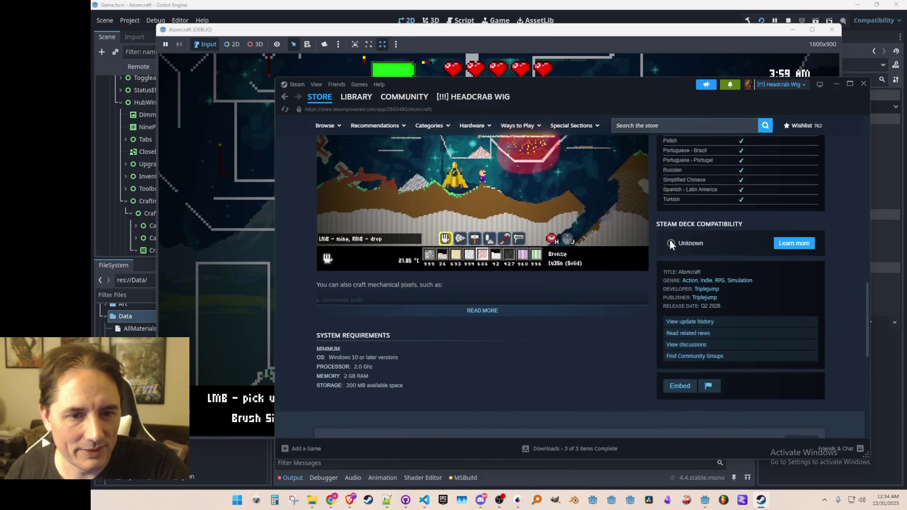
{"action": "scroll", "coordinate": [645, 225], "scroll_direction": "down", "scroll_amount": 5}
{"action": "mouse_move", "coordinate": [632, 233]}
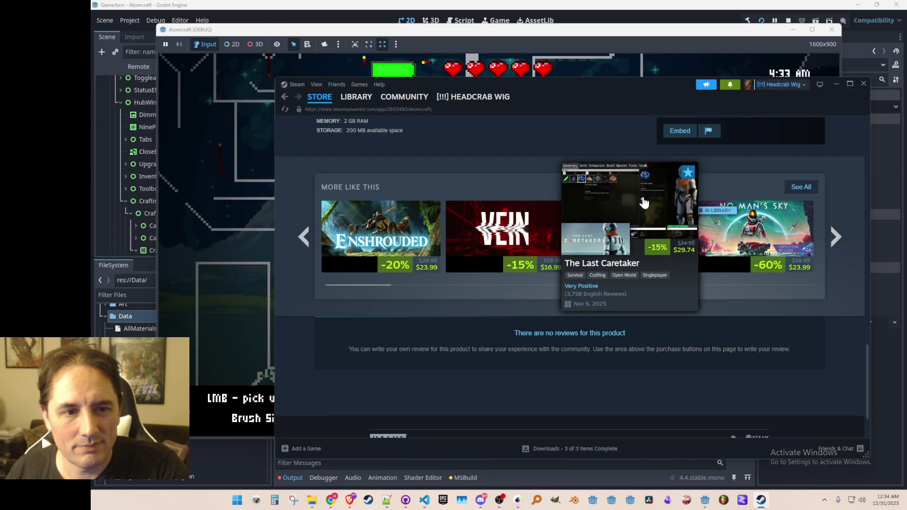
{"action": "scroll", "coordinate": [646, 197], "scroll_direction": "up", "scroll_amount": 5}
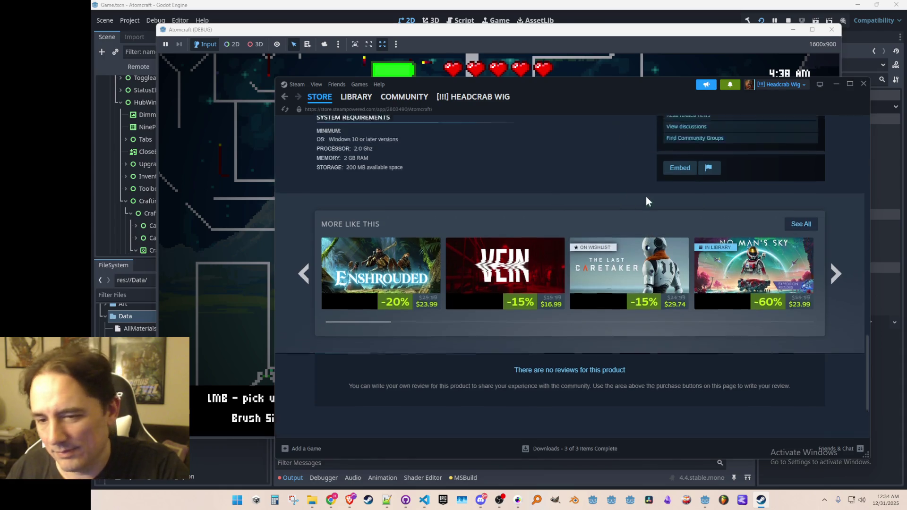
{"action": "scroll", "coordinate": [635, 219], "scroll_direction": "up", "scroll_amount": 10}
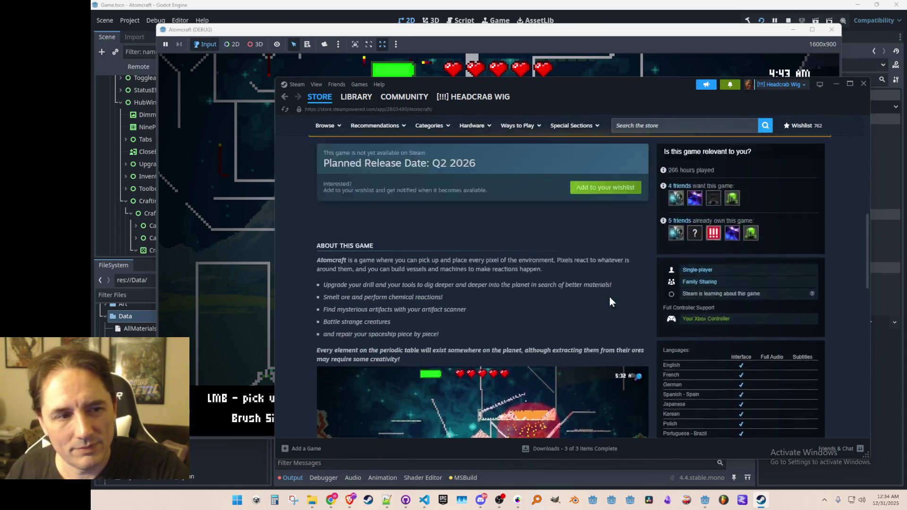
{"action": "scroll", "coordinate": [619, 295], "scroll_direction": "up", "scroll_amount": 4}
{"action": "scroll", "coordinate": [598, 357], "scroll_direction": "down", "scroll_amount": 1}
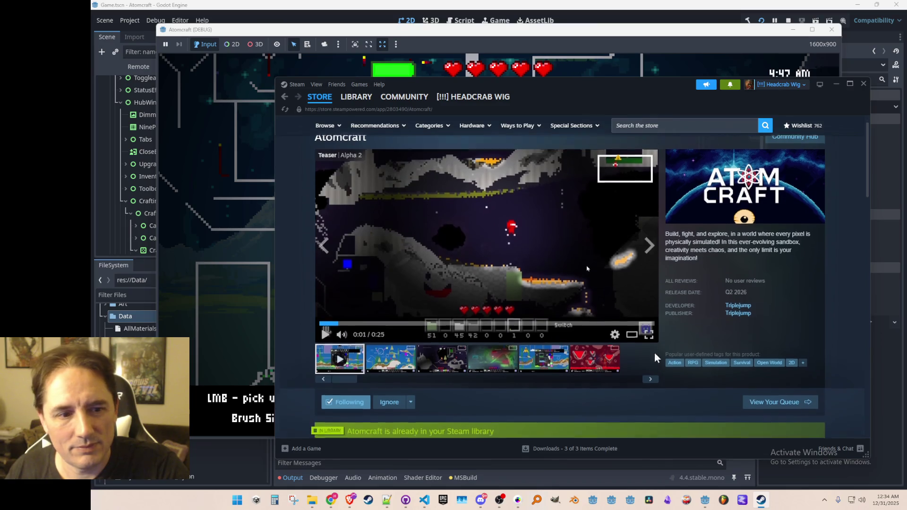
{"action": "scroll", "coordinate": [499, 173], "scroll_direction": "up", "scroll_amount": 1}
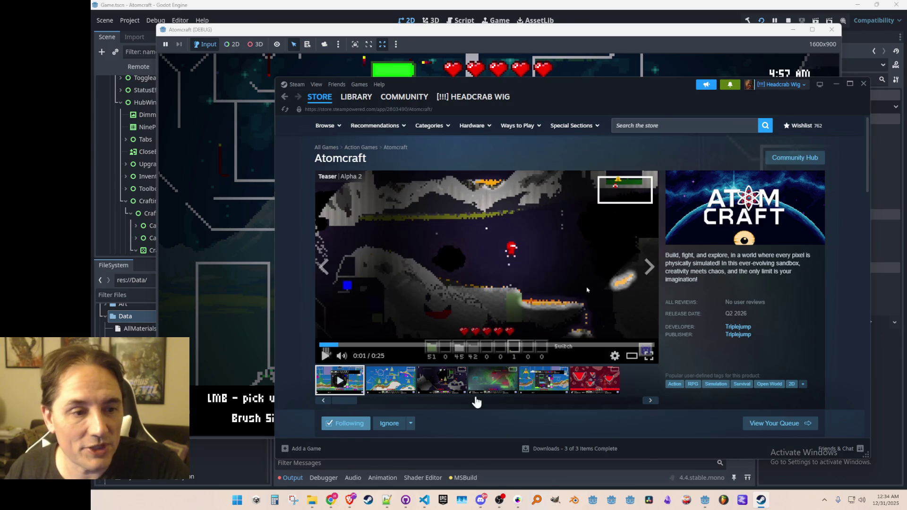
- Browse the third, fourth, fifth, red cave and dark cave screenshots in the gallery
{"action": "left_click", "coordinate": [460, 376]}
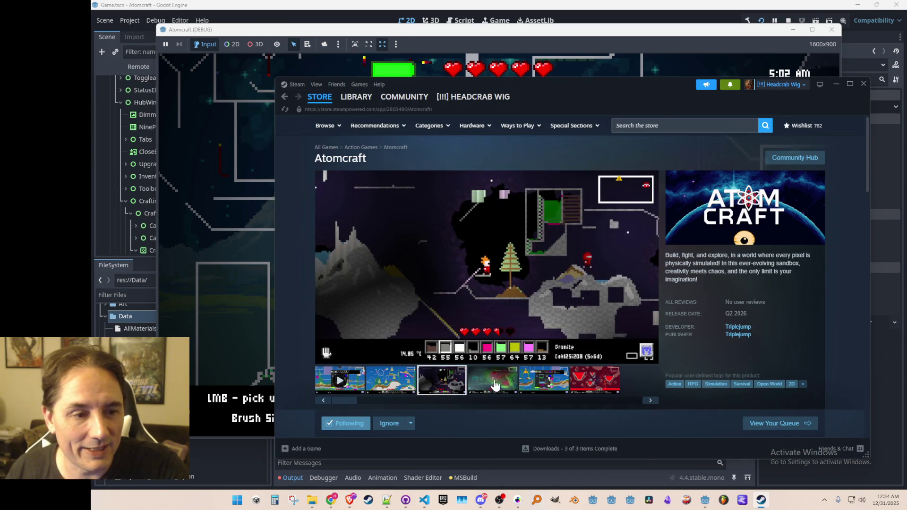
{"action": "left_click", "coordinate": [496, 382]}
{"action": "left_click", "coordinate": [529, 378]}
{"action": "scroll", "coordinate": [594, 390], "scroll_direction": "down", "scroll_amount": 1}
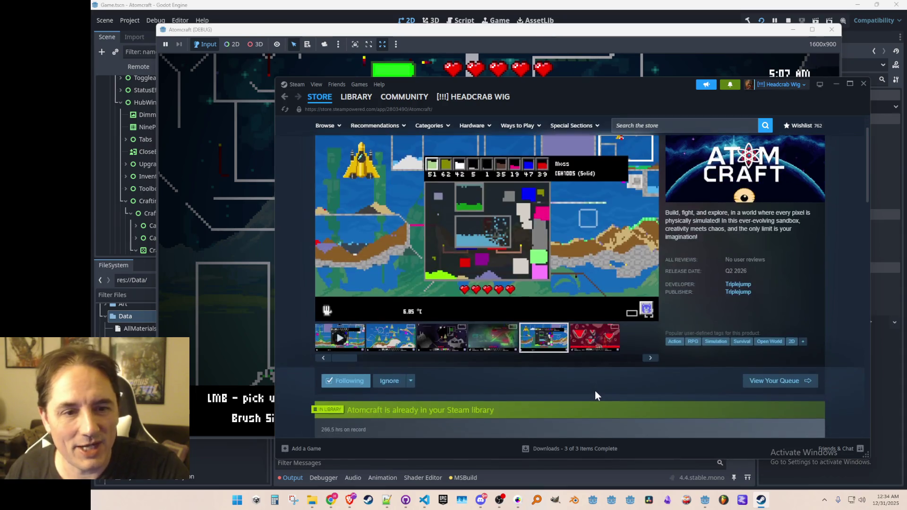
{"action": "scroll", "coordinate": [594, 392], "scroll_direction": "up", "scroll_amount": 1}
{"action": "scroll", "coordinate": [607, 388], "scroll_direction": "down", "scroll_amount": 1}
{"action": "scroll", "coordinate": [603, 392], "scroll_direction": "up", "scroll_amount": 1}
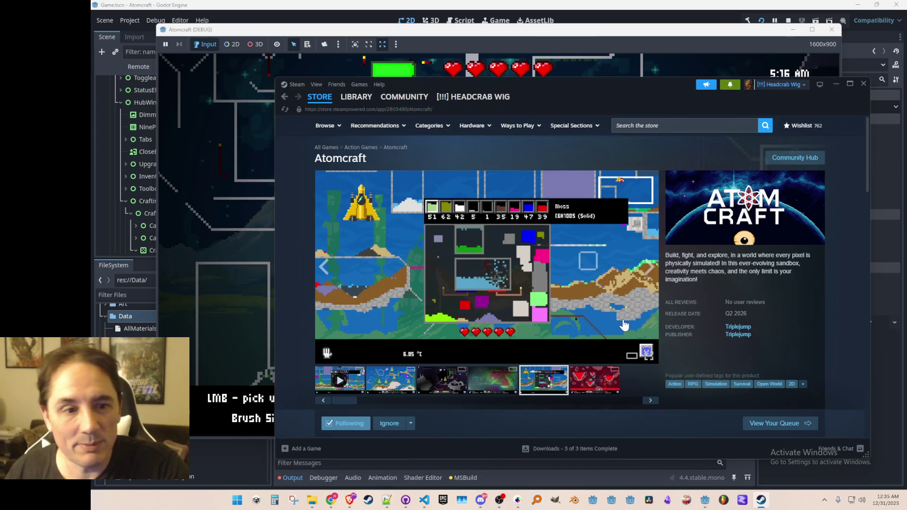
{"action": "left_click", "coordinate": [582, 384]}
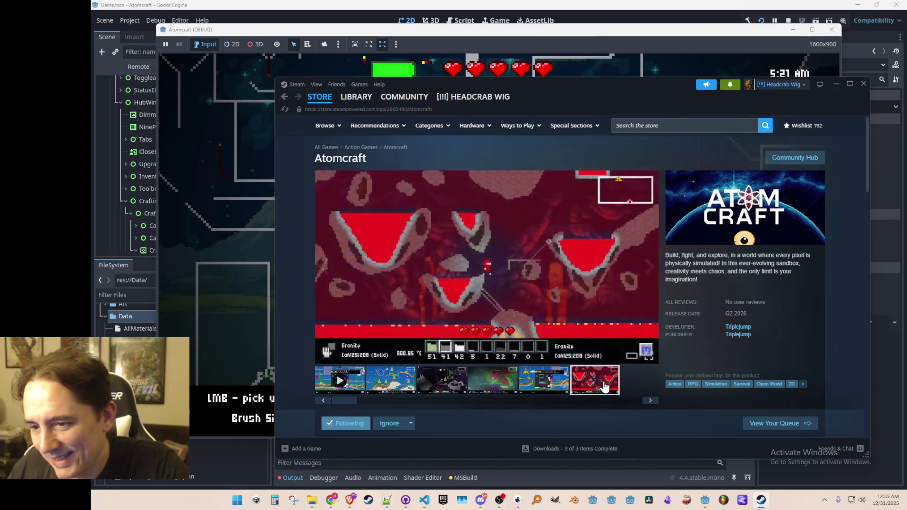
{"action": "left_click", "coordinate": [432, 385]}
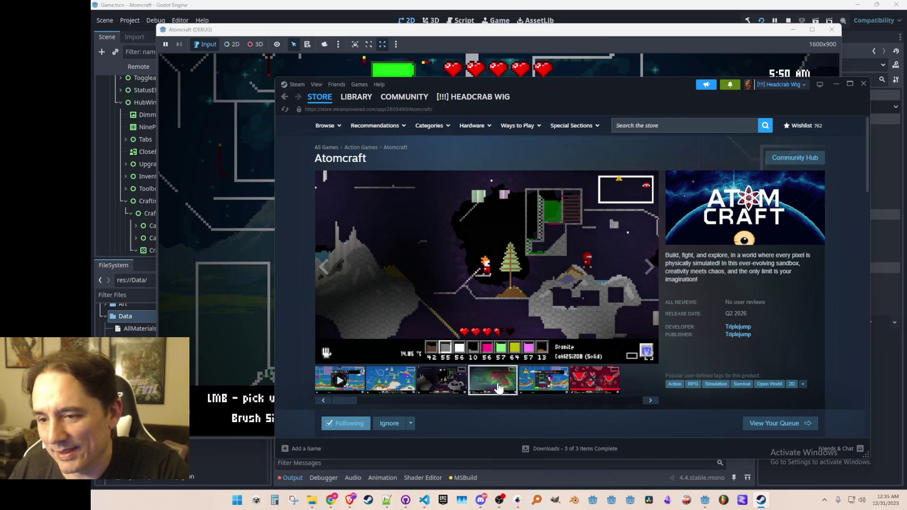
- Revisit the blue sky, dark cave and red cave screenshots, then open Atomcraft in the library
{"action": "left_click", "coordinate": [402, 373]}
{"action": "left_click", "coordinate": [423, 385]}
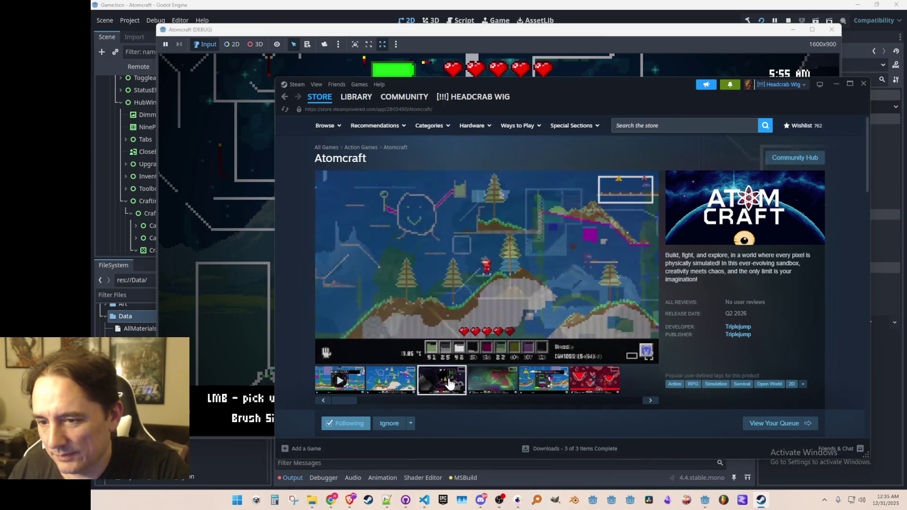
{"action": "left_click", "coordinate": [588, 385]}
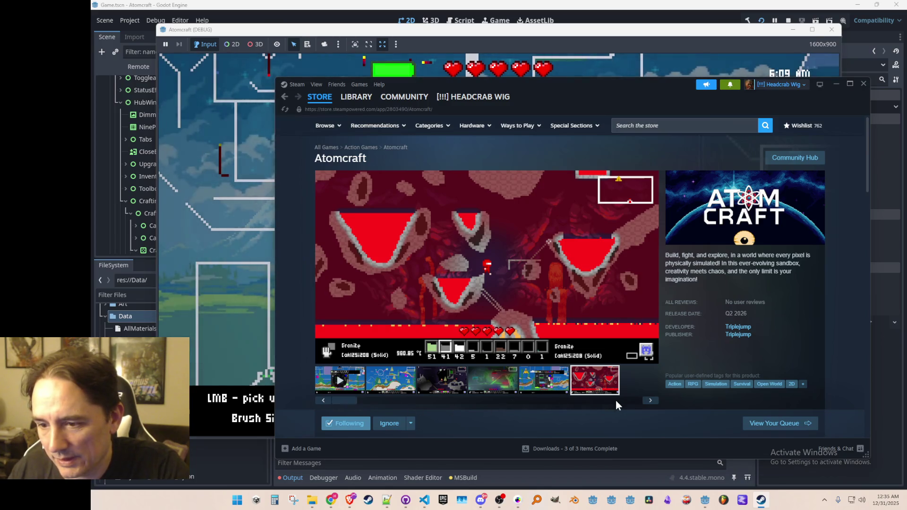
{"action": "left_click", "coordinate": [645, 402]}
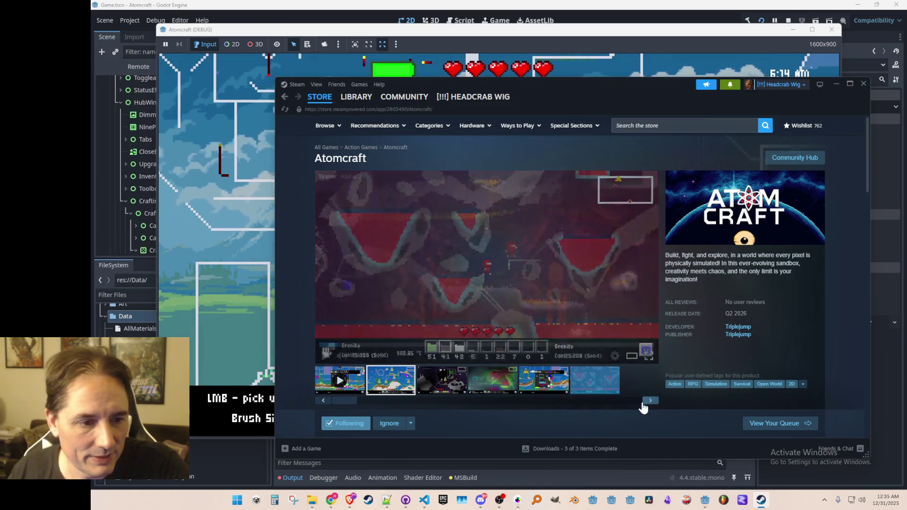
{"action": "left_click", "coordinate": [650, 401]}
{"action": "left_click", "coordinate": [594, 380]}
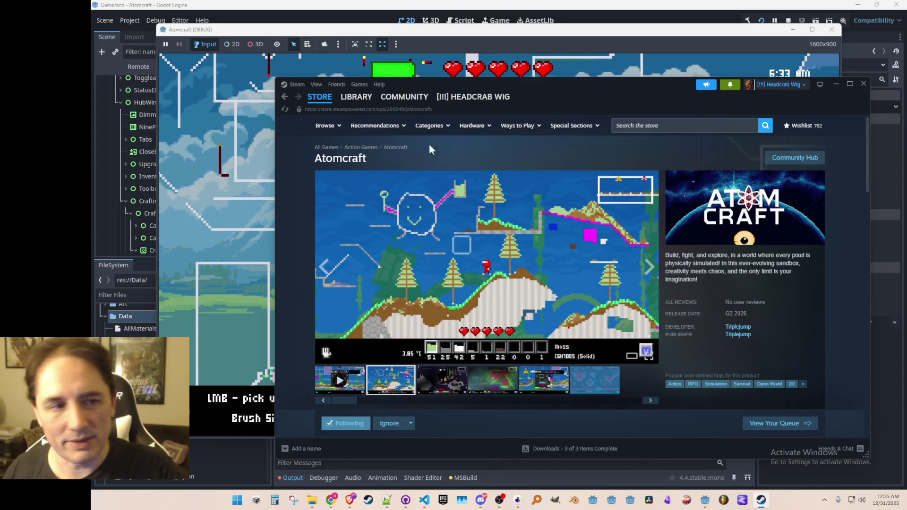
{"action": "left_click", "coordinate": [348, 97]}
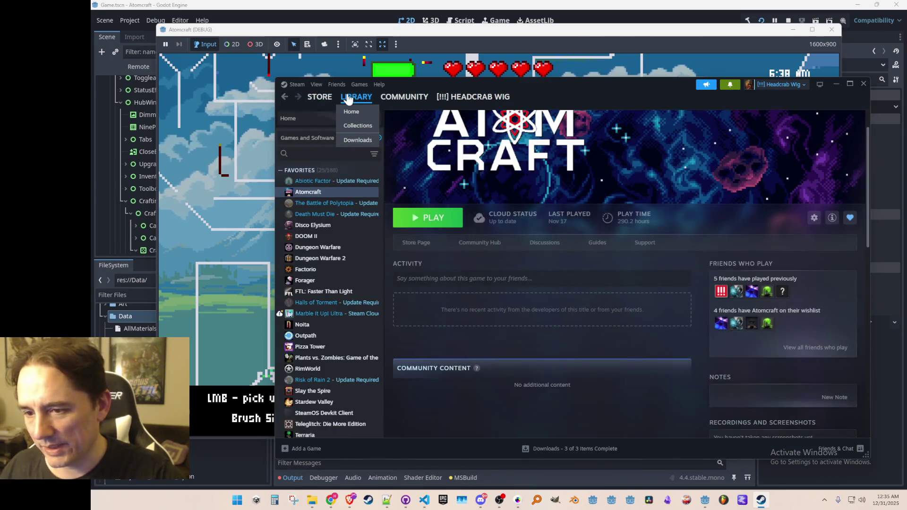
{"action": "left_click", "coordinate": [349, 97]}
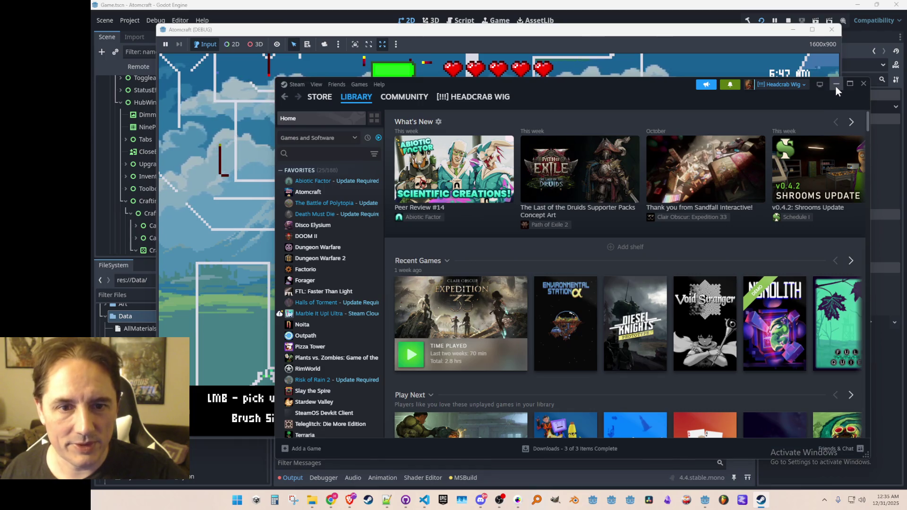
{"action": "left_click", "coordinate": [819, 143]}
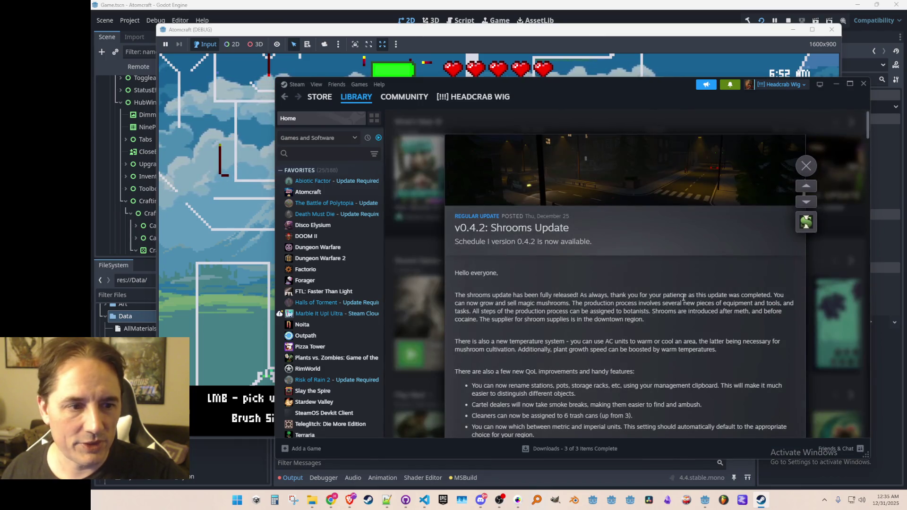
{"action": "scroll", "coordinate": [697, 231], "scroll_direction": "down", "scroll_amount": 1}
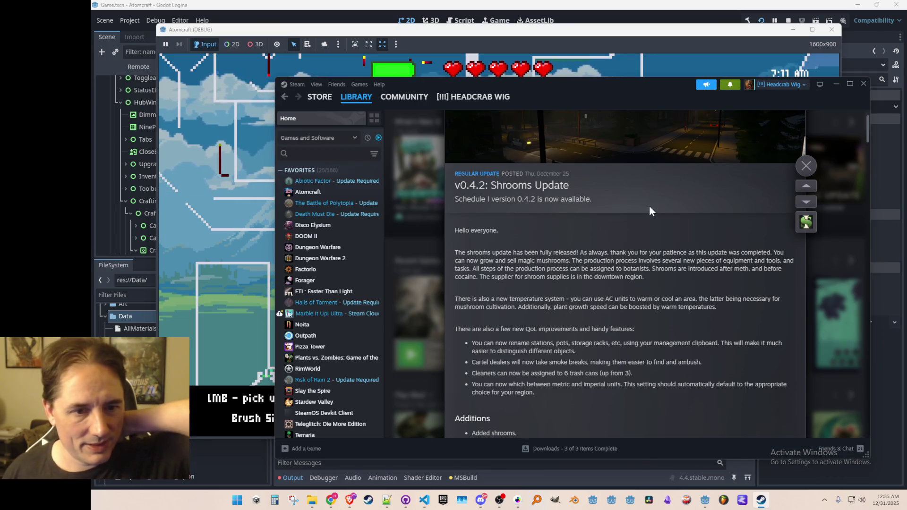
{"action": "scroll", "coordinate": [651, 197], "scroll_direction": "down", "scroll_amount": 1}
{"action": "left_click_drag", "start_coordinate": [653, 375], "coordinate": [637, 194]}
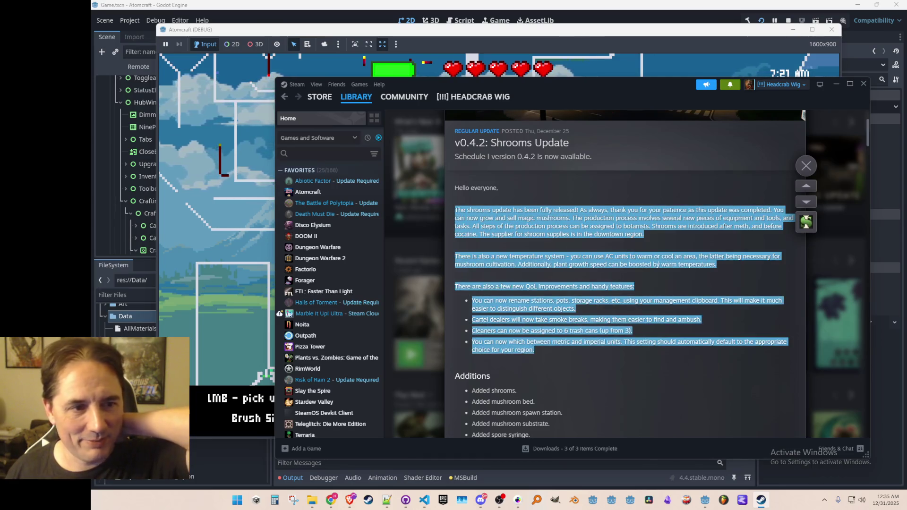
{"action": "left_click", "coordinate": [658, 258]}
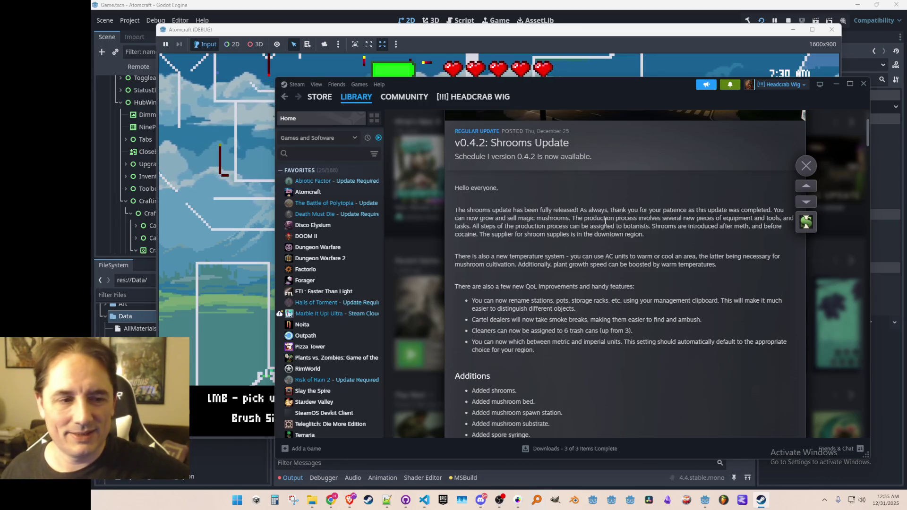
{"action": "left_click_drag", "start_coordinate": [576, 218], "coordinate": [614, 325]}
{"action": "left_click", "coordinate": [613, 286]}
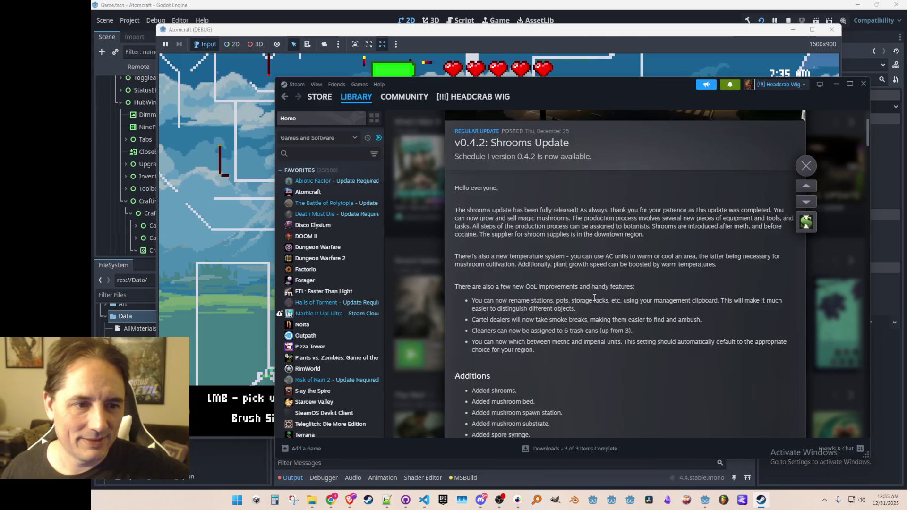
{"action": "scroll", "coordinate": [594, 298], "scroll_direction": "down", "scroll_amount": 1}
{"action": "mouse_move", "coordinate": [492, 163]}
{"action": "left_mouse_down"}
{"action": "mouse_move", "coordinate": [609, 227]}
{"action": "mouse_move", "coordinate": [607, 234]}
{"action": "left_mouse_up"}
{"action": "left_click", "coordinate": [607, 234]}
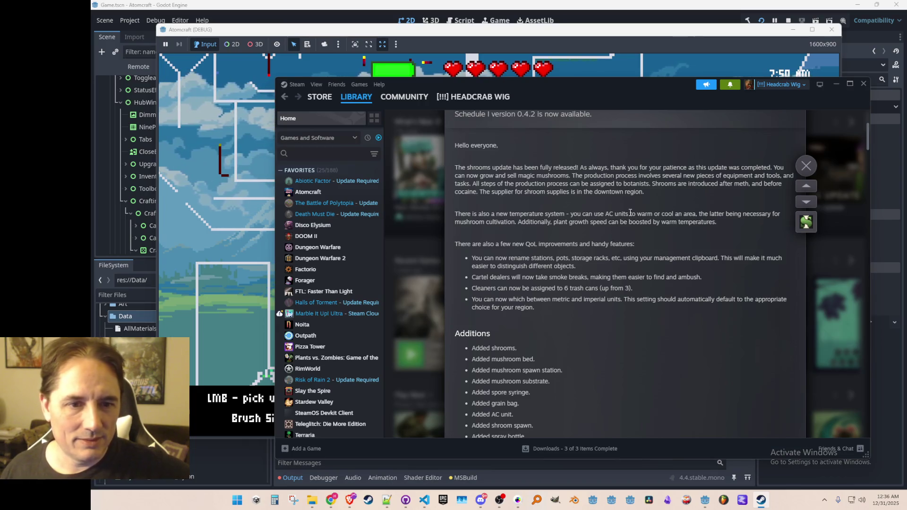
{"action": "mouse_move", "coordinate": [584, 214]}
{"action": "left_mouse_down"}
{"action": "mouse_move", "coordinate": [746, 215]}
{"action": "mouse_move", "coordinate": [704, 223]}
{"action": "mouse_move", "coordinate": [660, 280]}
{"action": "mouse_move", "coordinate": [670, 281]}
{"action": "mouse_move", "coordinate": [566, 301]}
{"action": "left_mouse_up"}
{"action": "left_click", "coordinate": [600, 245]}
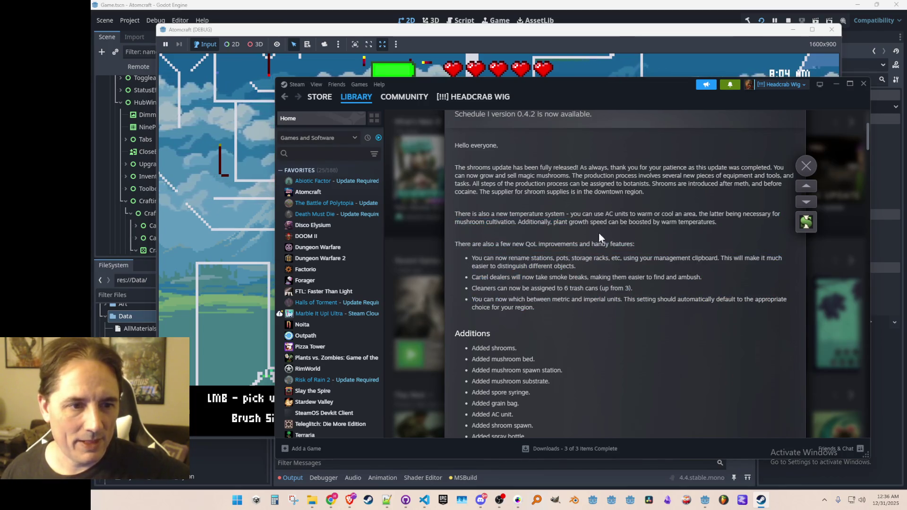
{"action": "mouse_move", "coordinate": [565, 221]}
{"action": "left_mouse_down"}
{"action": "mouse_move", "coordinate": [607, 307]}
{"action": "mouse_move", "coordinate": [562, 168]}
{"action": "mouse_move", "coordinate": [623, 301]}
{"action": "left_mouse_up"}
{"action": "left_click", "coordinate": [614, 252]}
{"action": "left_click", "coordinate": [618, 255]}
{"action": "scroll", "coordinate": [619, 255], "scroll_direction": "down", "scroll_amount": 2}
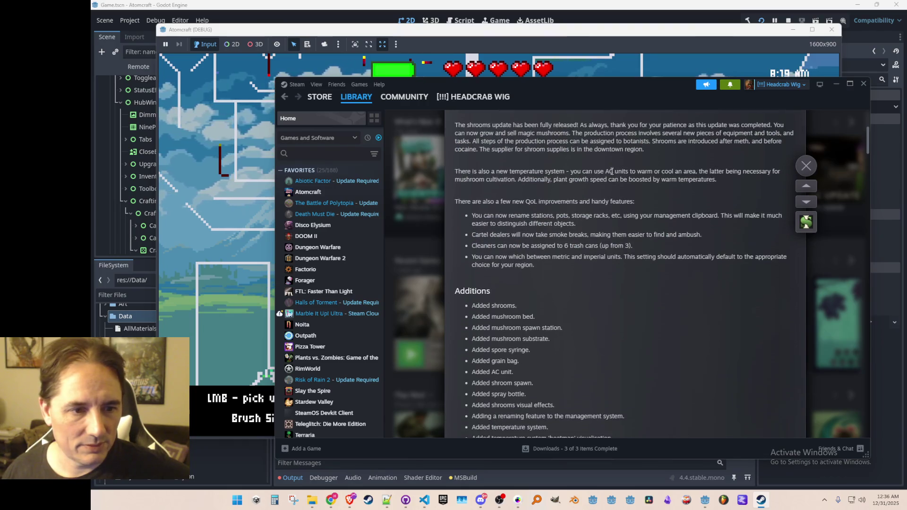
{"action": "mouse_move", "coordinate": [619, 255]}
{"action": "left_mouse_down"}
{"action": "mouse_move", "coordinate": [600, 231]}
{"action": "mouse_move", "coordinate": [592, 292]}
{"action": "left_mouse_up"}
{"action": "left_click", "coordinate": [594, 293]}
{"action": "scroll", "coordinate": [614, 212], "scroll_direction": "down", "scroll_amount": 5}
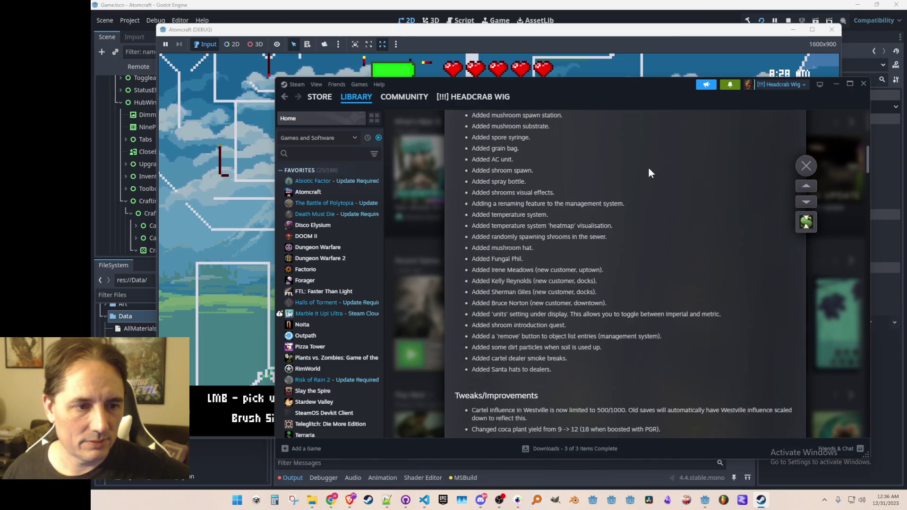
{"action": "left_click_drag", "start_coordinate": [472, 147], "coordinate": [554, 395]}
{"action": "scroll", "coordinate": [624, 259], "scroll_direction": "down", "scroll_amount": 6}
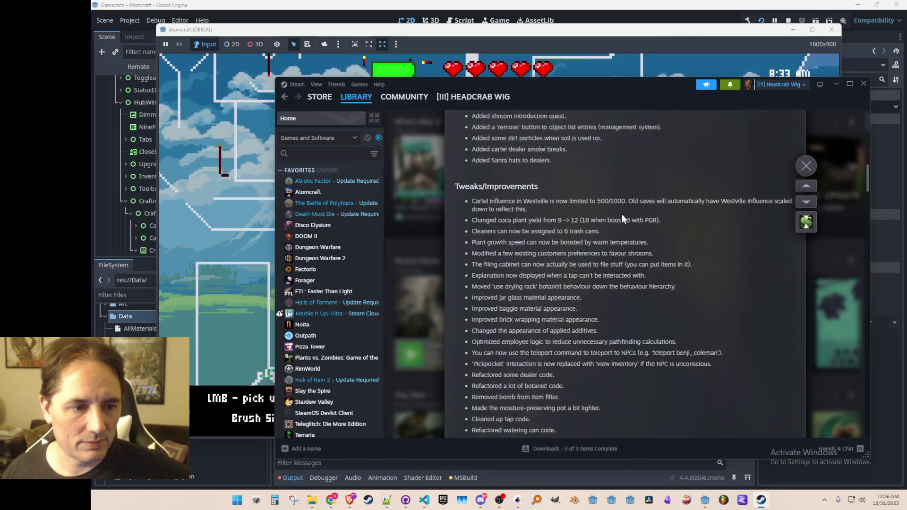
{"action": "scroll", "coordinate": [646, 200], "scroll_direction": "down", "scroll_amount": 12}
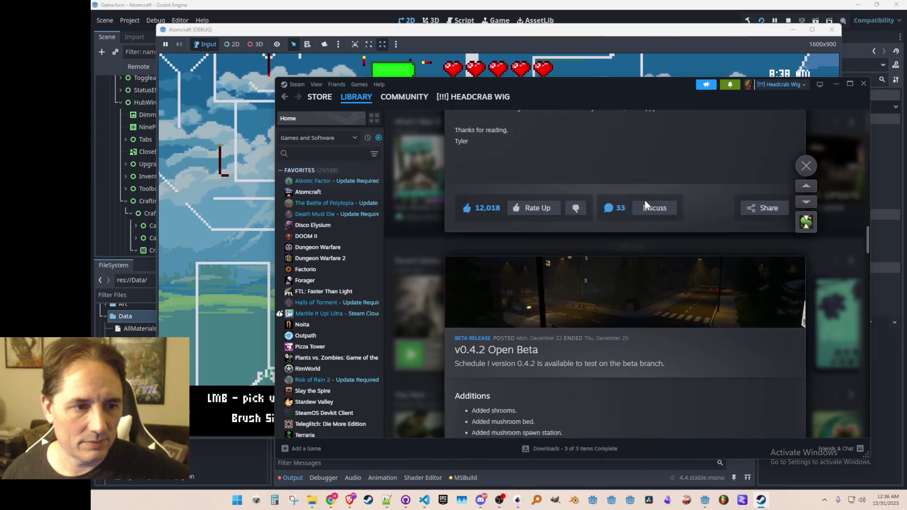
{"action": "scroll", "coordinate": [647, 204], "scroll_direction": "up", "scroll_amount": 8}
{"action": "scroll", "coordinate": [646, 206], "scroll_direction": "up", "scroll_amount": 15}
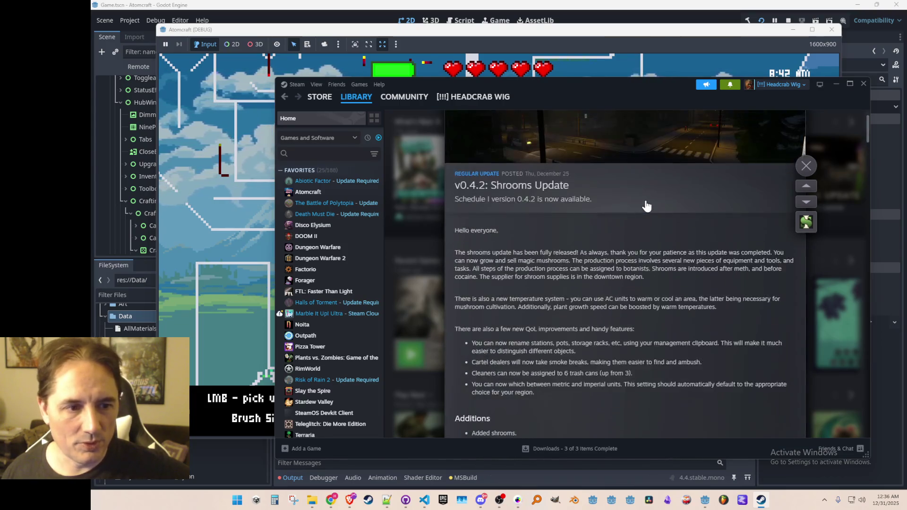
{"action": "left_click", "coordinate": [814, 169]}
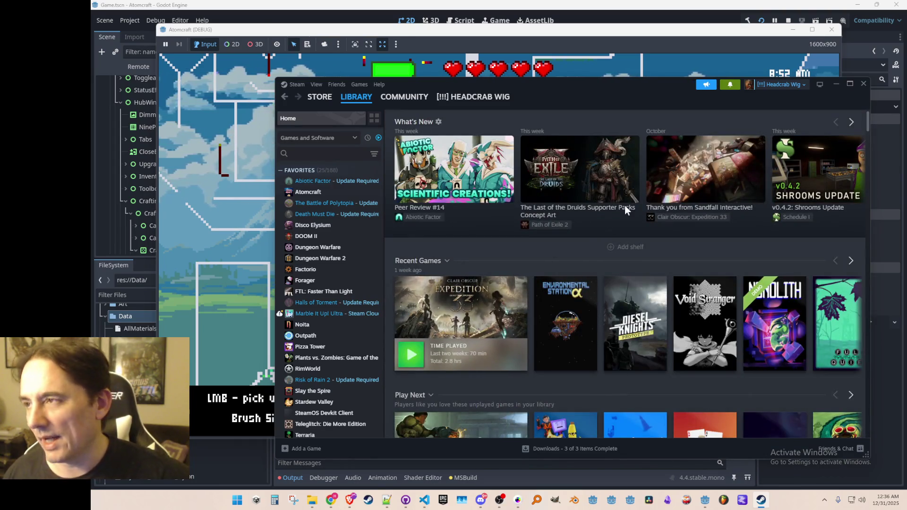
{"action": "mouse_move", "coordinate": [637, 161]}
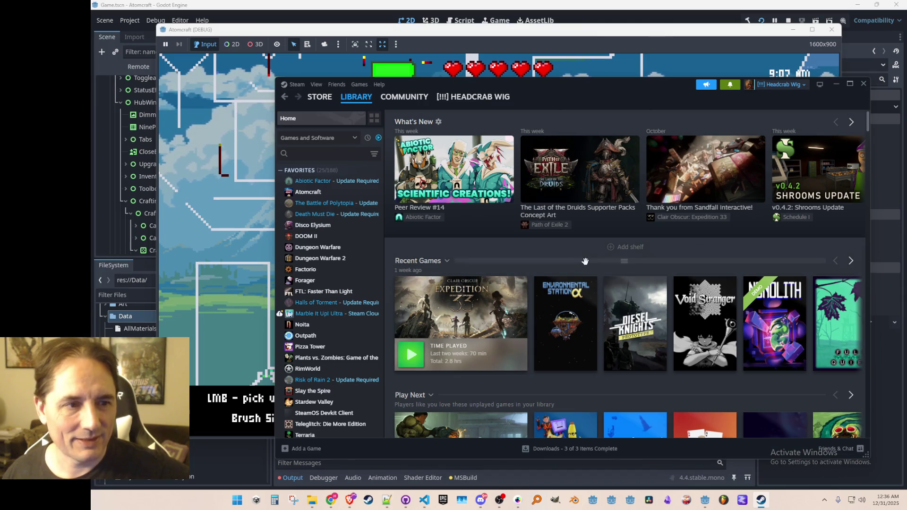
{"action": "mouse_move", "coordinate": [553, 326]}
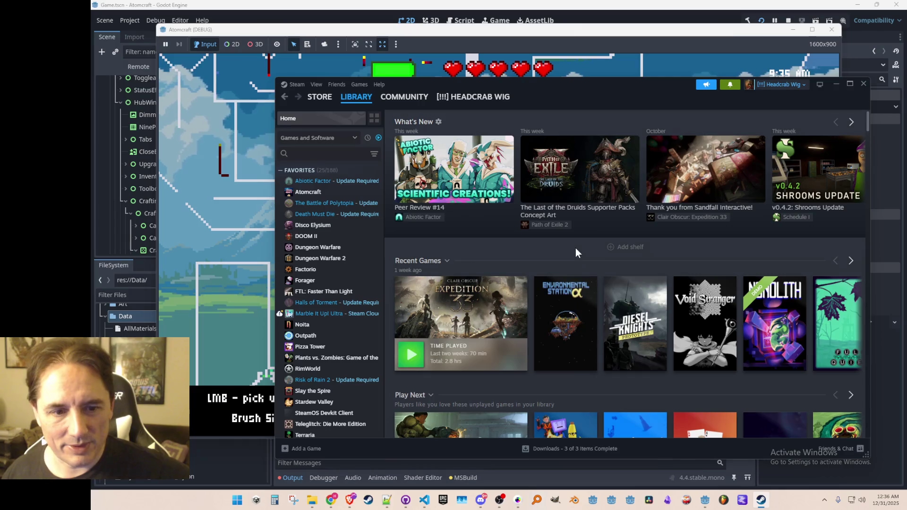
{"action": "mouse_move", "coordinate": [710, 329]}
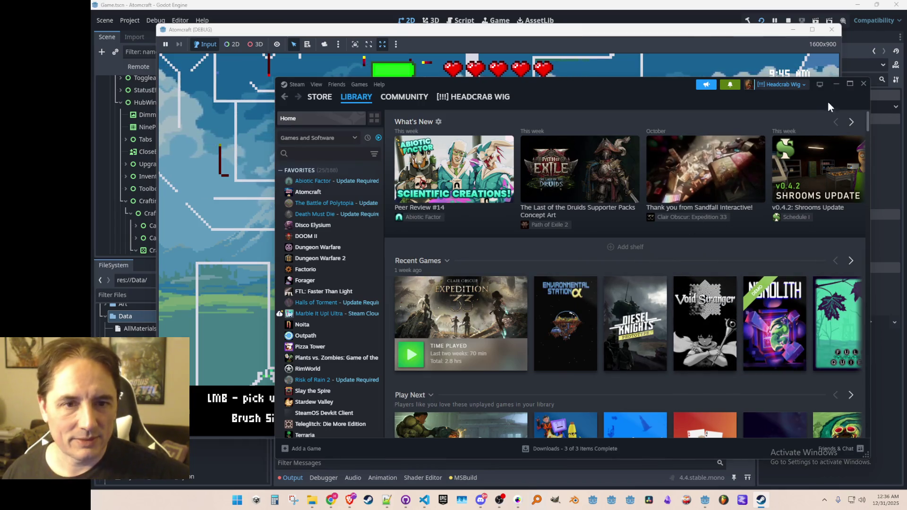
{"action": "left_click", "coordinate": [837, 85]}
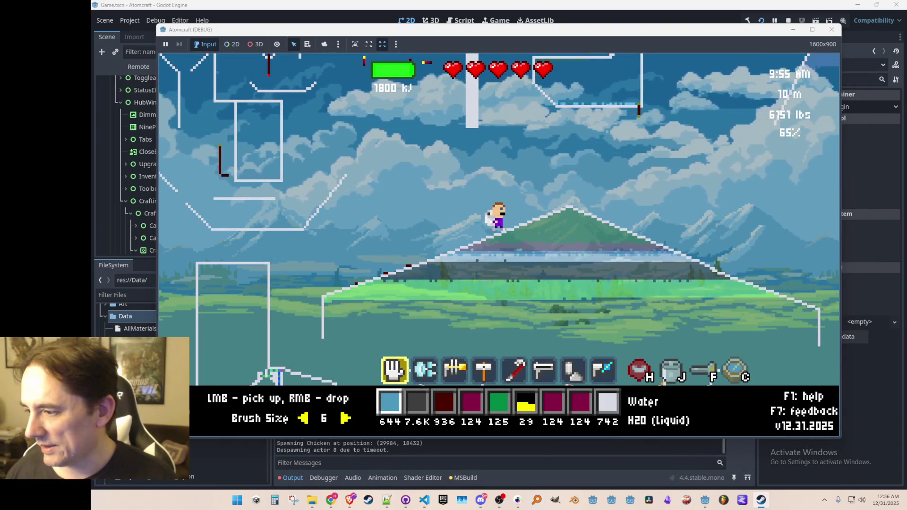
- Drop the carried water and walk the player right, then back left over the peak
{"action": "right_click", "coordinate": [661, 291]}
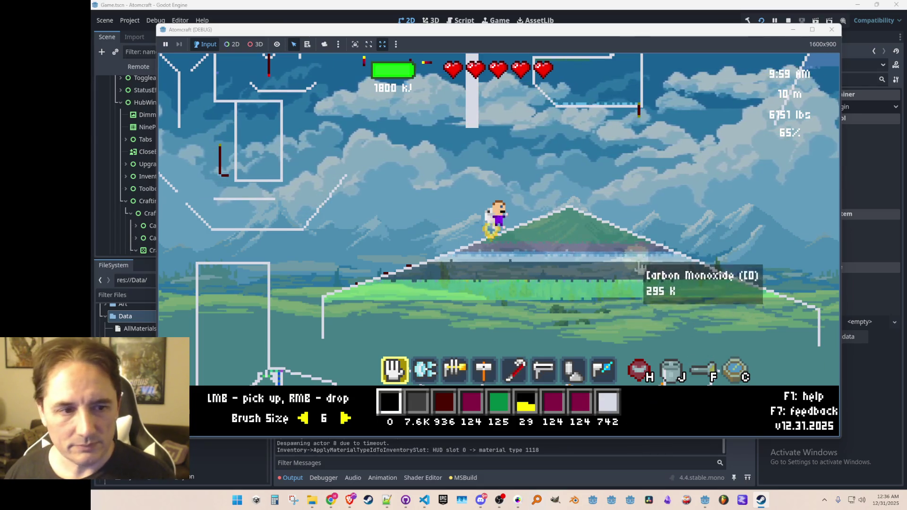
{"action": "key", "text": "d"}
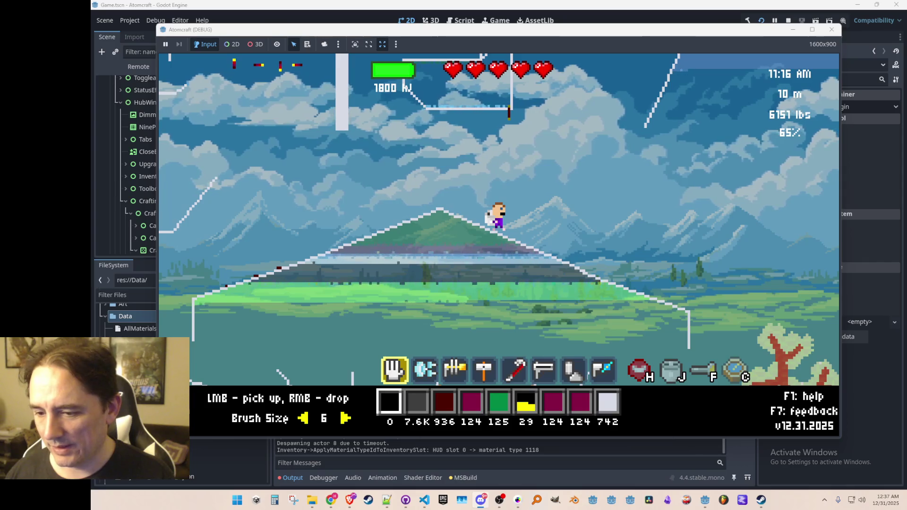
{"action": "key", "text": "a"}
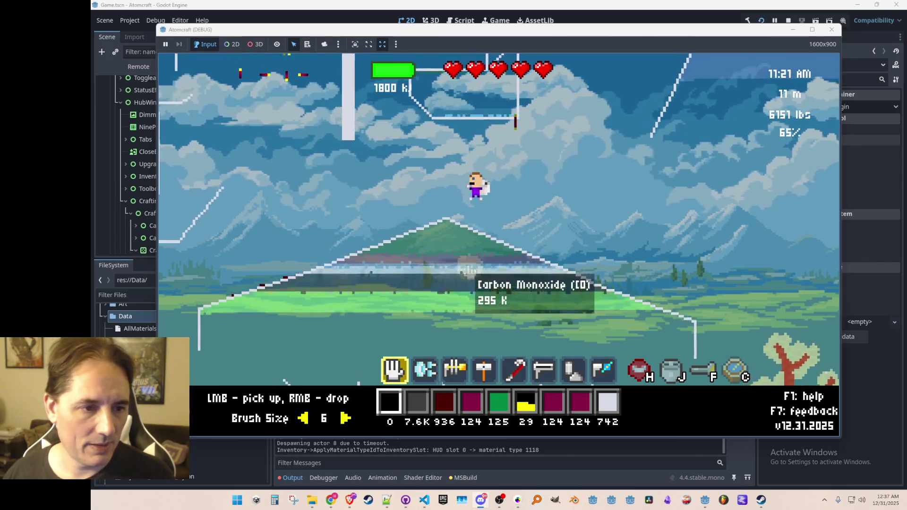
{"action": "key", "text": "a"}
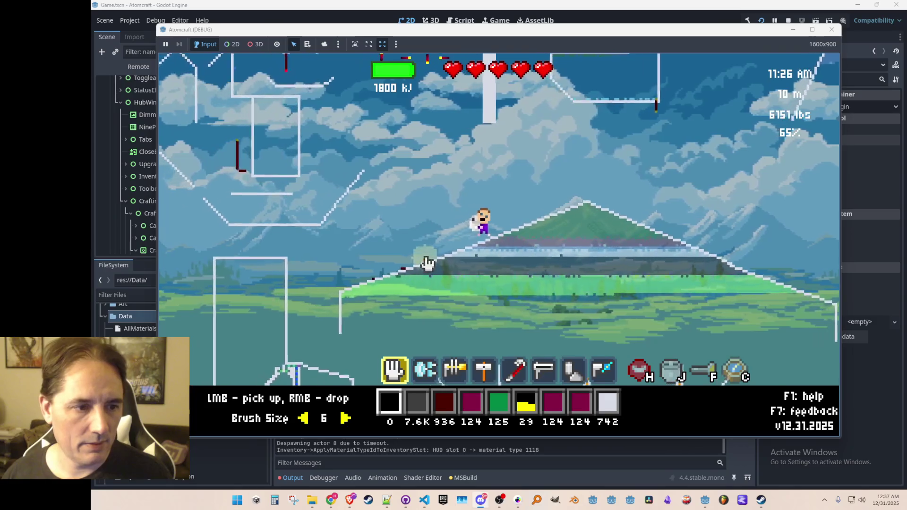
- Pick up 18 Copper Wire and drop down through the platform toward the stone arch
{"action": "mouse_move", "coordinate": [436, 263]}
{"action": "left_mouse_down"}
{"action": "mouse_move", "coordinate": [334, 299]}
{"action": "mouse_move", "coordinate": [425, 299]}
{"action": "left_mouse_up"}
{"action": "key", "text": "c"}
{"action": "key", "text": "Escape"}
{"action": "key", "text": "a"}
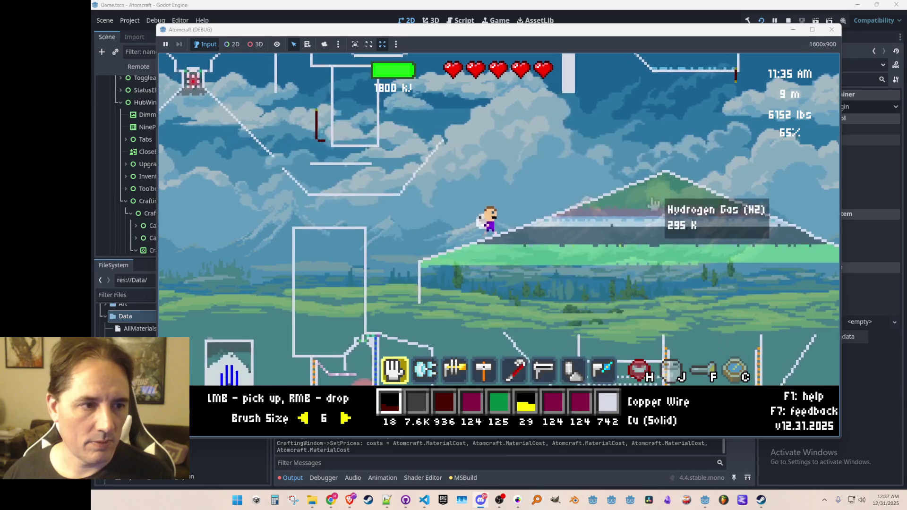
{"action": "key", "text": "s"}
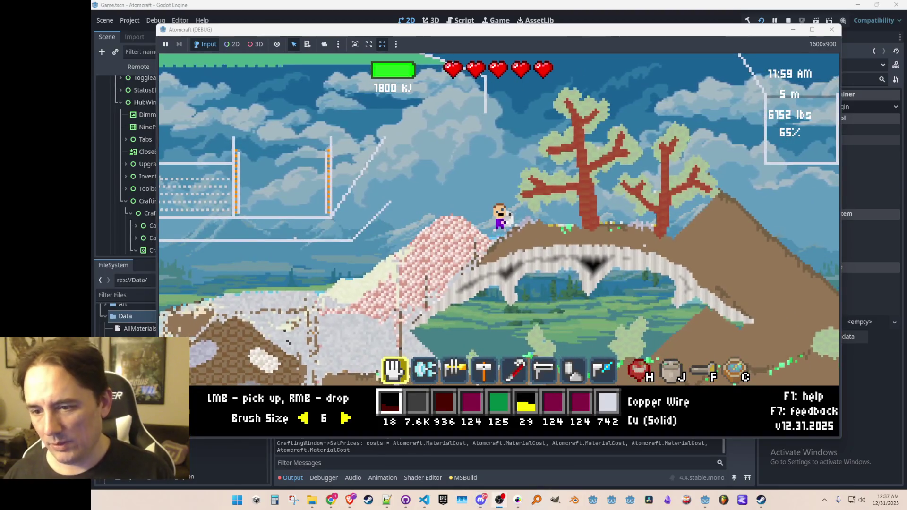
- Drop the copper wire and walk the player right up the slope and off the ledge
{"action": "right_click", "coordinate": [654, 259]}
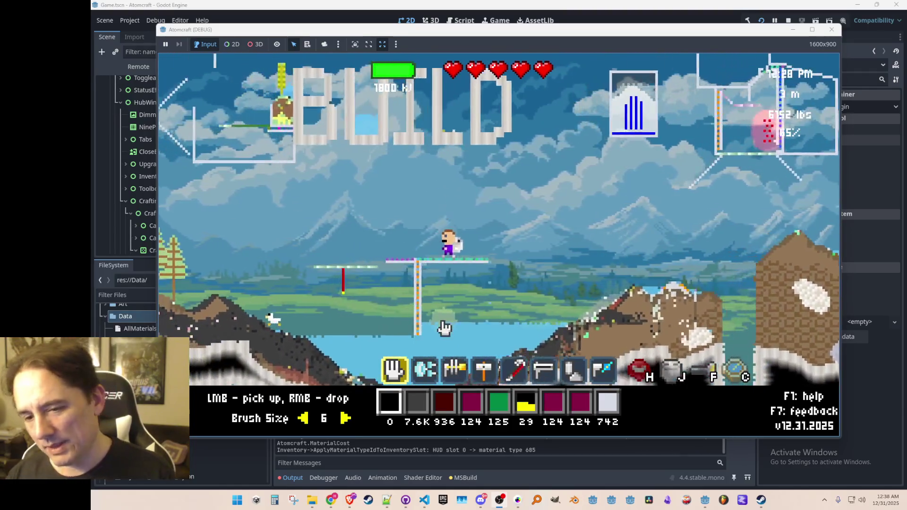
{"action": "key", "text": "d"}
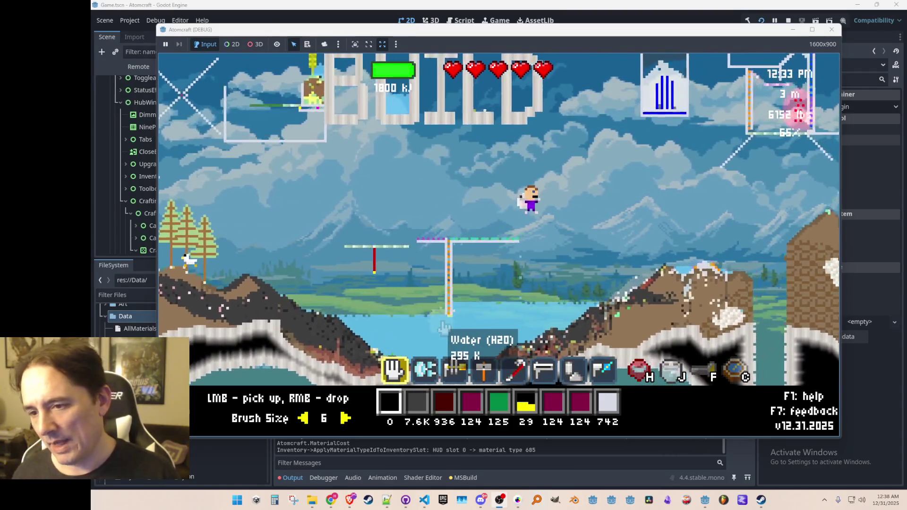
{"action": "key", "text": "d"}
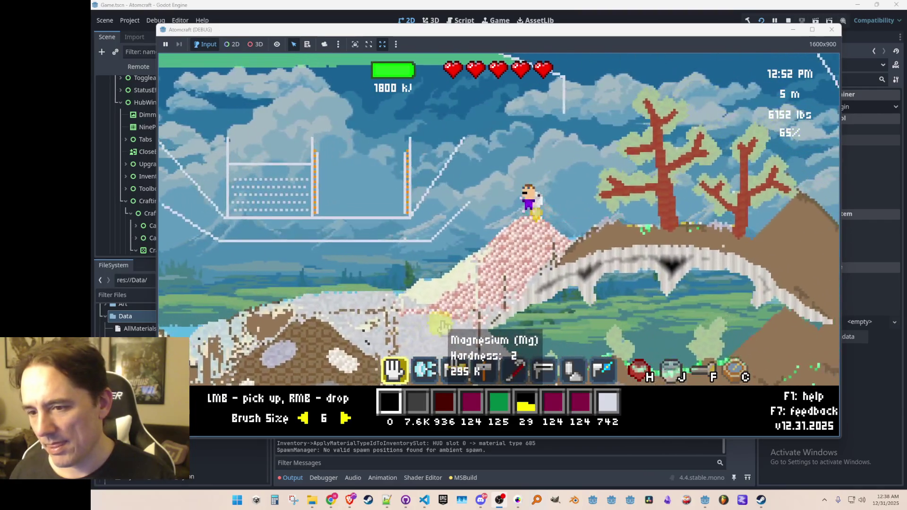
{"action": "key", "text": "d"}
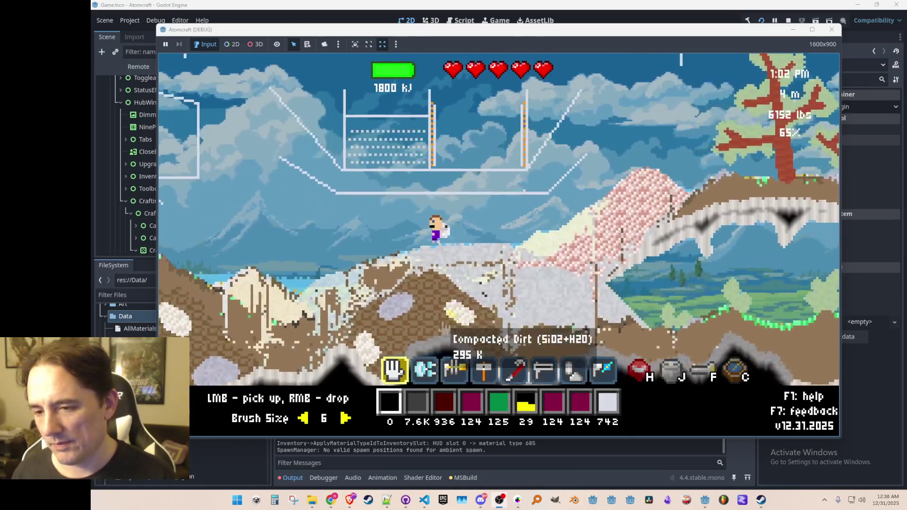
- Walk back left to the pink bronze mound and pick up 477 Bronze
{"action": "key", "text": "a"}
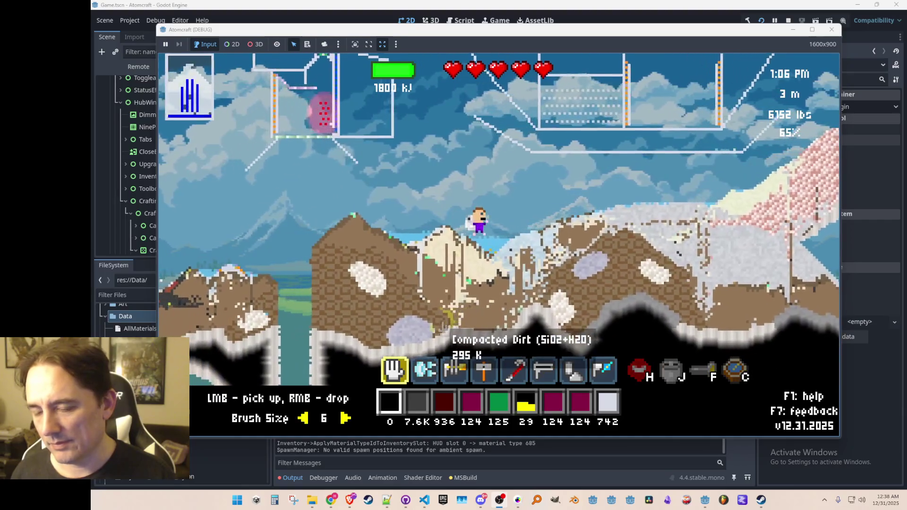
{"action": "key", "text": "d"}
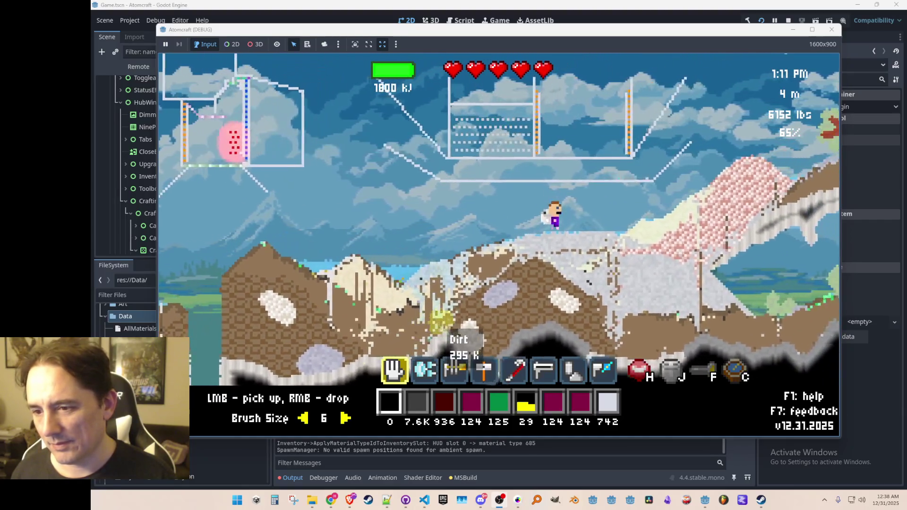
{"action": "key", "text": "a"}
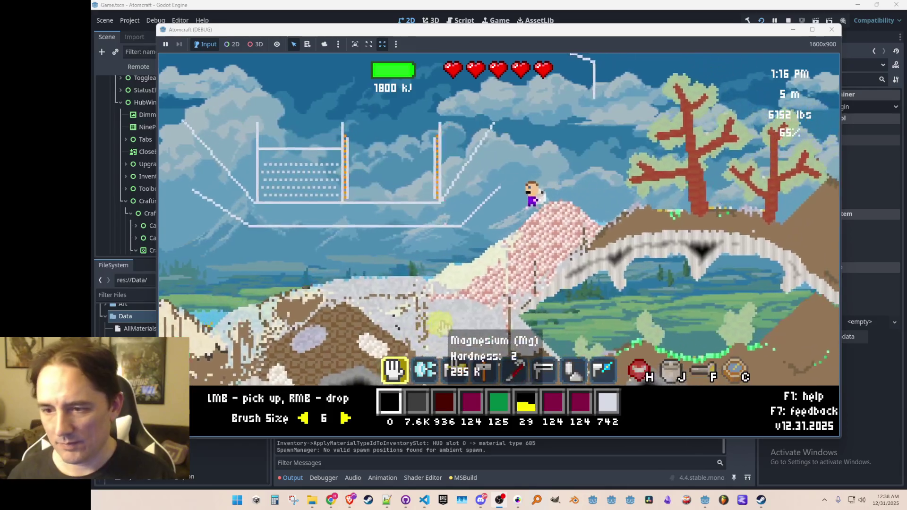
{"action": "key", "text": "a"}
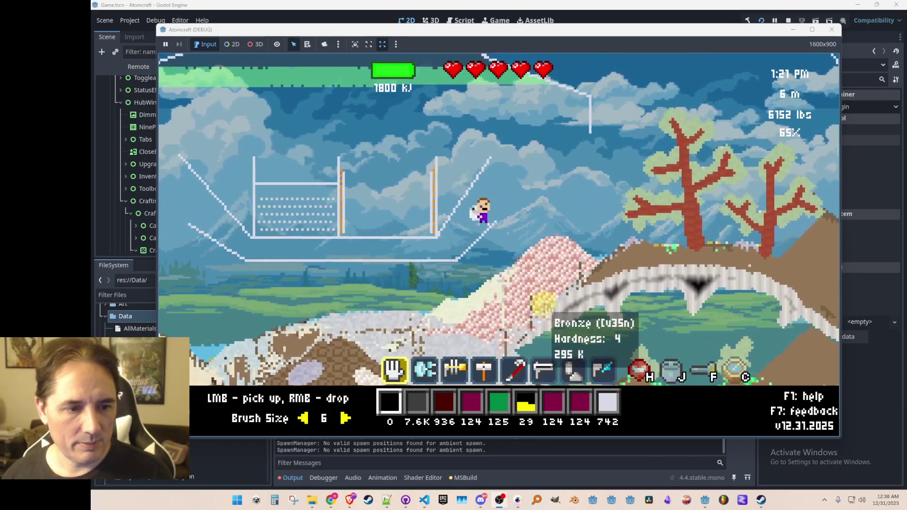
{"action": "left_click_drag", "start_coordinate": [555, 281], "coordinate": [489, 356]}
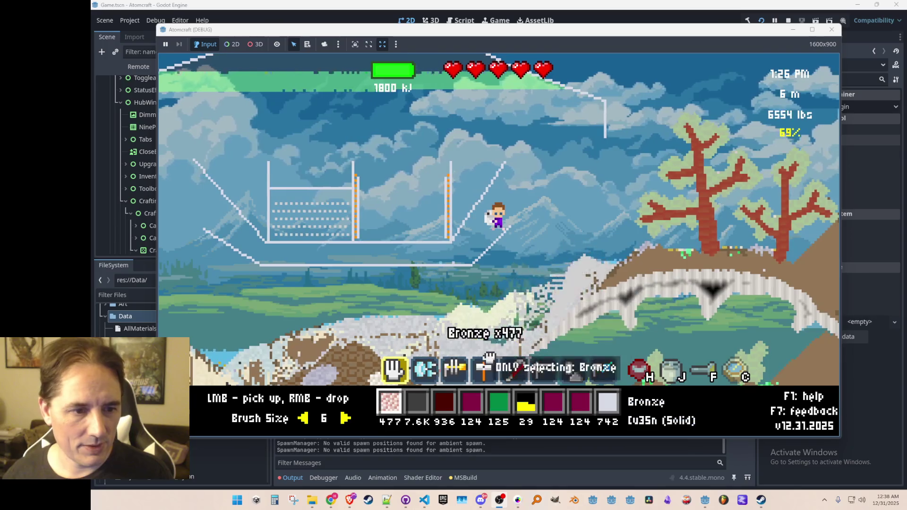
- Pour the bronze into the crucible and settle on the third hotbar slot
{"action": "right_click", "coordinate": [401, 187]}
{"action": "key", "text": "3"}
{"action": "key", "text": "5"}
{"action": "key", "text": "2"}
{"action": "key", "text": "3"}
- Spread Coal (Burning) under the crucible with brush size 4
{"action": "key", "text": "c"}
{"action": "left_click", "coordinate": [384, 126]}
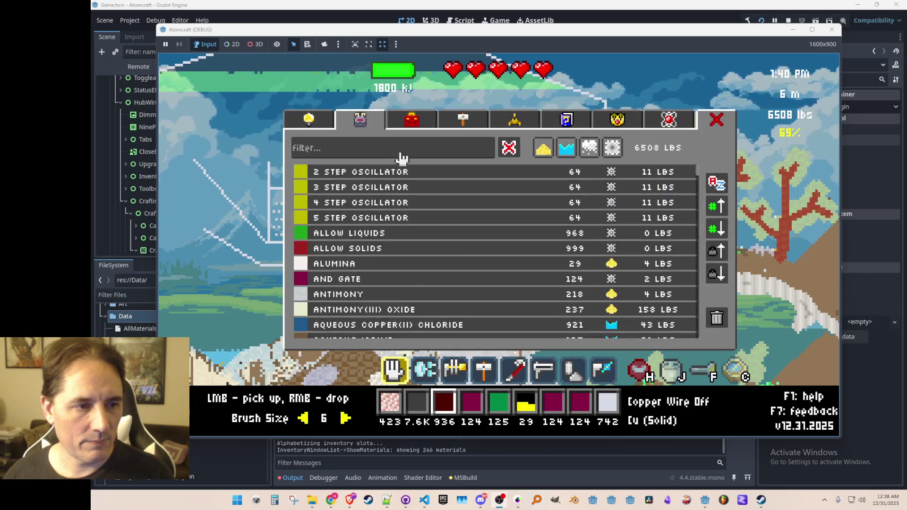
{"action": "type", "text": "coal"}
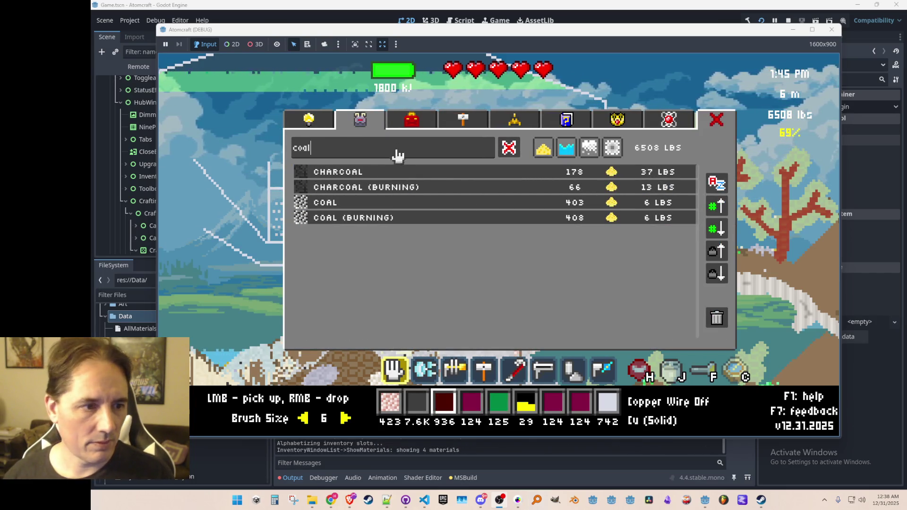
{"action": "left_click", "coordinate": [405, 218]}
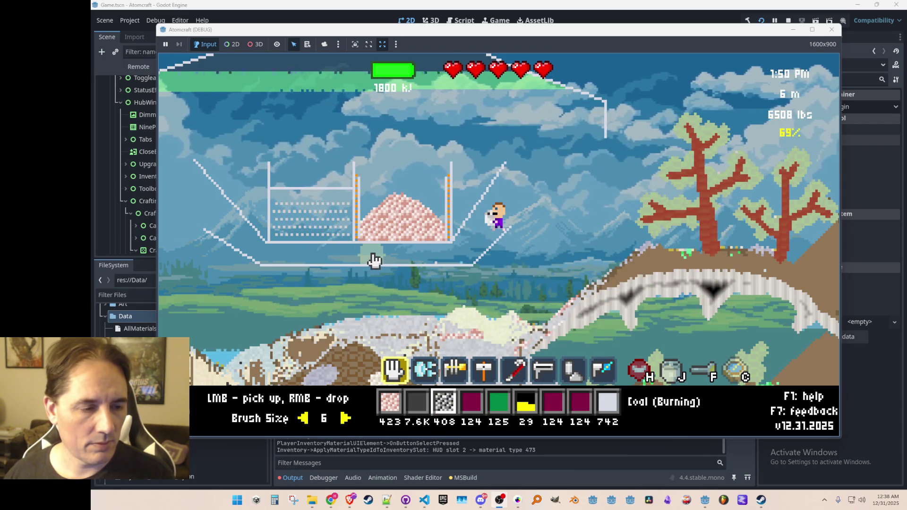
{"action": "key", "text": "Left"}
{"action": "key", "text": "Left"}
{"action": "left_click_drag", "start_coordinate": [370, 257], "coordinate": [443, 264]}
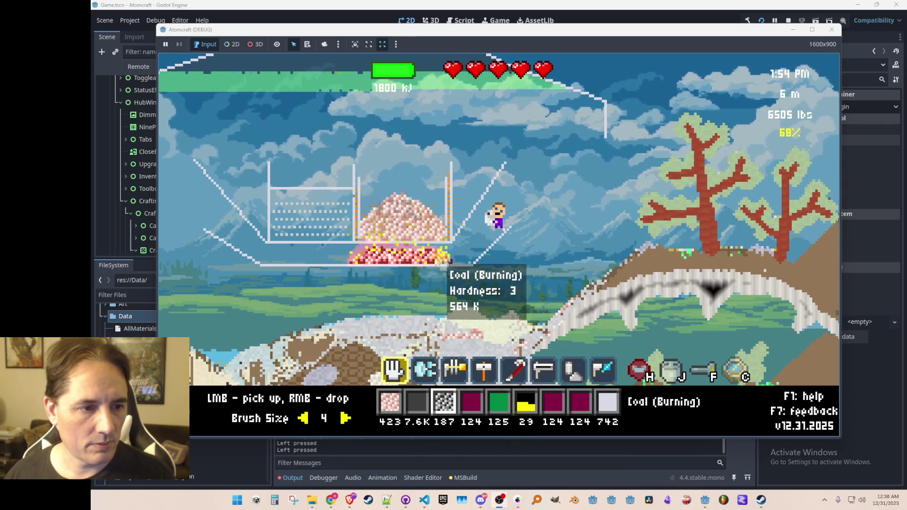
- Build a Ceramic Wall next to the crucible, then search the inventory for insulator
{"action": "scroll", "coordinate": [497, 282], "scroll_direction": "up", "scroll_amount": 3}
{"action": "key", "text": "d"}
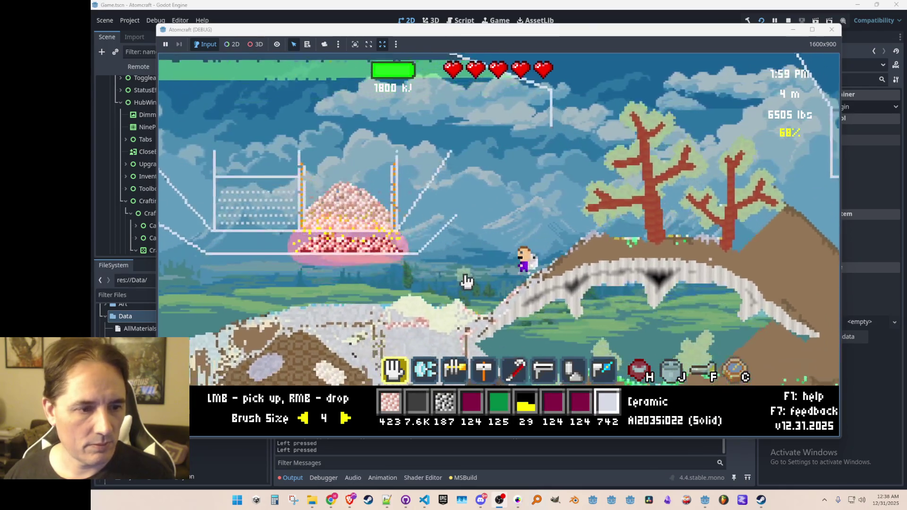
{"action": "key", "text": "3"}
{"action": "key", "text": "4"}
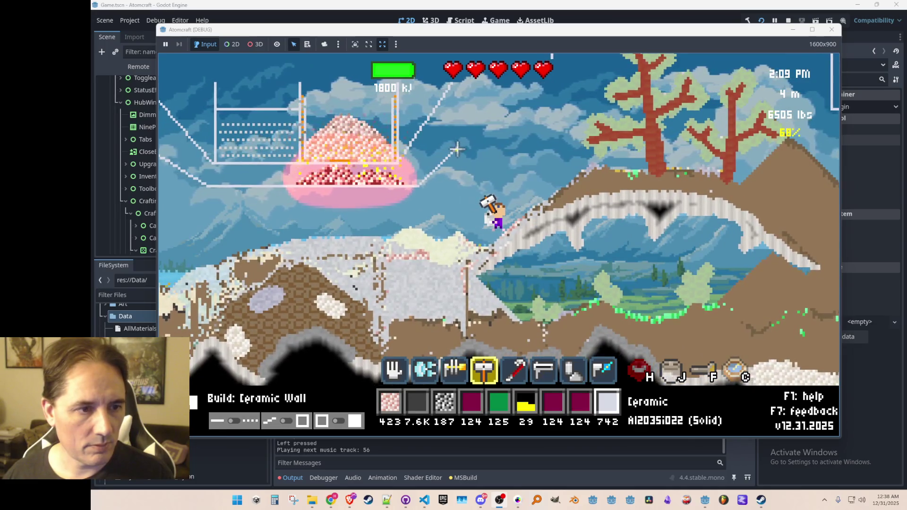
{"action": "mouse_move", "coordinate": [458, 149]}
{"action": "left_mouse_down"}
{"action": "mouse_move", "coordinate": [409, 192]}
{"action": "mouse_move", "coordinate": [229, 194]}
{"action": "left_mouse_up"}
{"action": "key", "text": "a"}
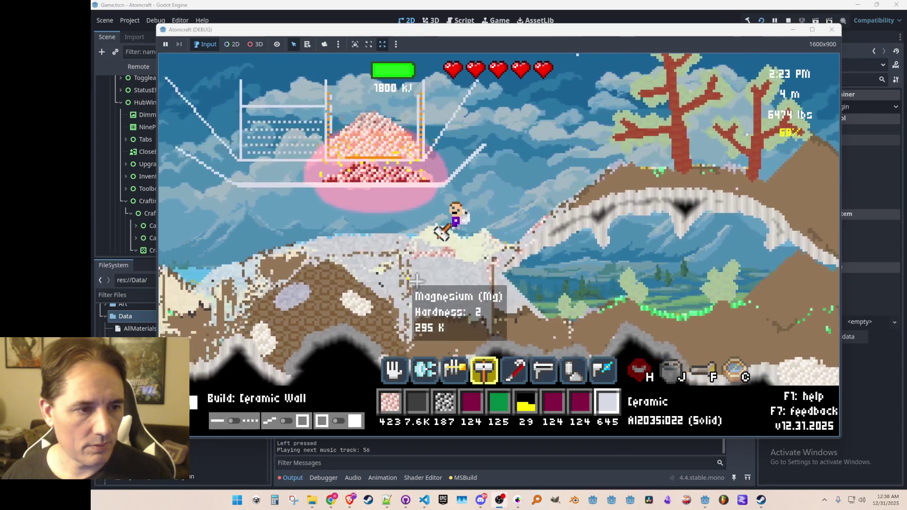
{"action": "key", "text": "a"}
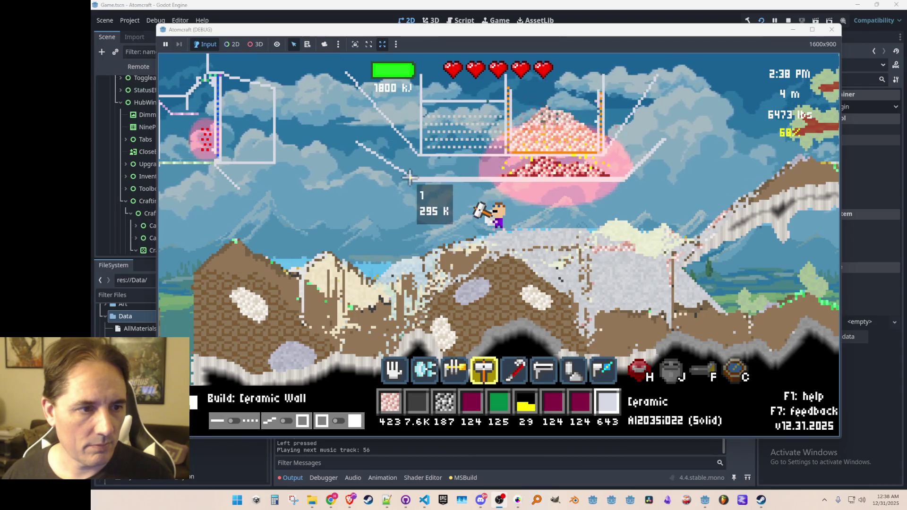
{"action": "left_click_drag", "start_coordinate": [353, 140], "coordinate": [355, 142]}
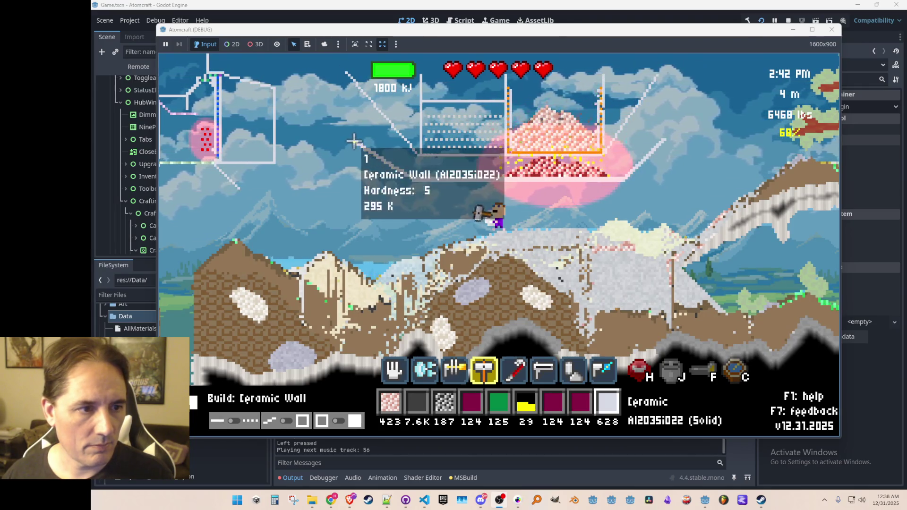
{"action": "scroll", "coordinate": [633, 223], "scroll_direction": "down", "scroll_amount": 4}
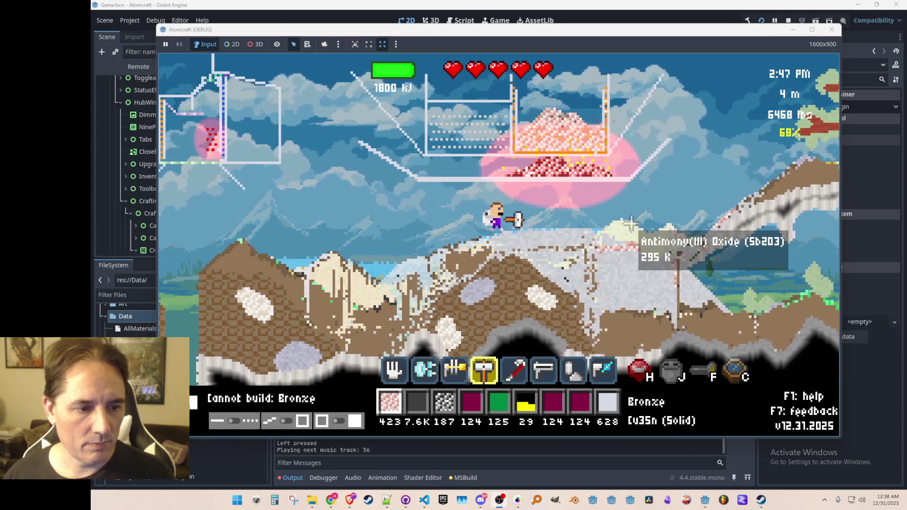
{"action": "type", "text": "i"}
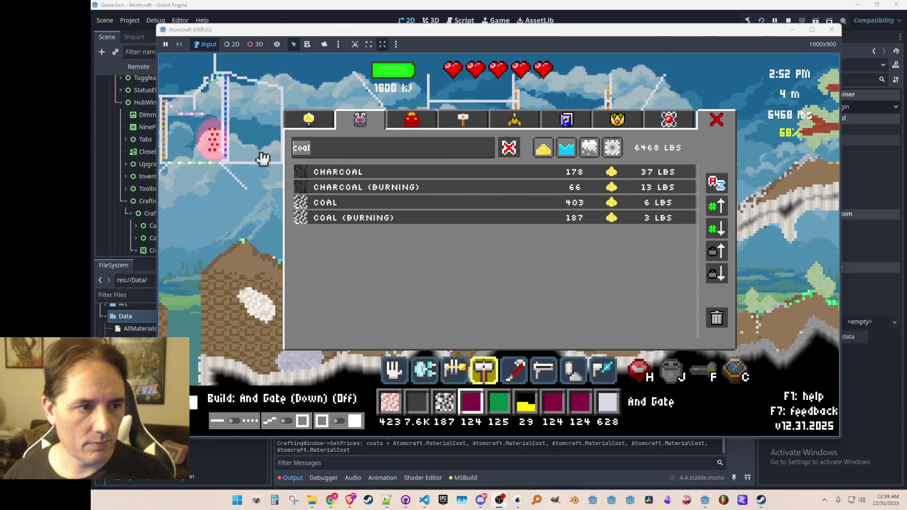
{"action": "type", "text": "insula"}
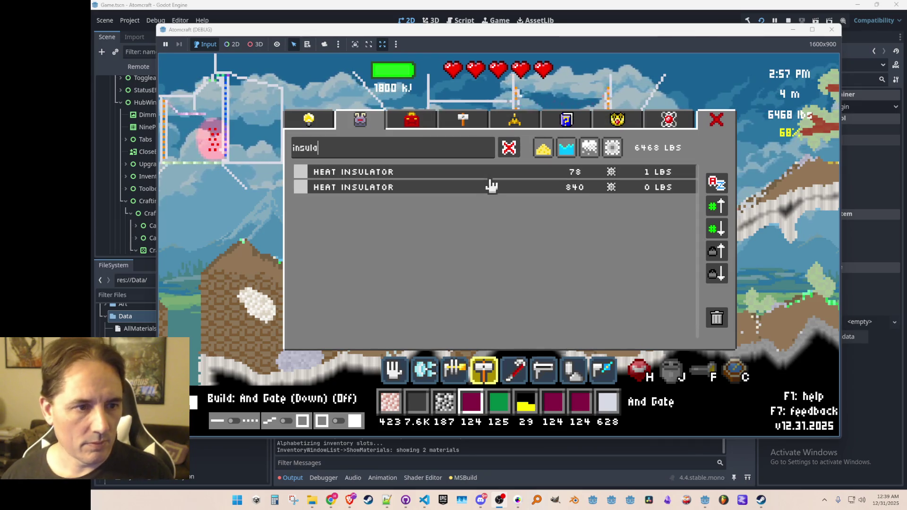
- Build Heat Insulator lines under the crucible and along its right slope
{"action": "left_click", "coordinate": [484, 174]}
{"action": "key", "text": "i"}
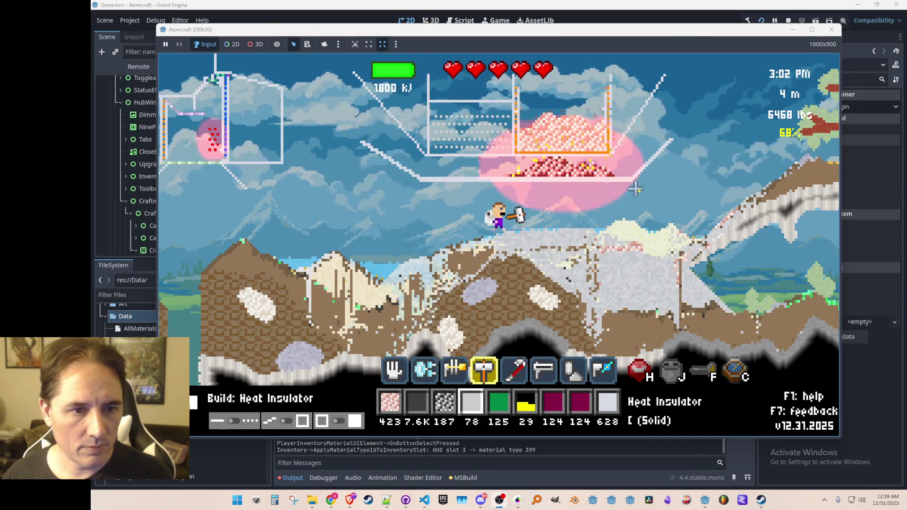
{"action": "left_click_drag", "start_coordinate": [631, 183], "coordinate": [631, 183]}
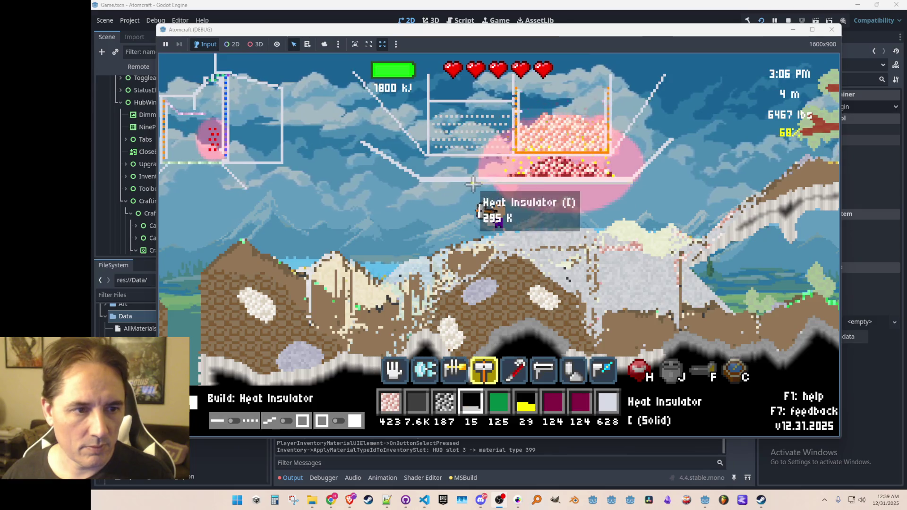
{"action": "key", "text": "d"}
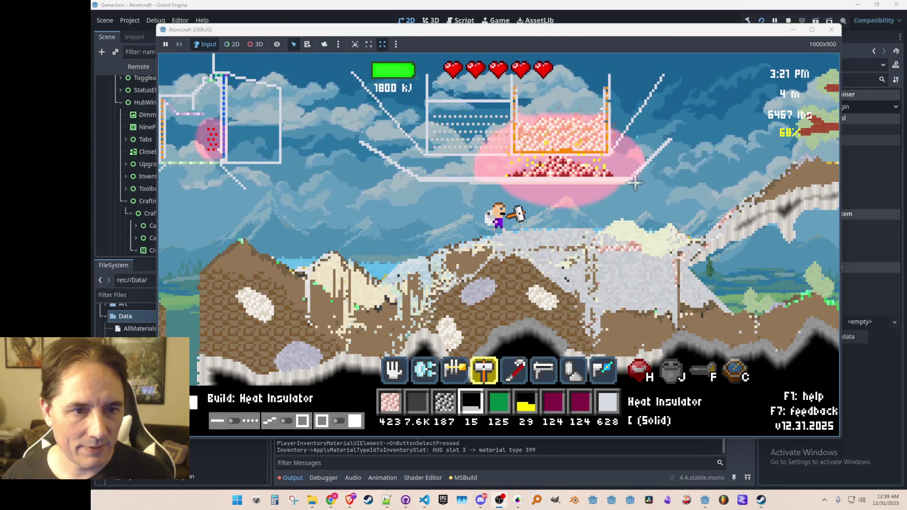
{"action": "left_click", "coordinate": [672, 139]}
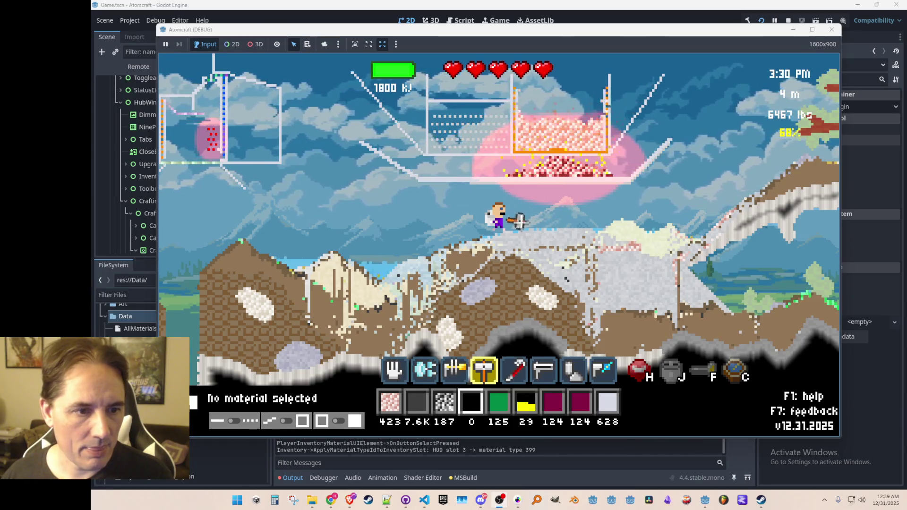
- Switch to the larger Heat Insulator stack and add bars on the left side, left slope and underneath
{"action": "key", "text": "c"}
{"action": "left_click", "coordinate": [381, 179]}
{"action": "key", "text": "c"}
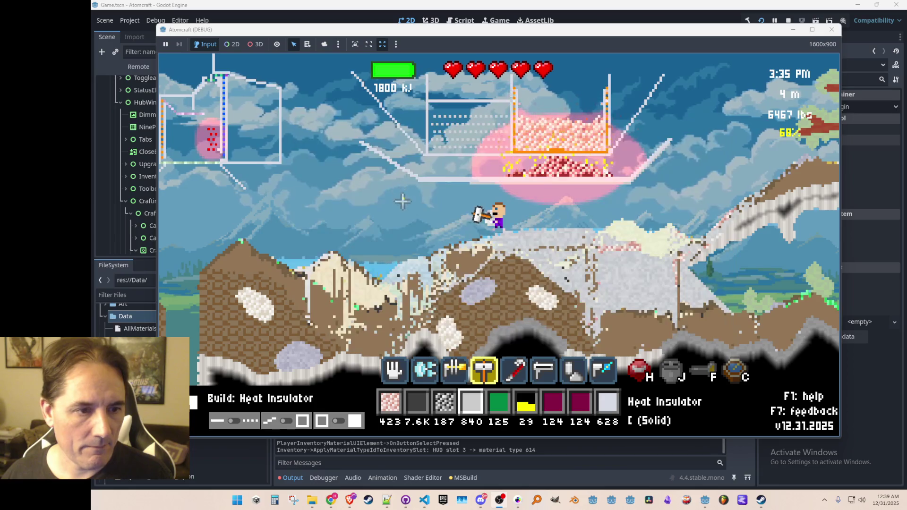
{"action": "left_click", "coordinate": [468, 183]}
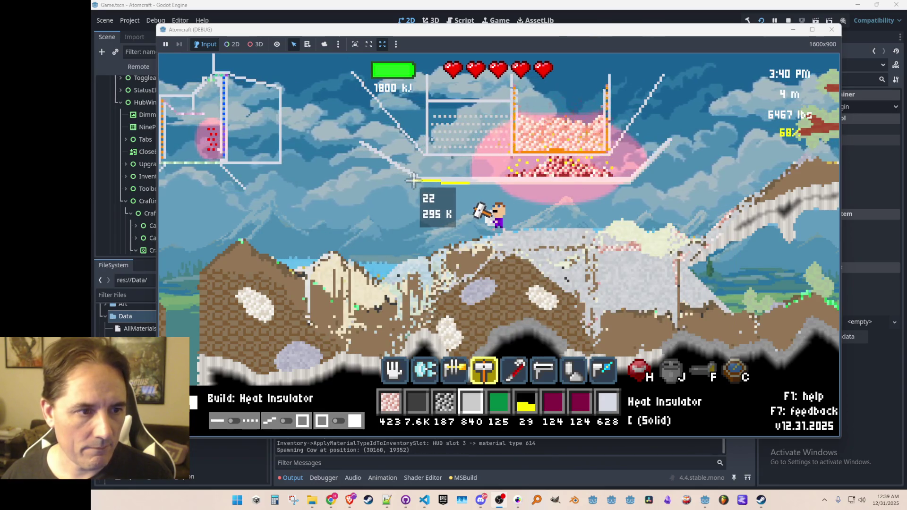
{"action": "left_click", "coordinate": [417, 182]}
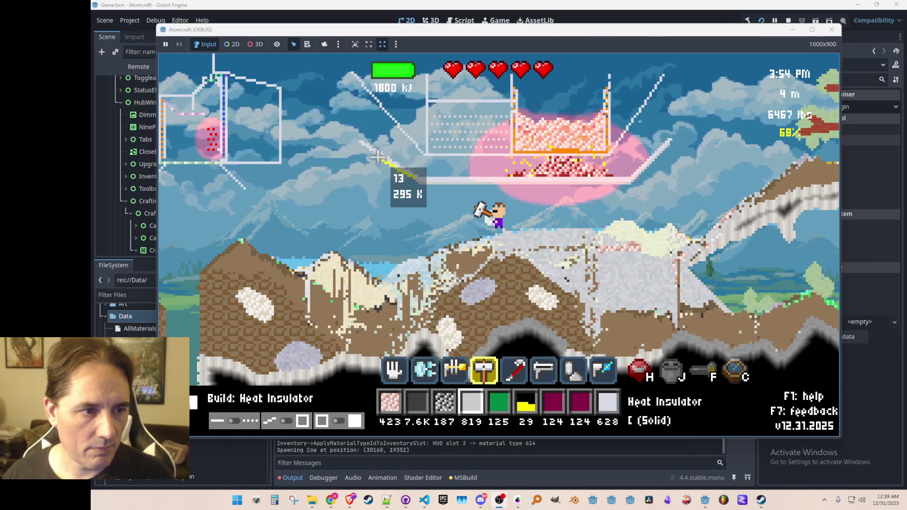
{"action": "left_click", "coordinate": [355, 142]}
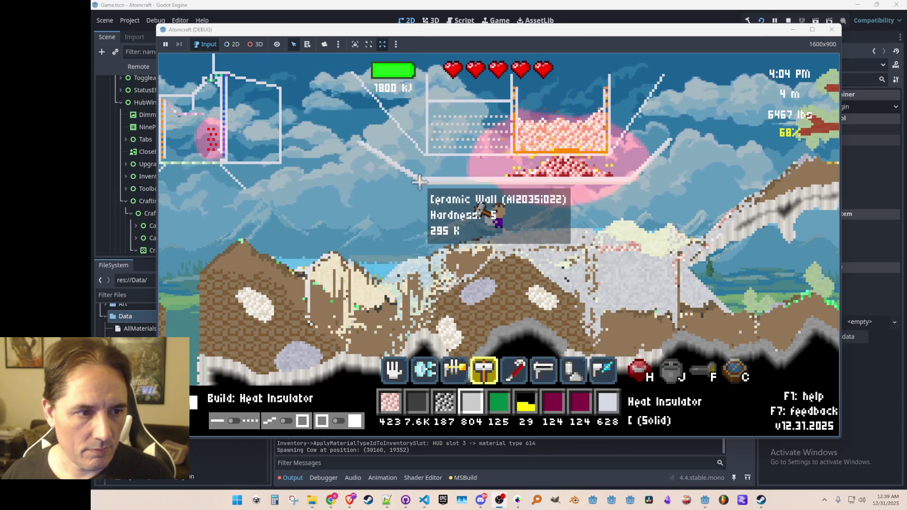
{"action": "left_click", "coordinate": [628, 186]}
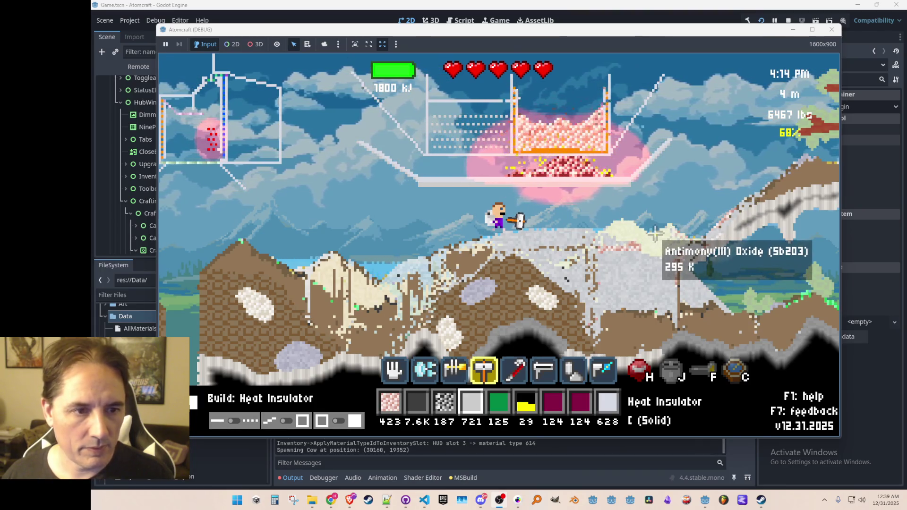
- Walk the character back and forth, then switch to the Materials folder in File Explorer
{"action": "key", "text": "d"}
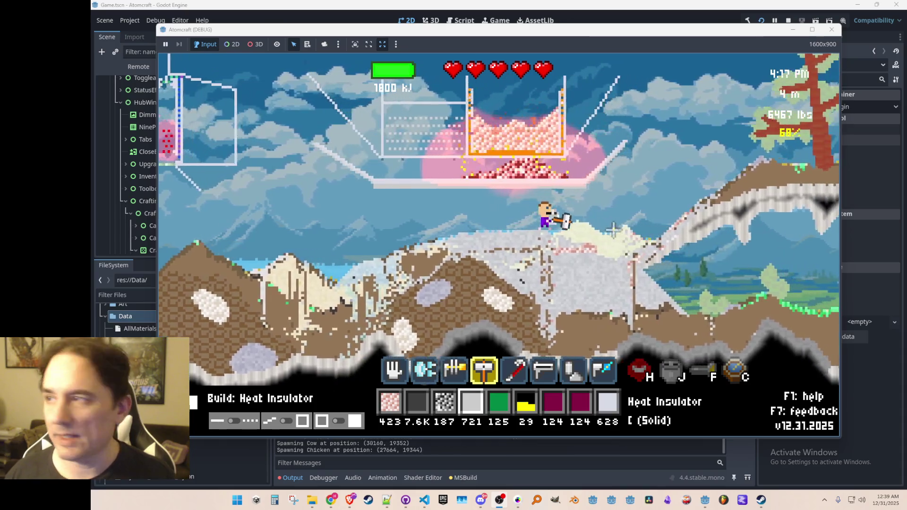
{"action": "key", "text": "a"}
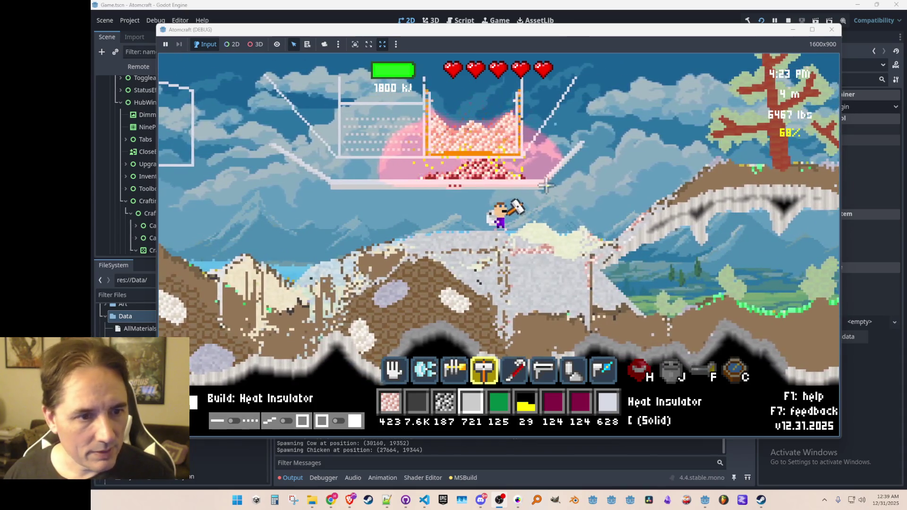
{"action": "mouse_move", "coordinate": [530, 240]}
{"action": "key", "text": "a"}
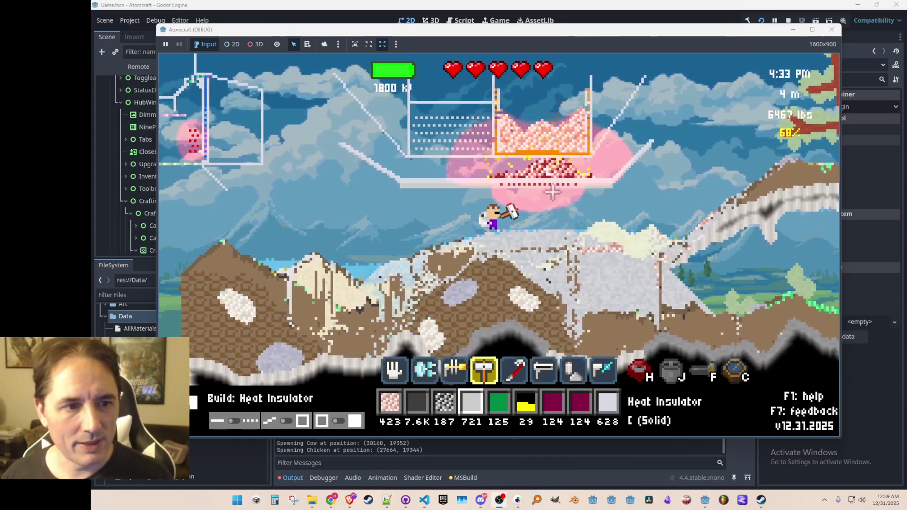
{"action": "mouse_move", "coordinate": [554, 182]}
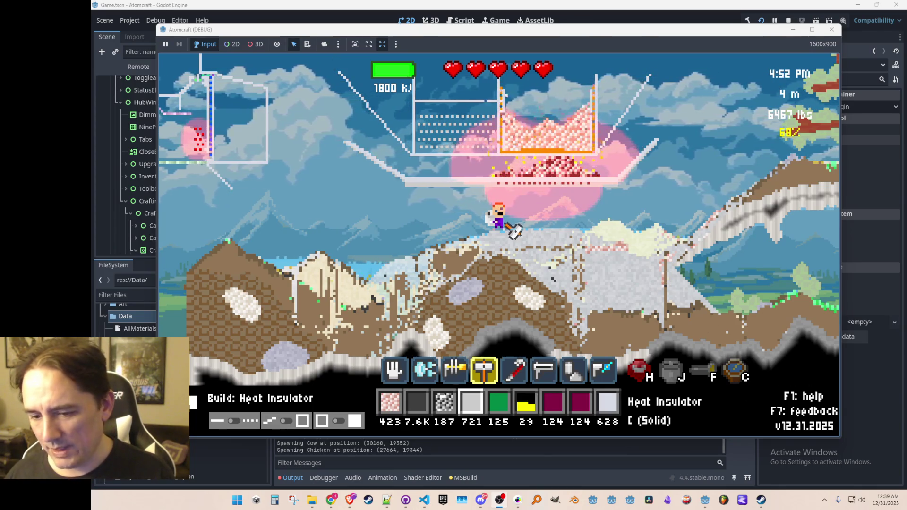
{"action": "key", "text": "alt+Tab"}
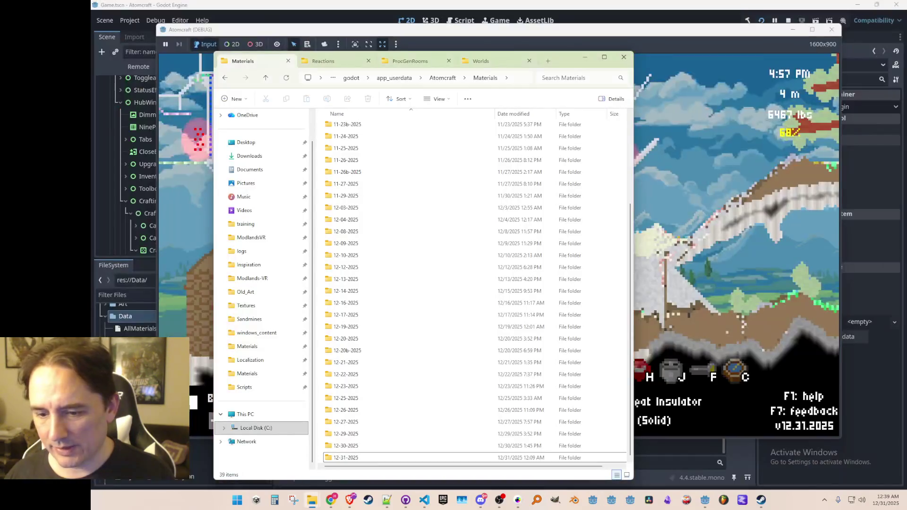
- Export Heat Insulator.json into the Materials folder and open it in Notepad++
{"action": "key", "text": "super+d"}
{"action": "key", "text": "super+d"}
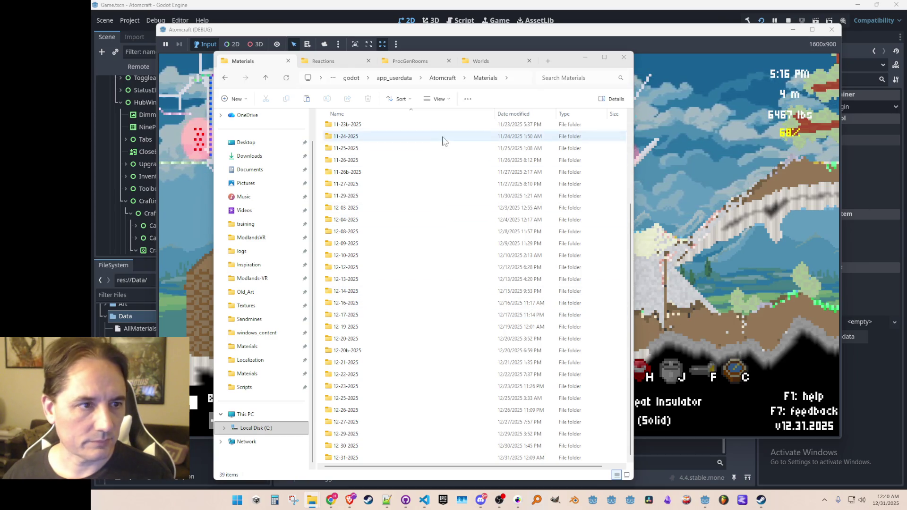
{"action": "key", "text": "ctrl+v"}
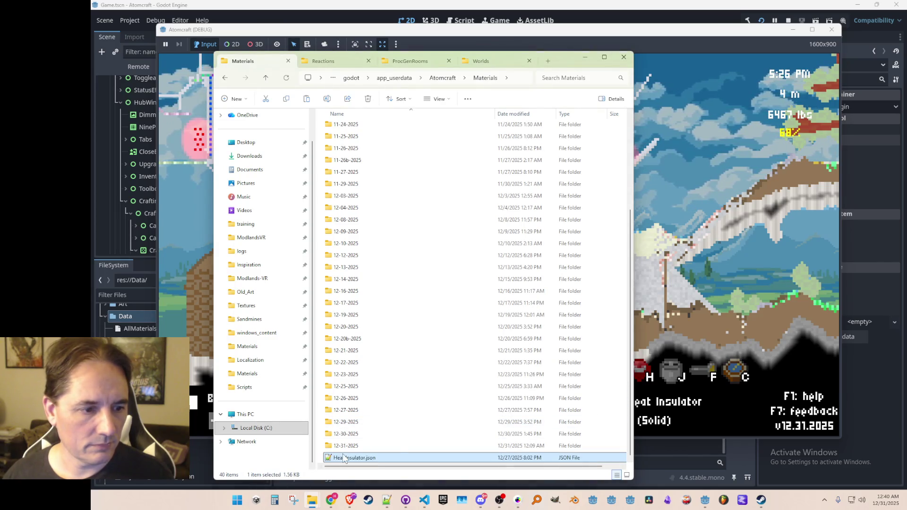
{"action": "key", "text": "Return"}
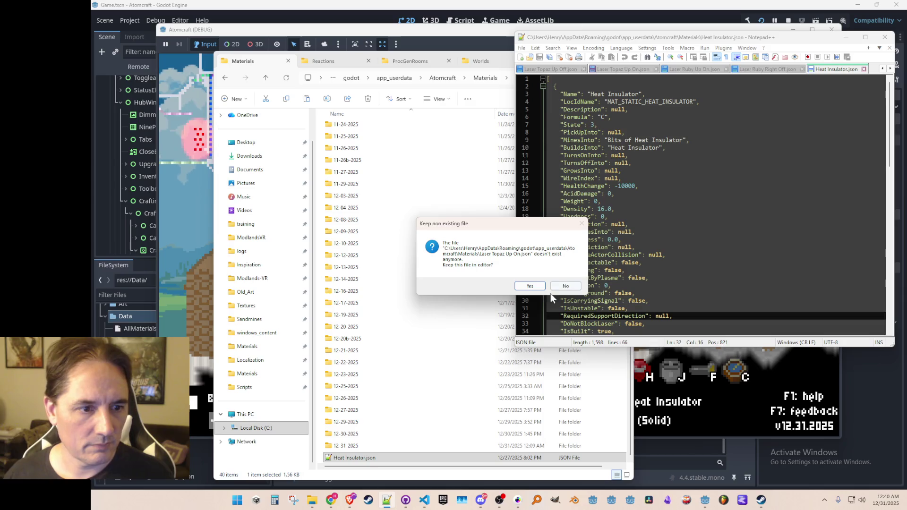
- Dismiss the missing-file prompt and return to the Heat Insulator.json editor
{"action": "left_click", "coordinate": [565, 286]}
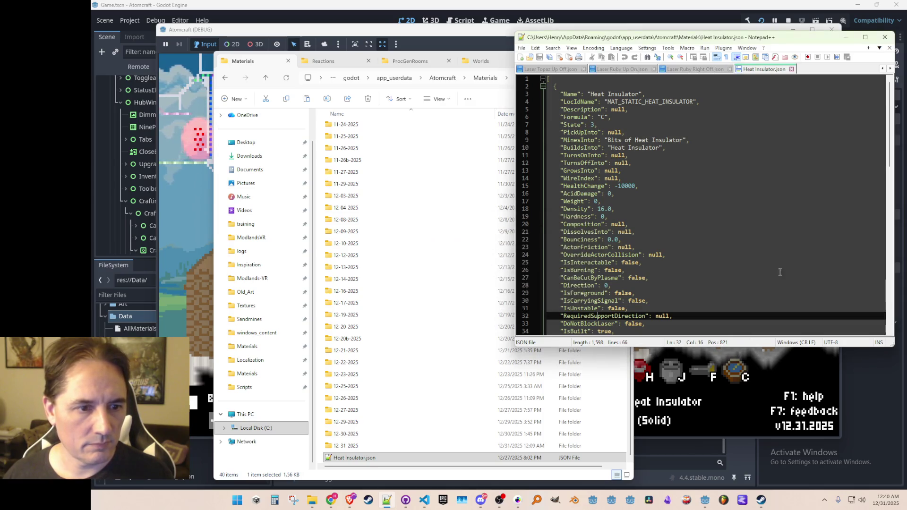
{"action": "scroll", "coordinate": [775, 277], "scroll_direction": "down", "scroll_amount": 9}
{"action": "left_click", "coordinate": [439, 31]}
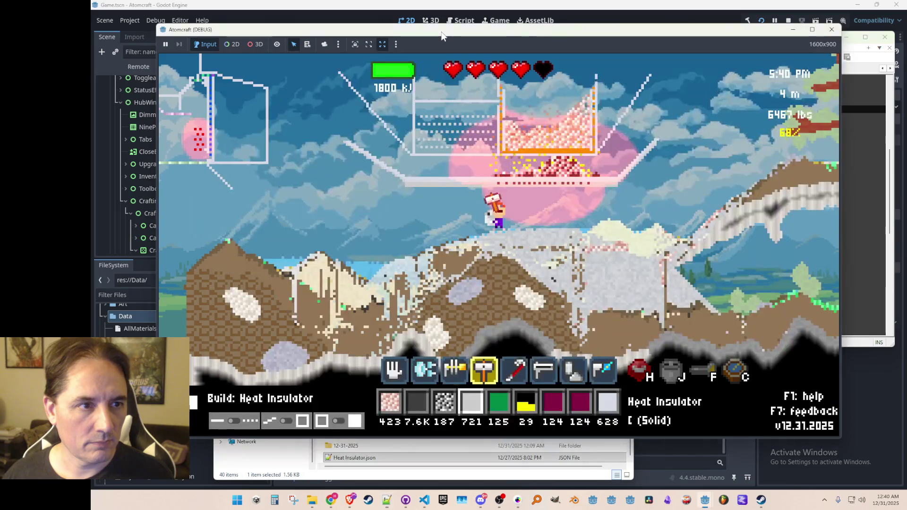
{"action": "key", "text": "a"}
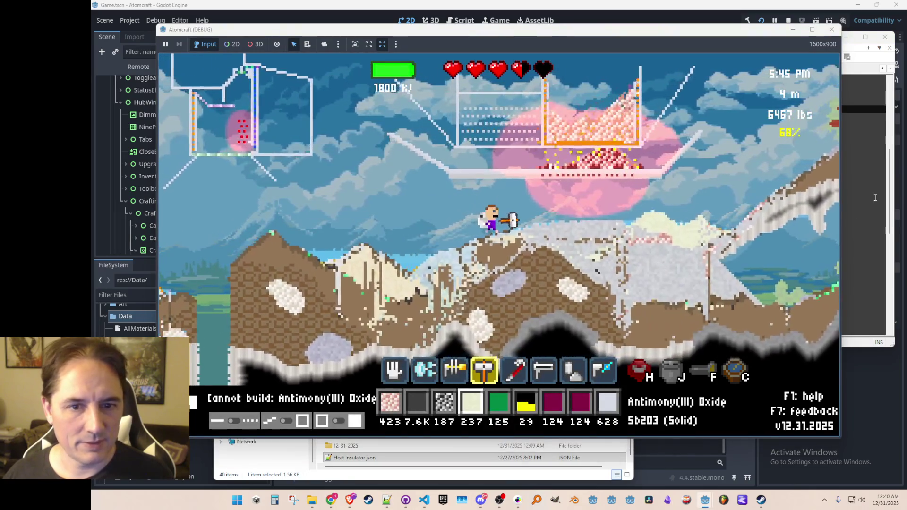
{"action": "left_click", "coordinate": [845, 193]}
- Change the Evaporation Temperature from 4000 to 16000 and save the file
{"action": "key", "text": "Up"}
{"action": "key", "text": "Up"}
{"action": "key", "text": "Up"}
{"action": "scroll", "coordinate": [703, 256], "scroll_direction": "down", "scroll_amount": 1}
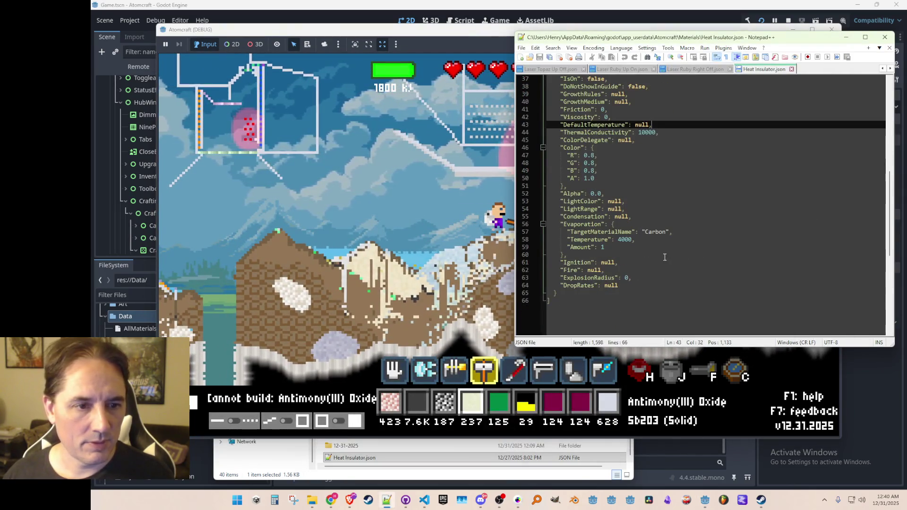
{"action": "left_click", "coordinate": [623, 241]}
{"action": "key", "text": "BackSpace"}
{"action": "type", "text": "16"}
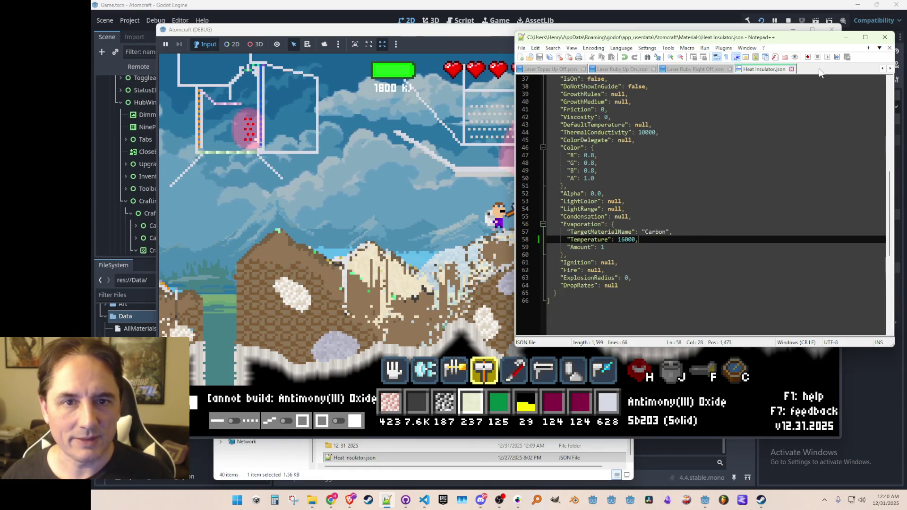
{"action": "key", "text": "ctrl+s"}
{"action": "key", "text": "alt+Tab"}
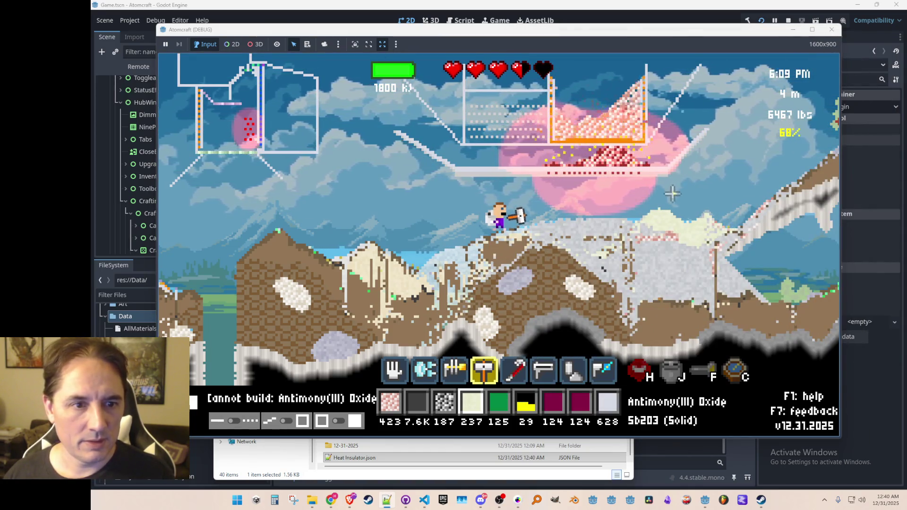
- With the hand tool limited to Carbon, pick Carbon out of the crucible and drop it
{"action": "key", "text": "3"}
{"action": "key", "text": "1"}
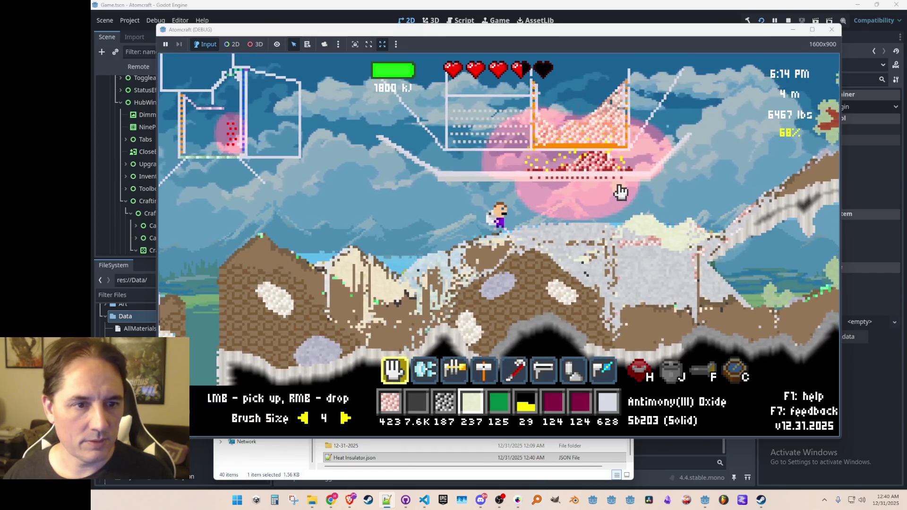
{"action": "middle_click", "coordinate": [614, 190]}
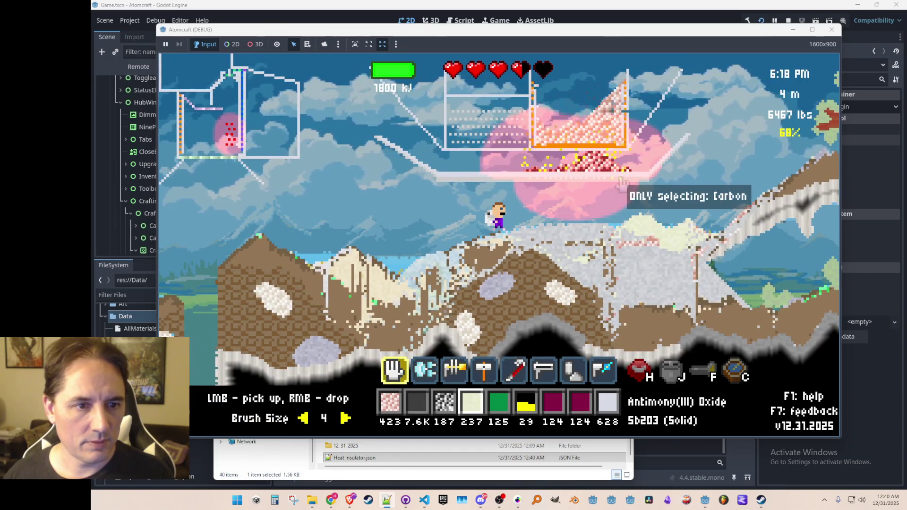
{"action": "left_click", "coordinate": [563, 186]}
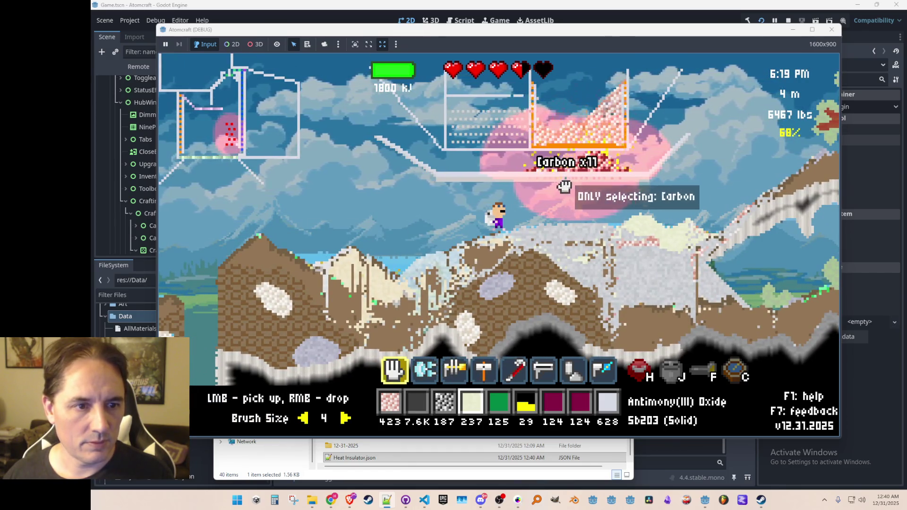
{"action": "right_click", "coordinate": [532, 191]}
{"action": "scroll", "coordinate": [533, 191], "scroll_direction": "down", "scroll_amount": 5}
{"action": "scroll", "coordinate": [534, 195], "scroll_direction": "down", "scroll_amount": 4}
- Build a ceramic wall under the crucible and pick up the furnace's Heat Insulator
{"action": "key", "text": "2"}
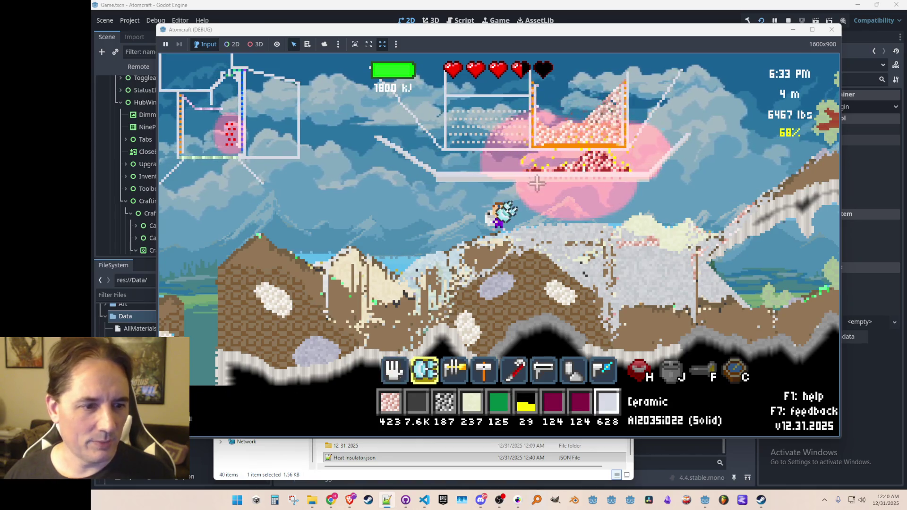
{"action": "key", "text": "4"}
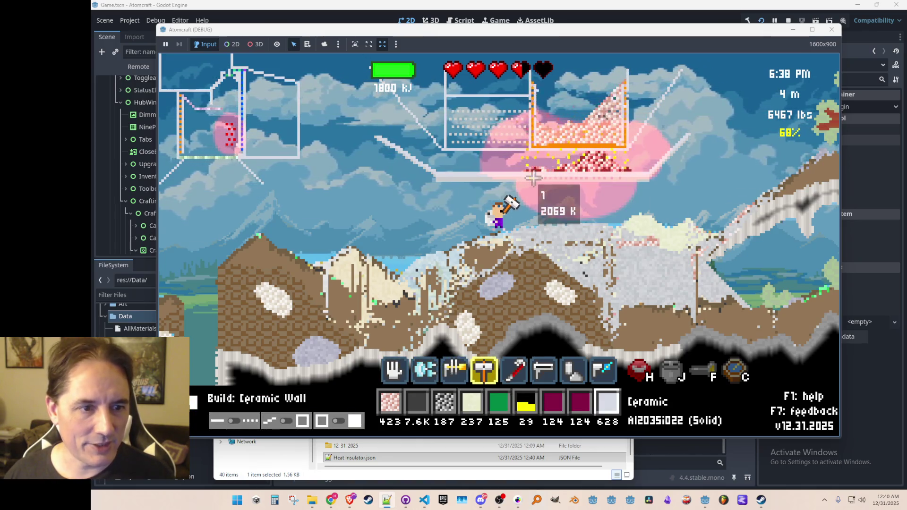
{"action": "left_click_drag", "start_coordinate": [647, 178], "coordinate": [643, 177]}
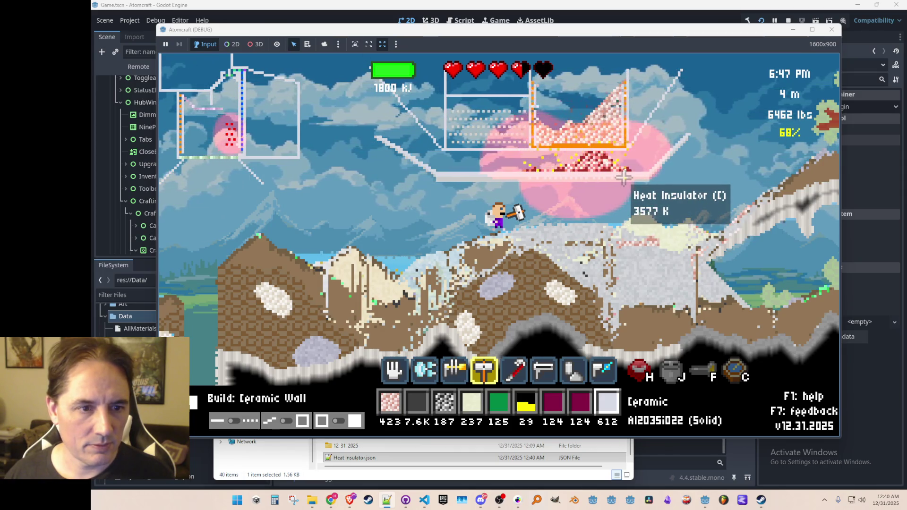
{"action": "key", "text": "5"}
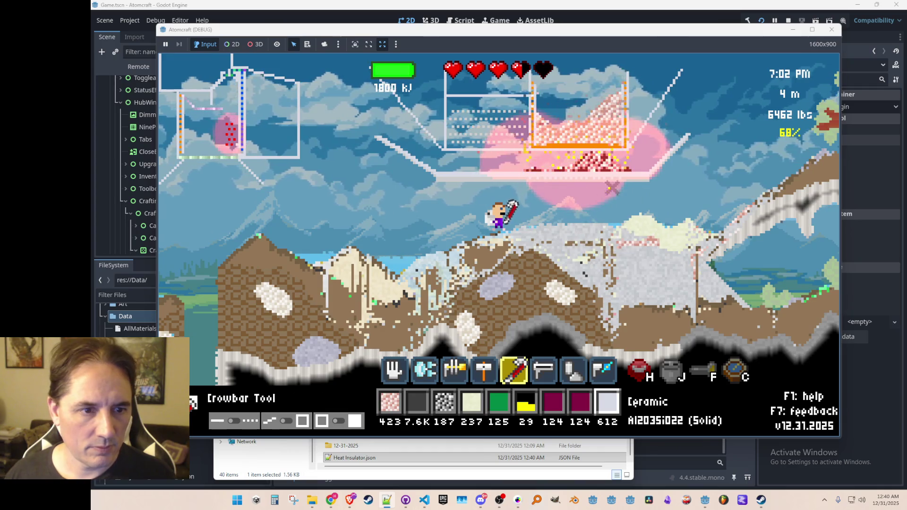
{"action": "scroll", "coordinate": [609, 188], "scroll_direction": "up", "scroll_amount": 4}
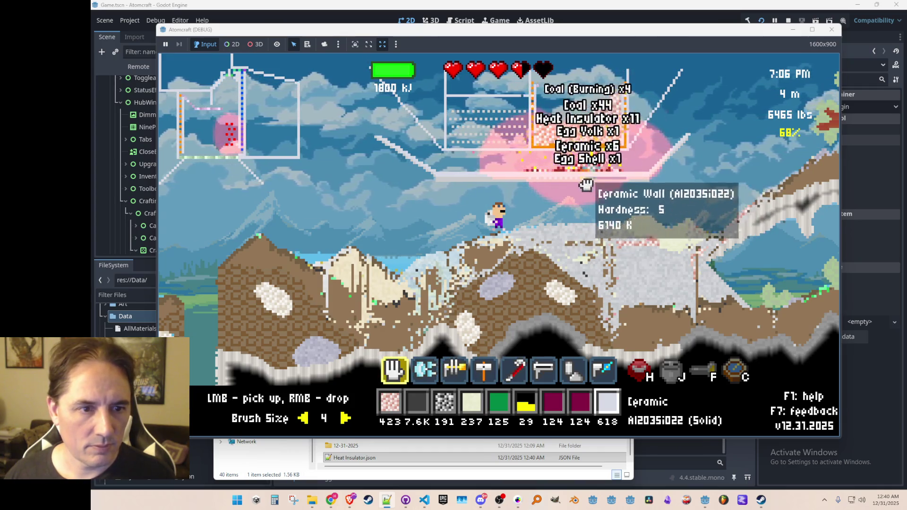
{"action": "left_click_drag", "start_coordinate": [589, 184], "coordinate": [527, 185]}
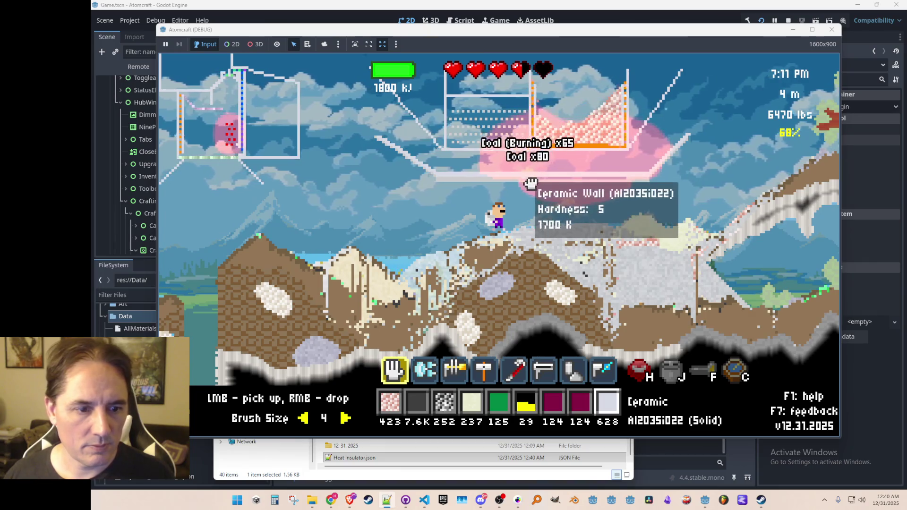
{"action": "scroll", "coordinate": [565, 203], "scroll_direction": "up", "scroll_amount": 5}
- Lay a Heat Insulator bar along the platform under the furnace, then reload the 721 stack
{"action": "key", "text": "i"}
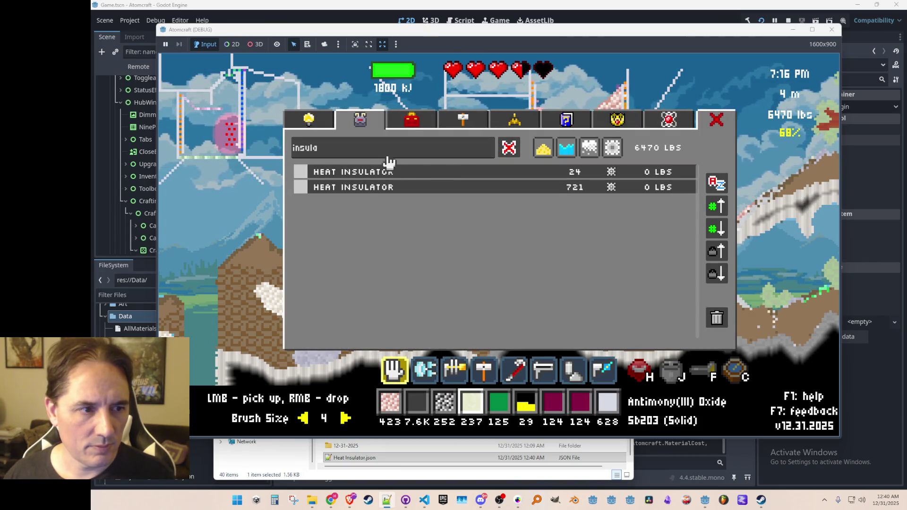
{"action": "left_click", "coordinate": [398, 188]}
{"action": "left_click", "coordinate": [399, 178]}
{"action": "key", "text": "i"}
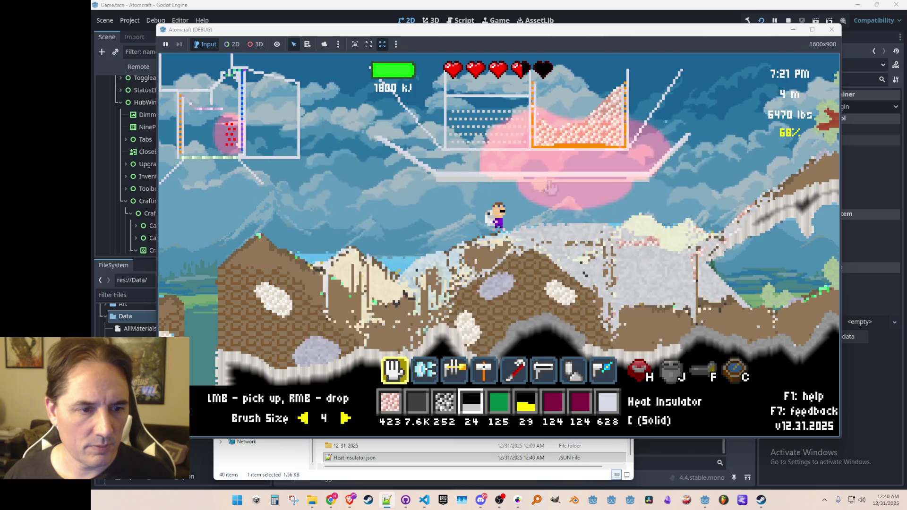
{"action": "key", "text": "2"}
{"action": "key", "text": "4"}
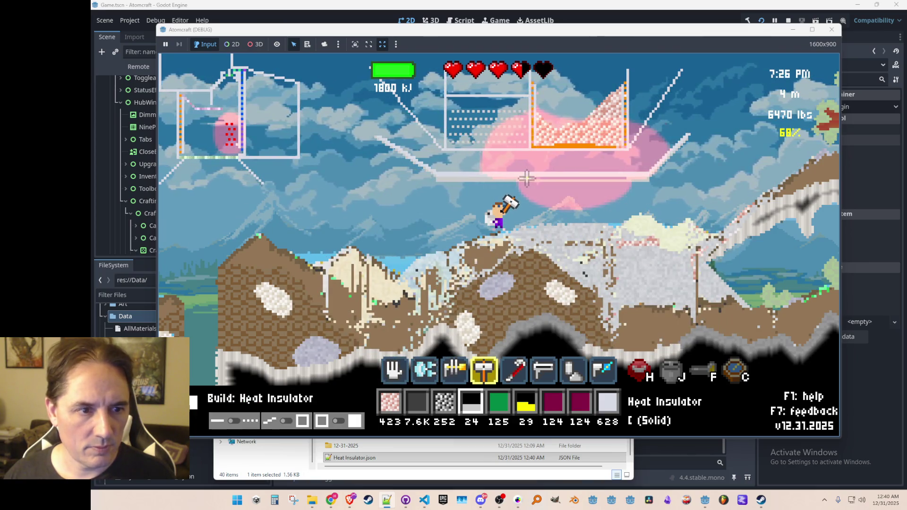
{"action": "left_click_drag", "start_coordinate": [540, 178], "coordinate": [625, 179]}
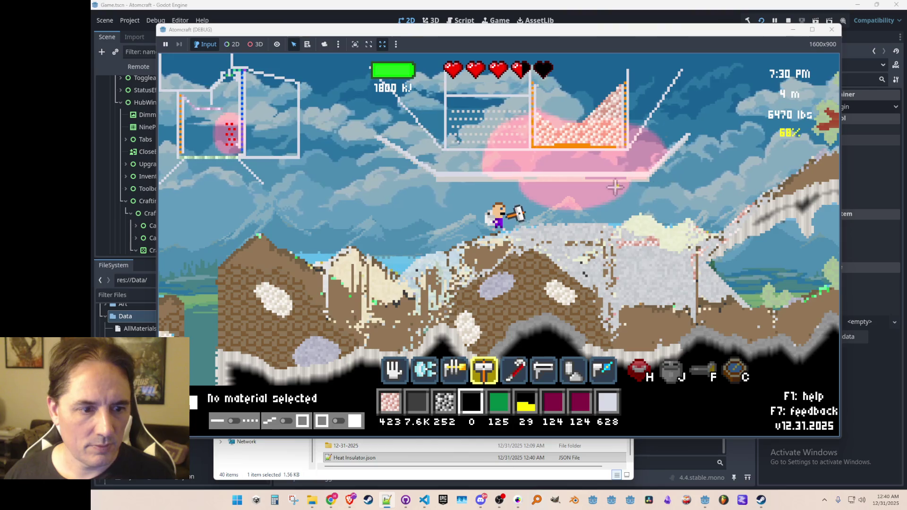
{"action": "key", "text": "i"}
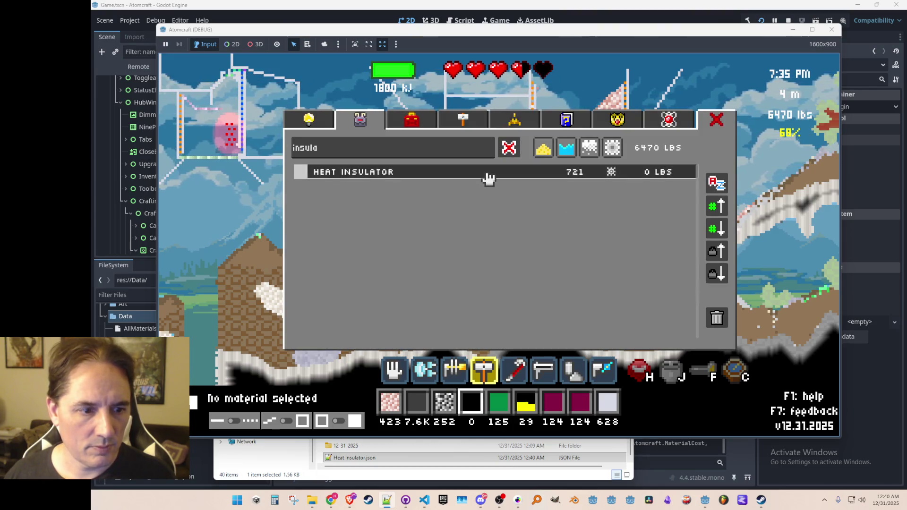
{"action": "left_click", "coordinate": [489, 178]}
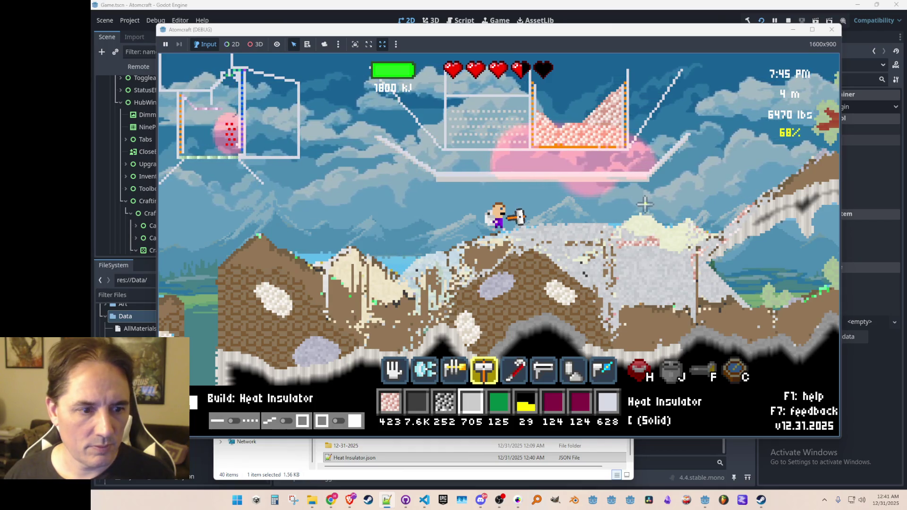
{"action": "key", "text": "3"}
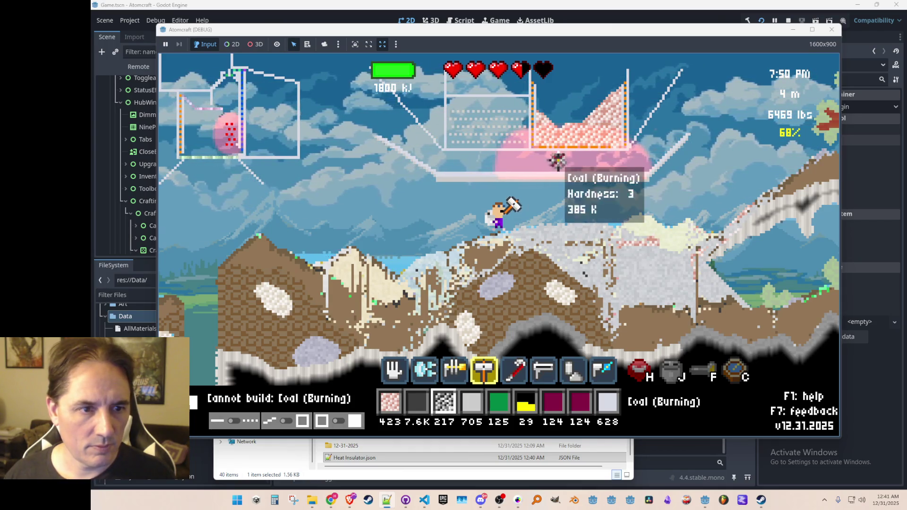
- Walk beside the furnace and check temperatures: insulator up to 3223 K, bronze at 536 K
{"action": "scroll", "coordinate": [513, 203], "scroll_direction": "up", "scroll_amount": 3}
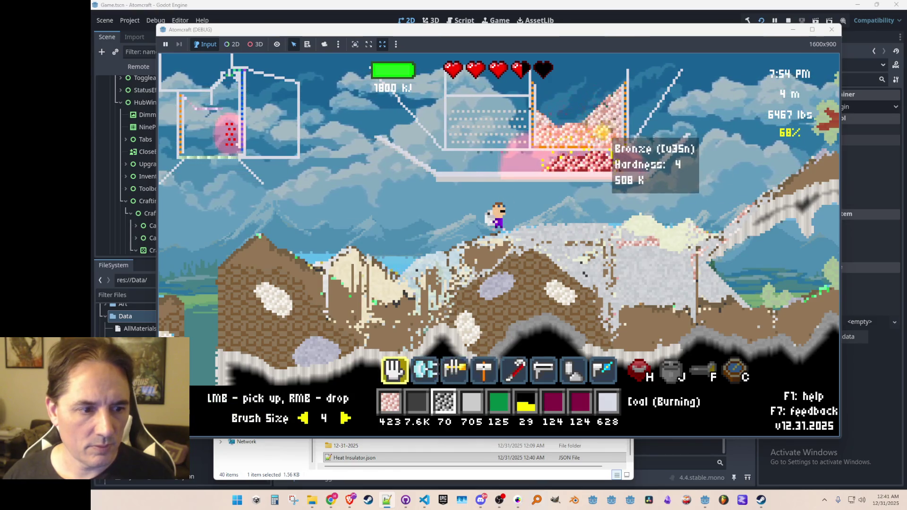
{"action": "key", "text": "d"}
{"action": "key", "text": "a"}
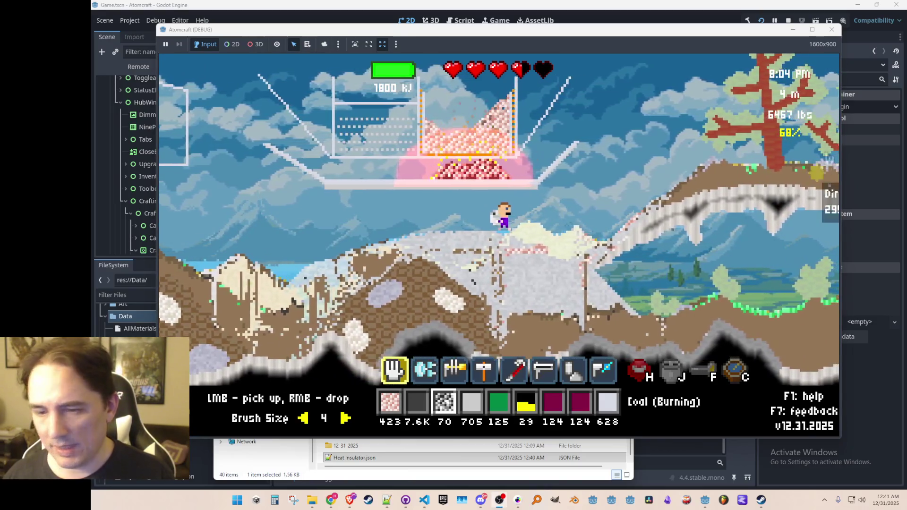
{"action": "key", "text": "4"}
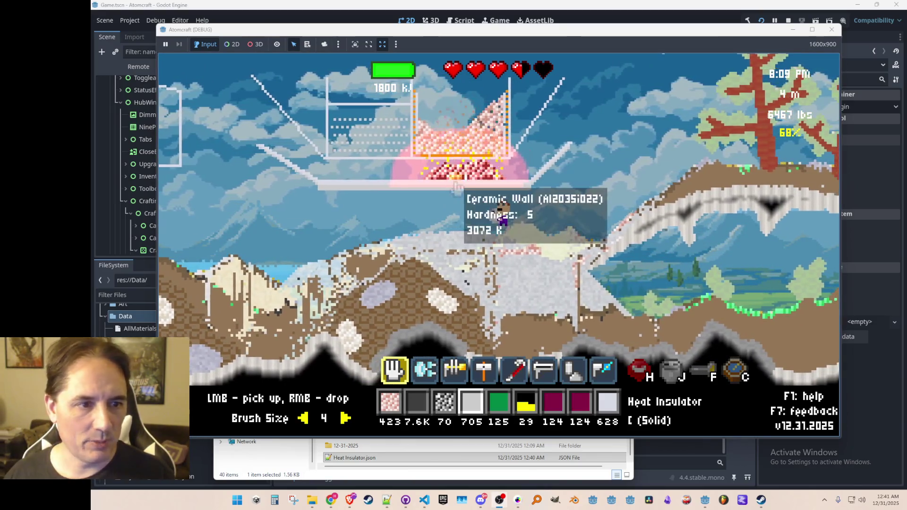
{"action": "mouse_move", "coordinate": [451, 195]}
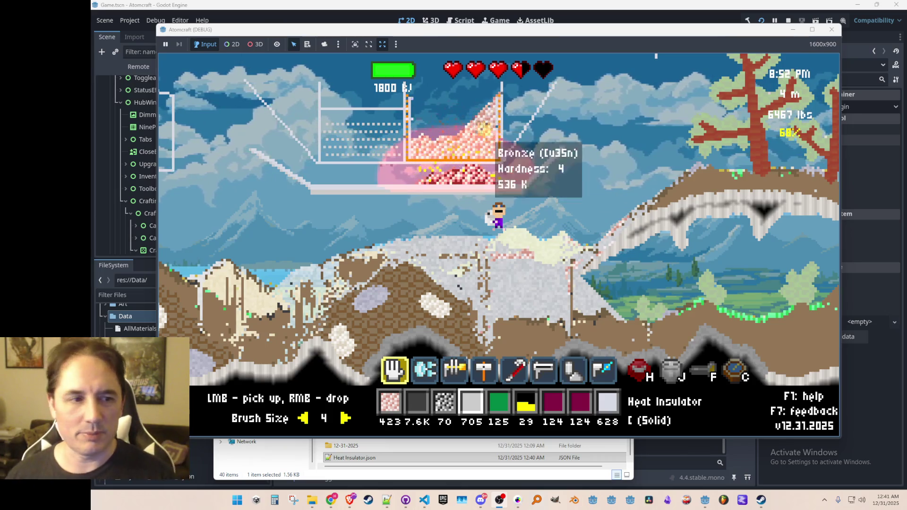
- Pick up bronze from the furnace and drop more burning coal into it
{"action": "mouse_move", "coordinate": [478, 133]}
{"action": "left_mouse_down"}
{"action": "mouse_move", "coordinate": [456, 147]}
{"action": "mouse_move", "coordinate": [446, 141]}
{"action": "mouse_move", "coordinate": [470, 144]}
{"action": "mouse_move", "coordinate": [503, 176]}
{"action": "left_mouse_up"}
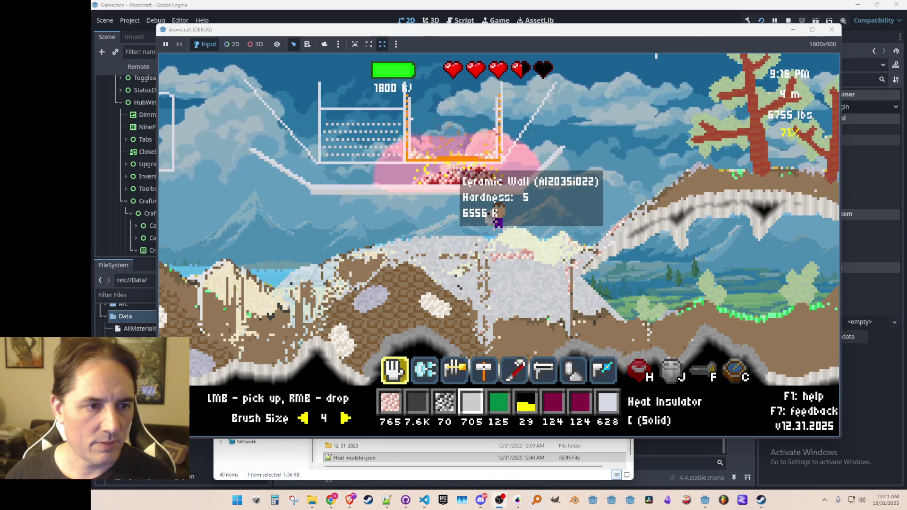
{"action": "key", "text": "3"}
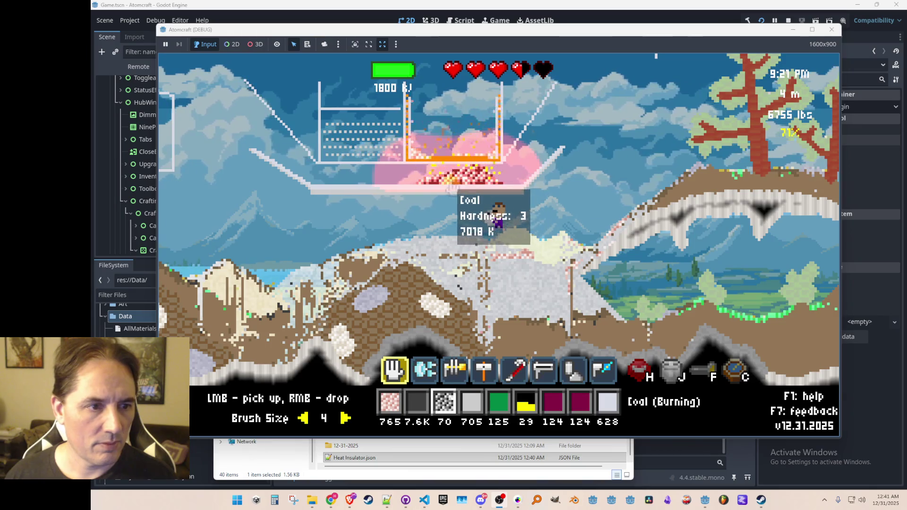
{"action": "right_click", "coordinate": [458, 185]}
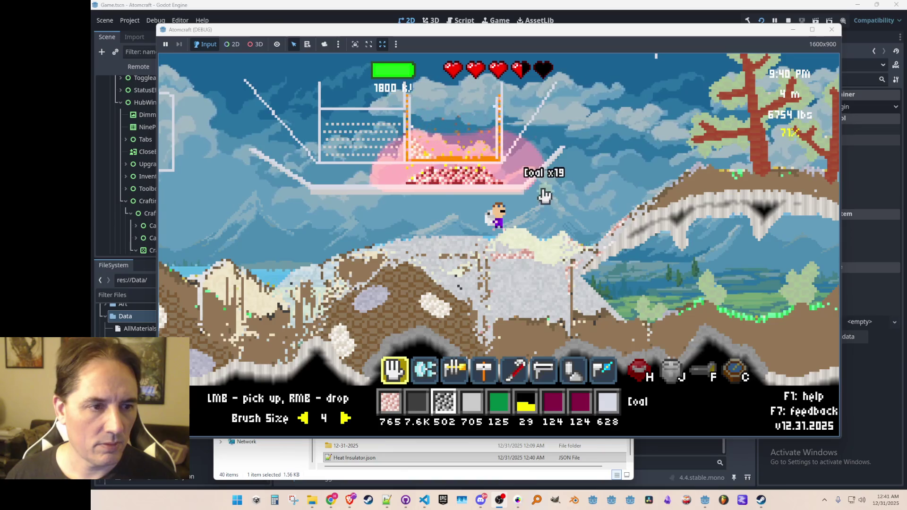
{"action": "left_click", "coordinate": [421, 165]}
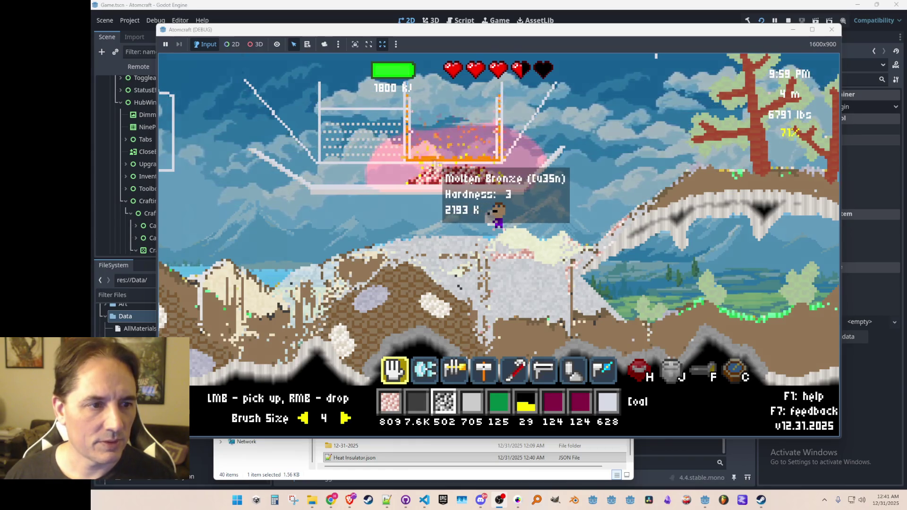
- Collect coal from the furnace floor, then scoop molten bronze and pour it onto the ramp
{"action": "middle_click", "coordinate": [448, 187]}
{"action": "left_click", "coordinate": [418, 184]}
{"action": "mouse_move", "coordinate": [419, 184]}
{"action": "left_mouse_down"}
{"action": "mouse_move", "coordinate": [495, 183]}
{"action": "mouse_move", "coordinate": [405, 182]}
{"action": "mouse_move", "coordinate": [470, 188]}
{"action": "mouse_move", "coordinate": [489, 210]}
{"action": "mouse_move", "coordinate": [478, 232]}
{"action": "left_mouse_up"}
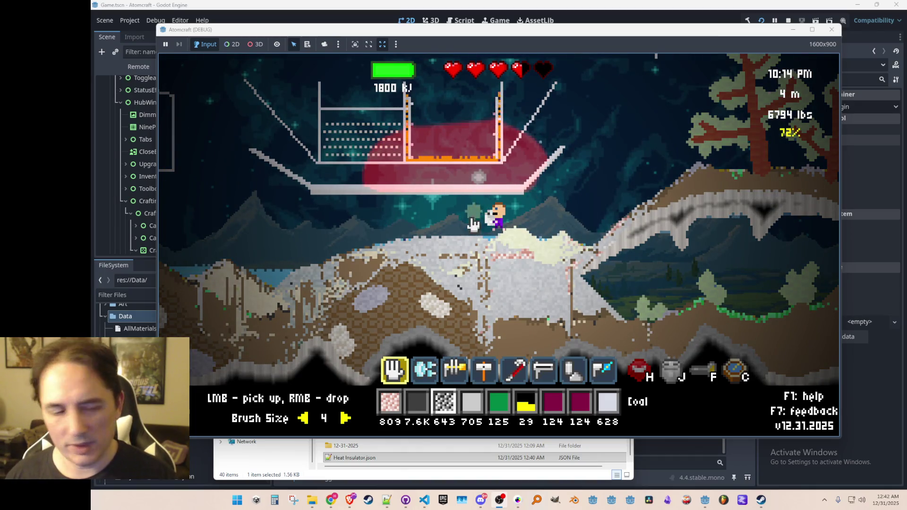
{"action": "mouse_move", "coordinate": [497, 160]}
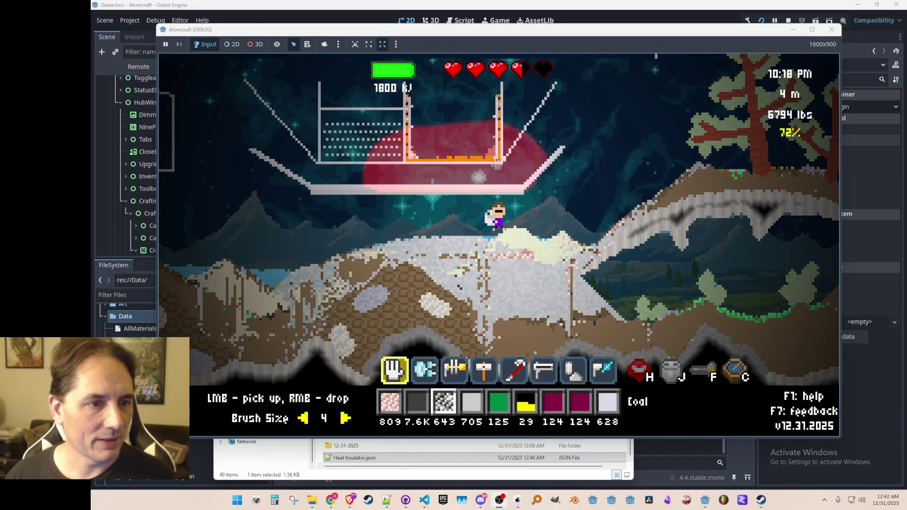
{"action": "mouse_move", "coordinate": [467, 162]}
{"action": "left_mouse_down"}
{"action": "mouse_move", "coordinate": [427, 156]}
{"action": "mouse_move", "coordinate": [438, 169]}
{"action": "left_mouse_up"}
{"action": "right_click", "coordinate": [542, 211]}
{"action": "mouse_move", "coordinate": [454, 197]}
- Walk back and forth along the slope and clear the inventory search filter
{"action": "key", "text": "d"}
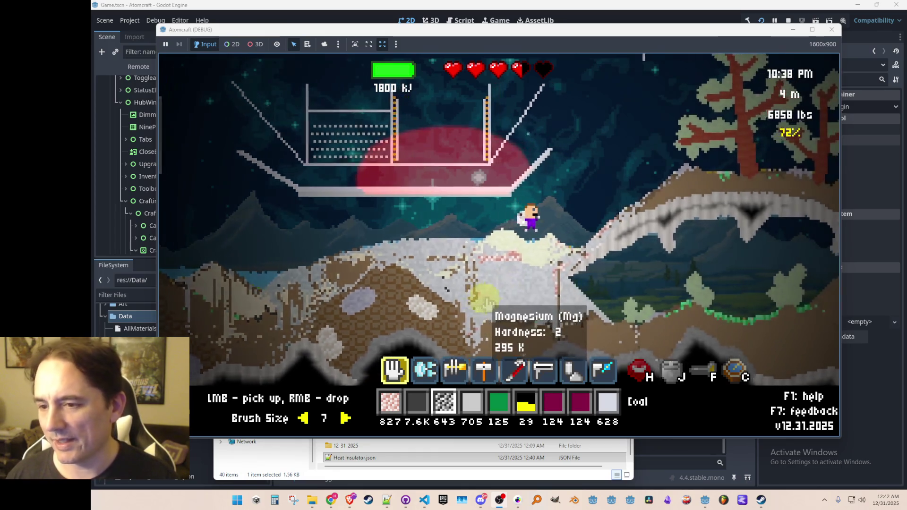
{"action": "key", "text": "a"}
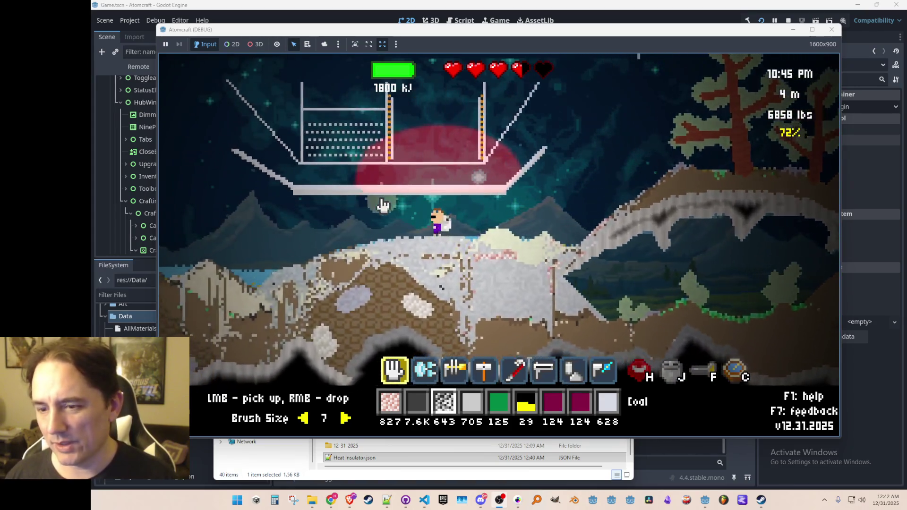
{"action": "key", "text": "a"}
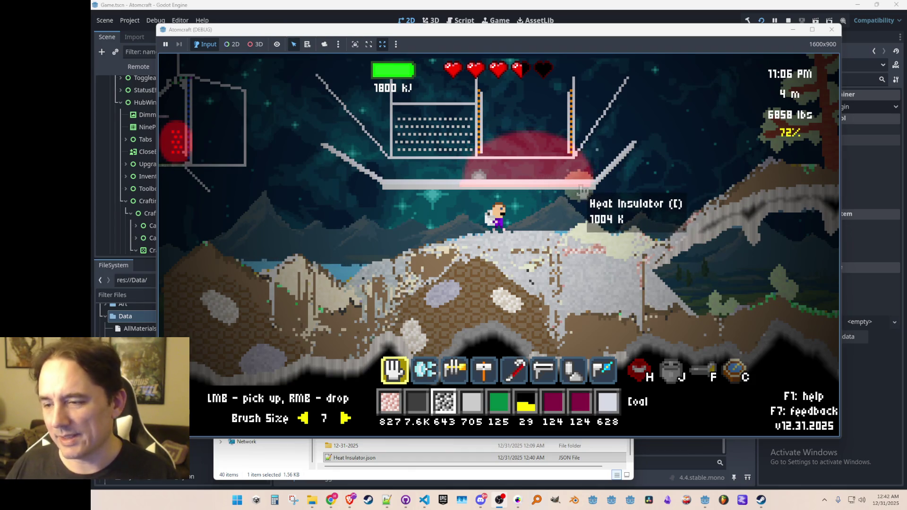
{"action": "key", "text": "d"}
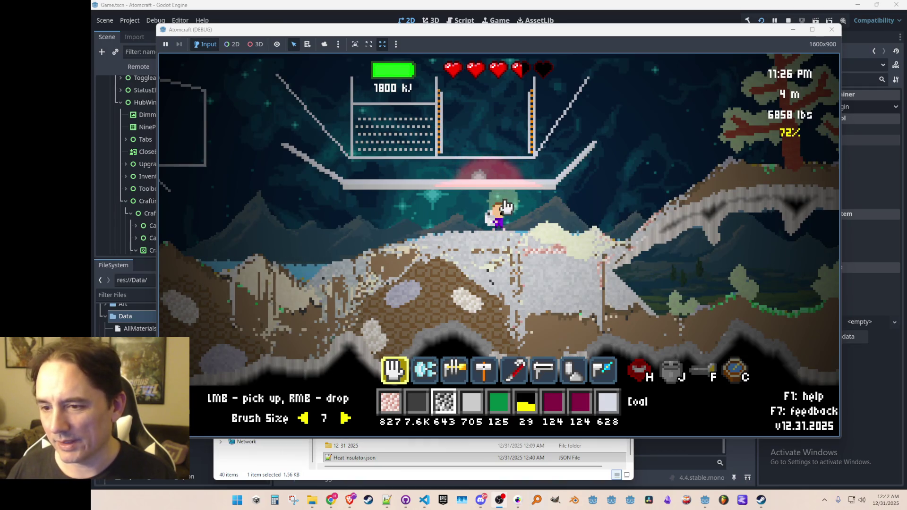
{"action": "key", "text": "d"}
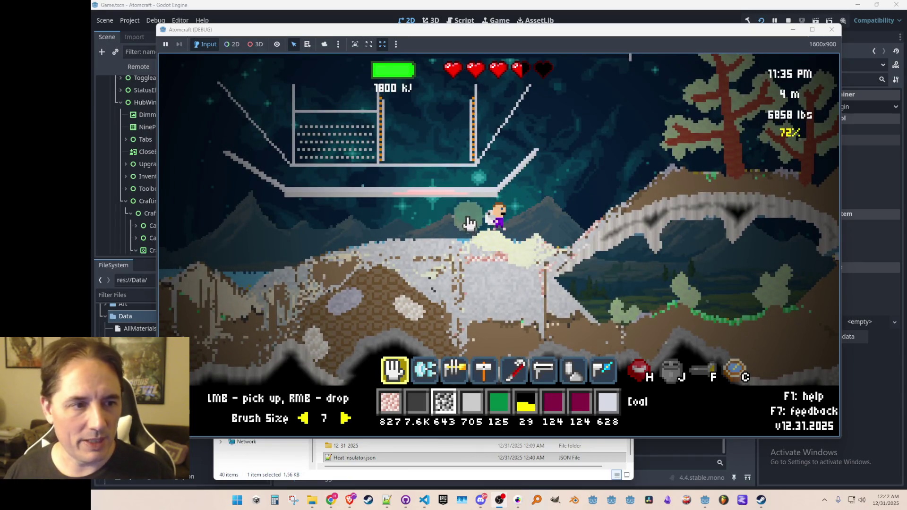
{"action": "key", "text": "d"}
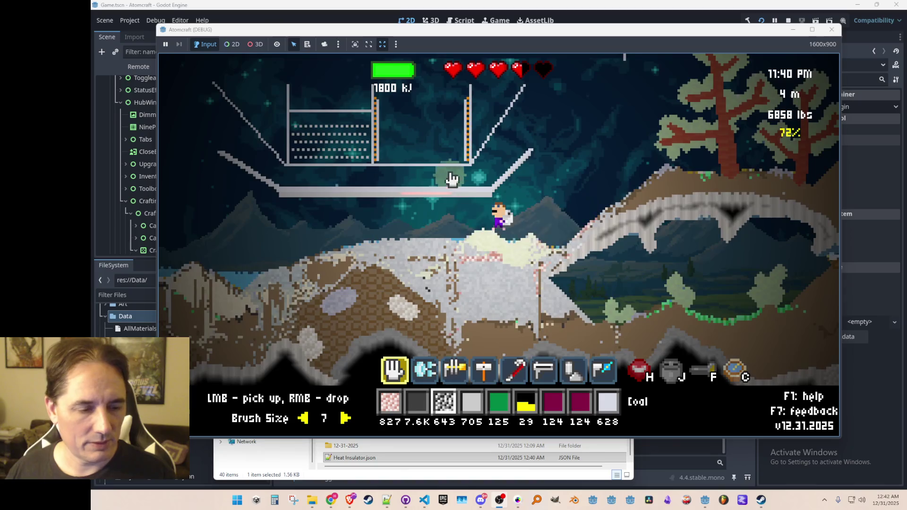
{"action": "key", "text": "j"}
{"action": "left_click", "coordinate": [508, 152]}
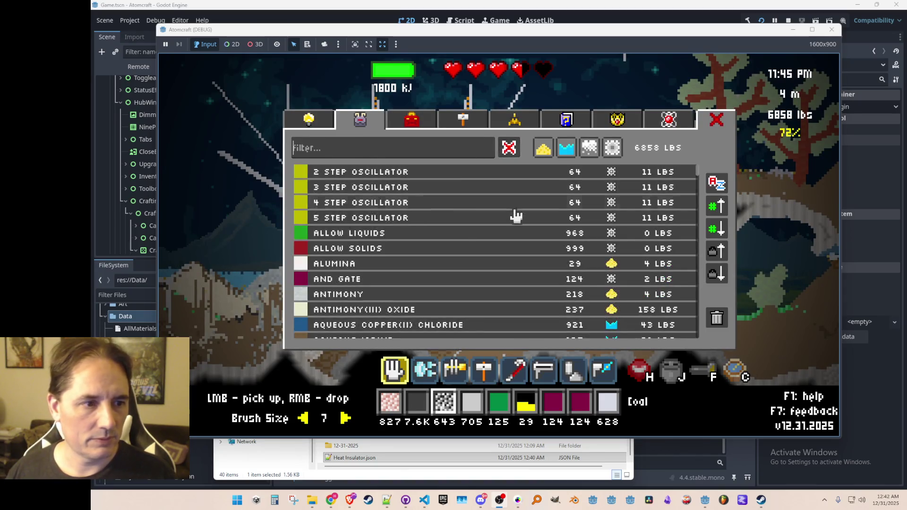
- Jetpack up and right onto the hill, then switch to material-editing debug mode with F2
{"action": "key", "text": "a"}
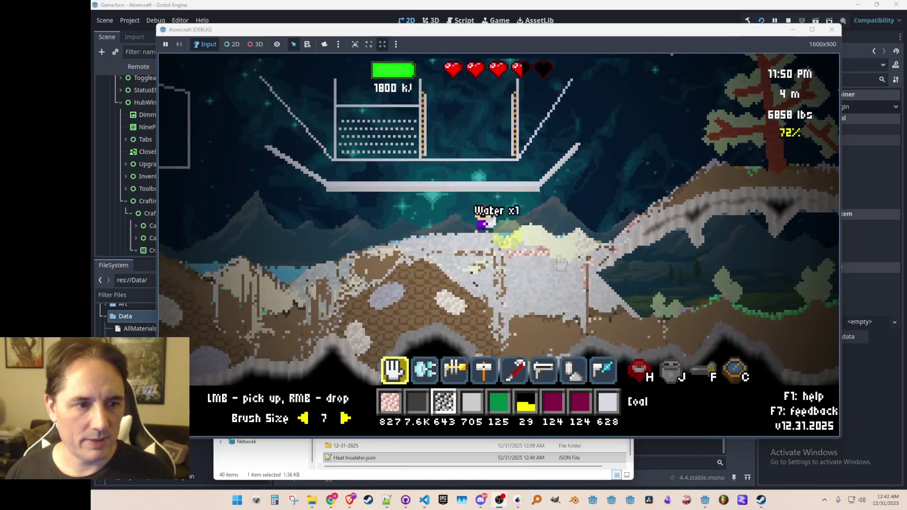
{"action": "key", "text": "a"}
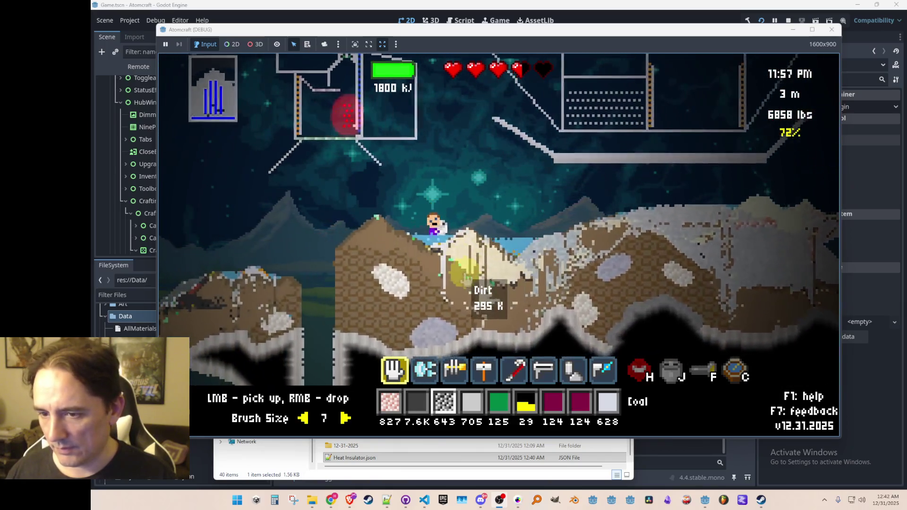
{"action": "key", "text": "w"}
{"action": "key", "text": "d"}
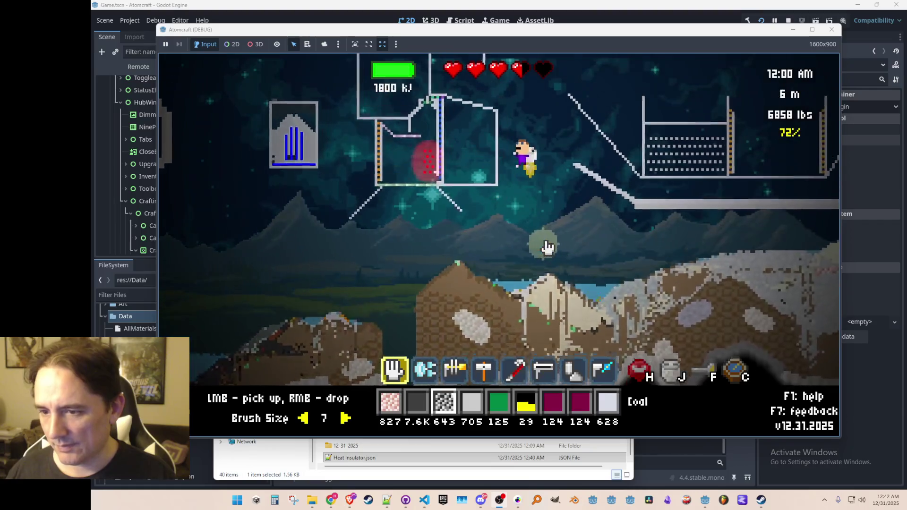
{"action": "key", "text": "w"}
{"action": "key", "text": "d"}
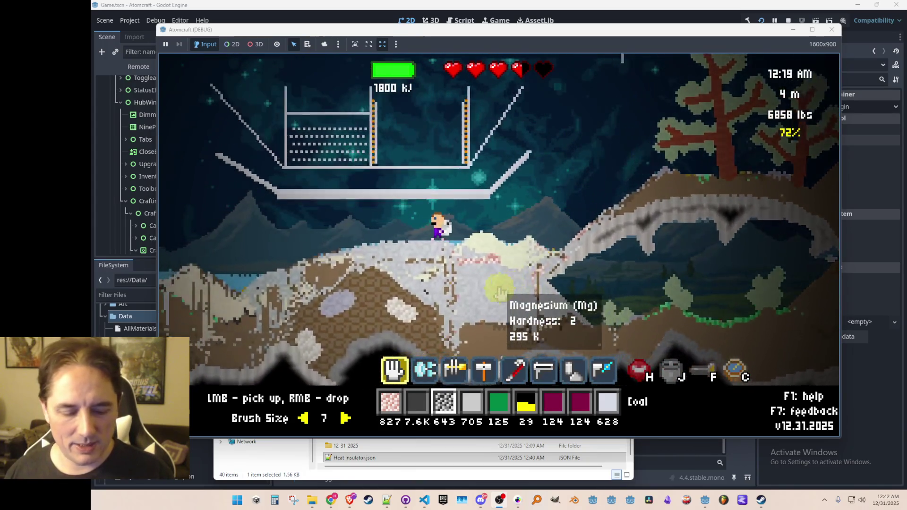
{"action": "key", "text": "F2"}
- Fly the view down into the purple cave layers at about -47 m and leave the material editor
{"action": "key", "text": "s"}
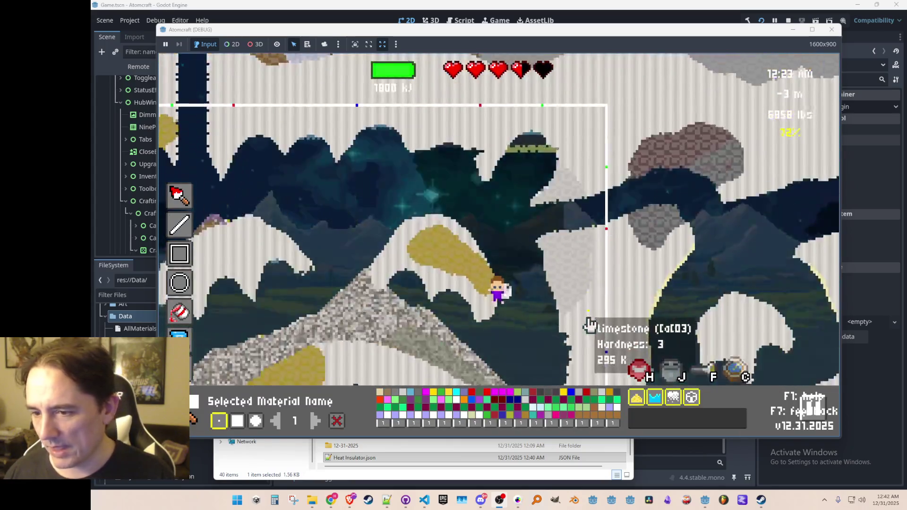
{"action": "key", "text": "s"}
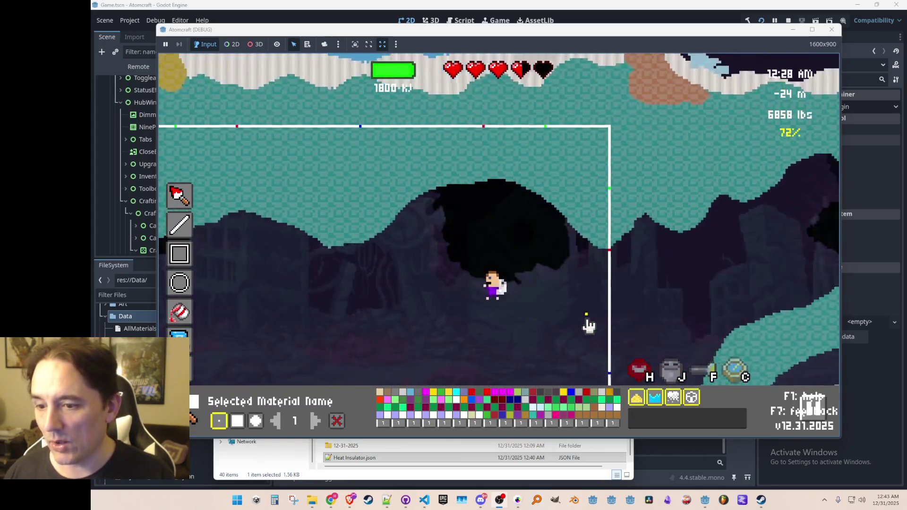
{"action": "key", "text": "s"}
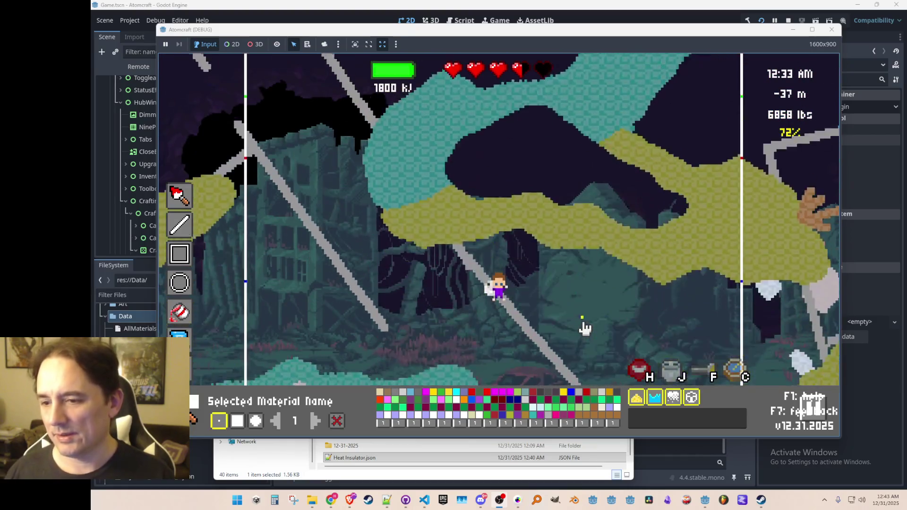
{"action": "key", "text": "w"}
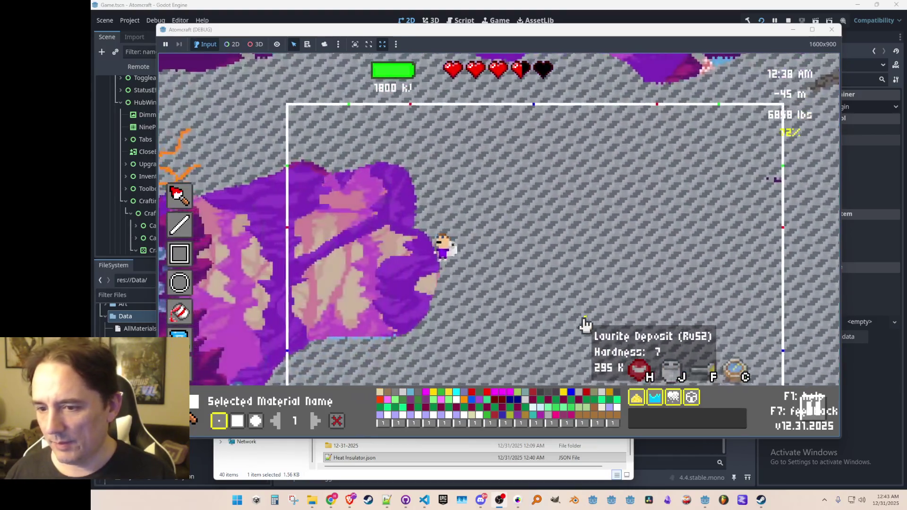
{"action": "key", "text": "a"}
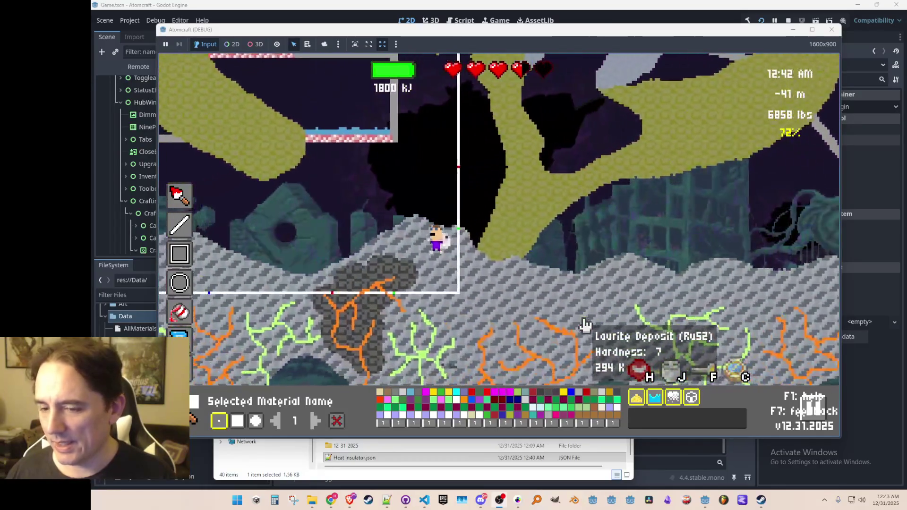
{"action": "key", "text": "s"}
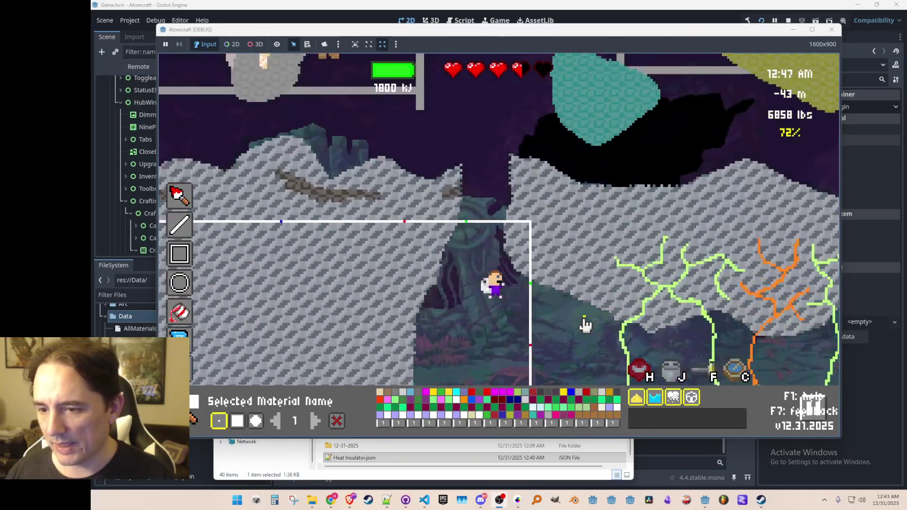
{"action": "key", "text": "Escape"}
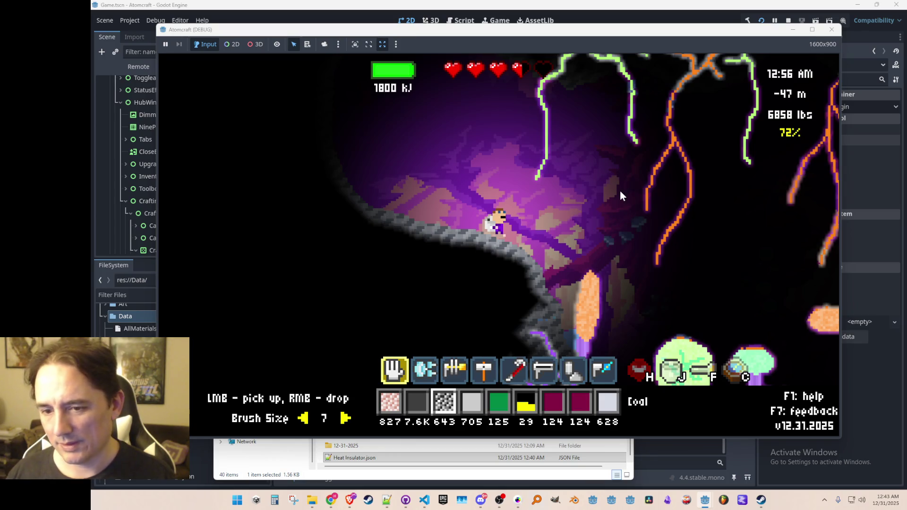
- Close the Atomcraft test window and relaunch the project to its title menu
{"action": "key", "text": "alt+F4"}
{"action": "left_click", "coordinate": [761, 19]}
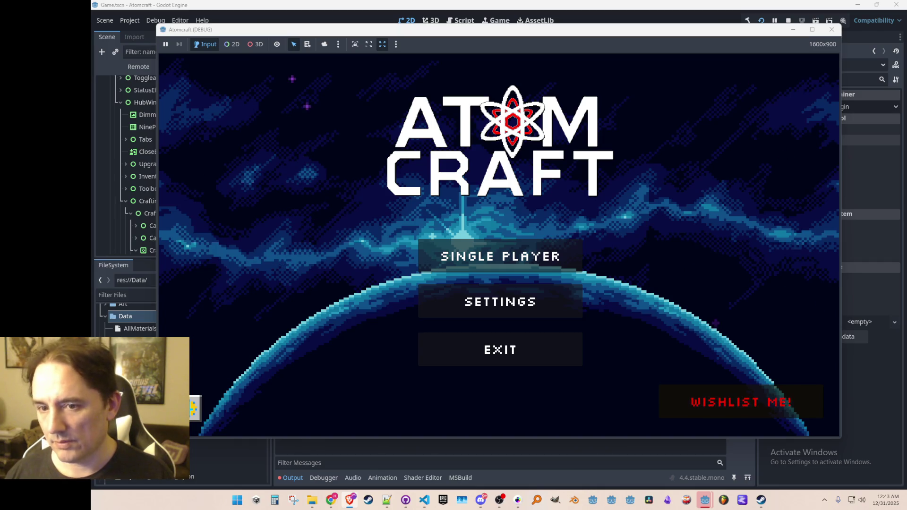
- Choose Single Player and load the '-- TEST 4 --' world
{"action": "left_click", "coordinate": [435, 188]}
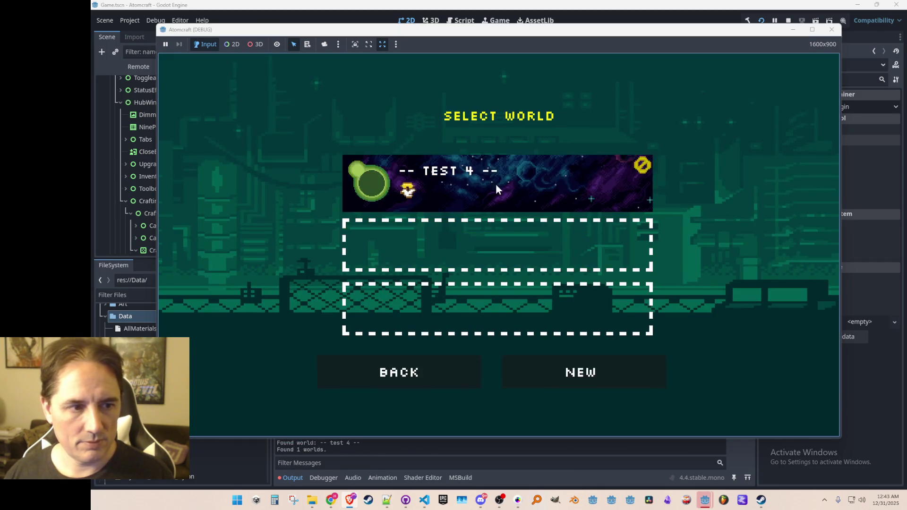
{"action": "left_click", "coordinate": [494, 184]}
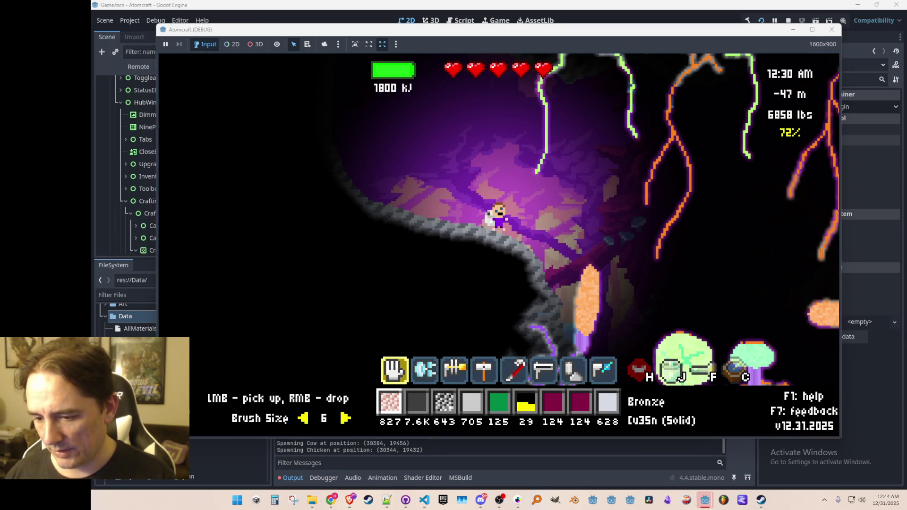
- Move right down the cave, jetpack to a rock ledge, then hop onto the purple and orange mushrooms
{"action": "key", "text": "d"}
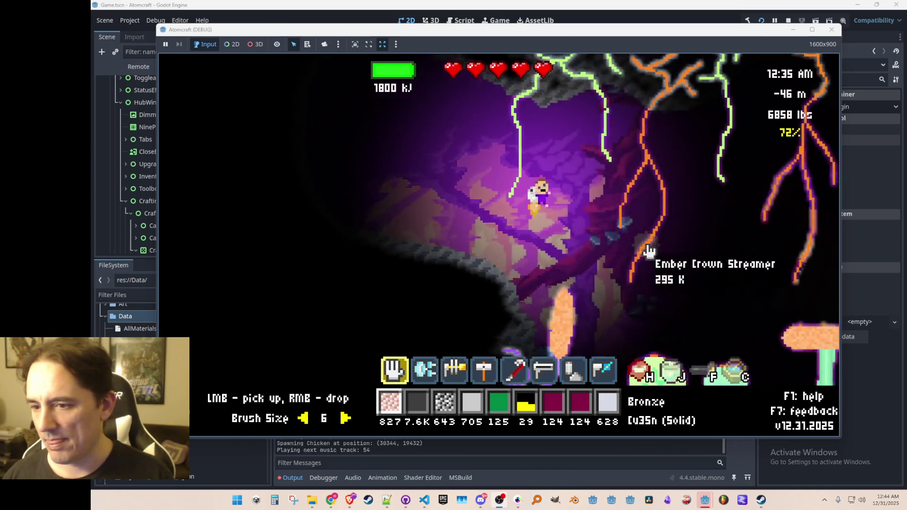
{"action": "key", "text": "d"}
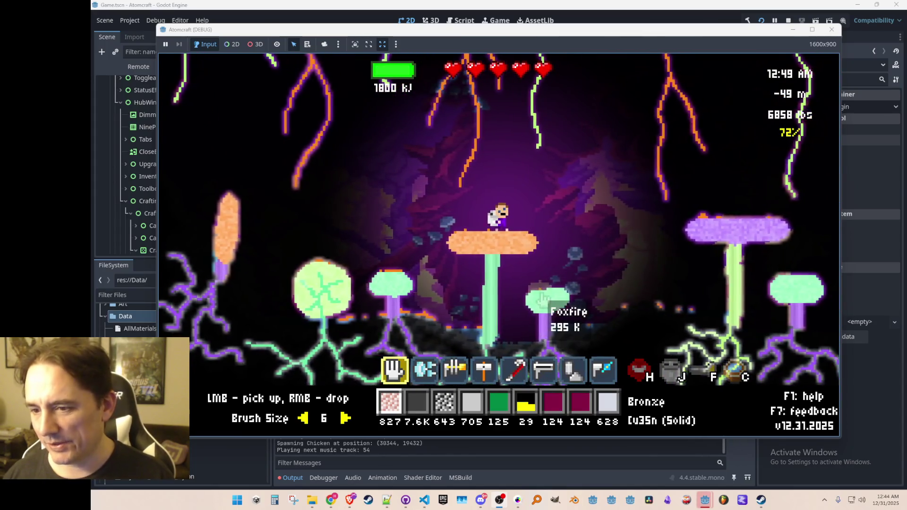
{"action": "key", "text": "space"}
{"action": "key", "text": "d"}
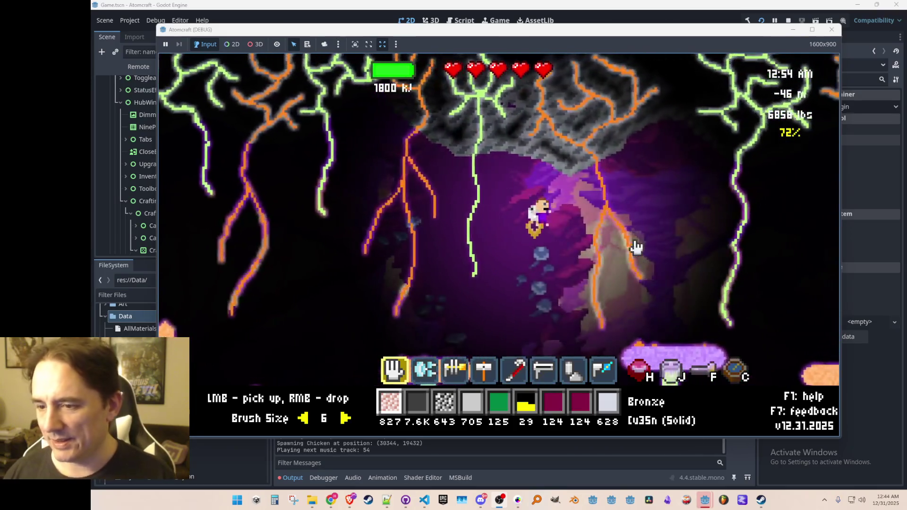
{"action": "key", "text": "a"}
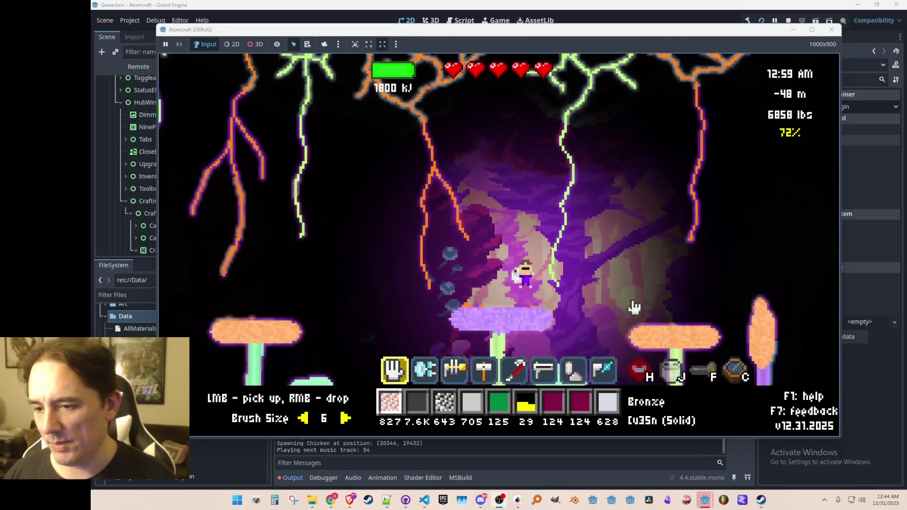
{"action": "key", "text": "a"}
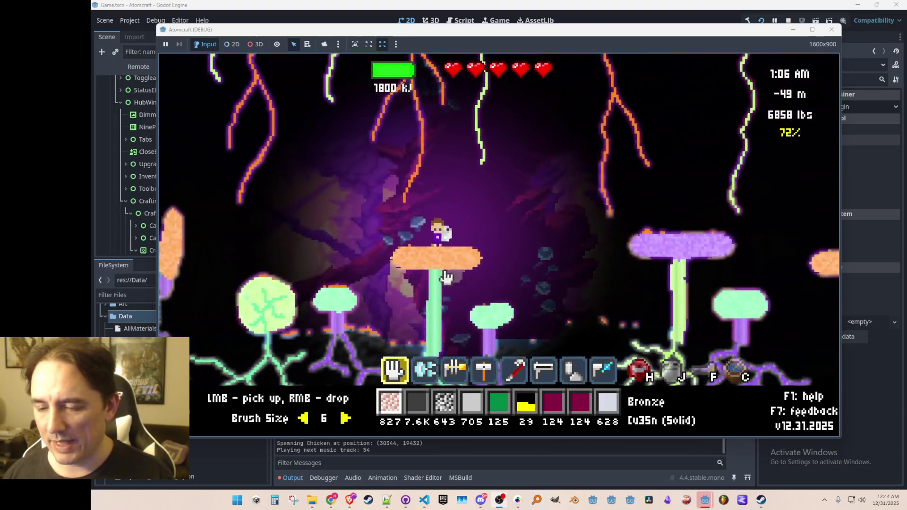
- Travel left and up out of the mushroom area, land on the right ledge, then drop deeper
{"action": "key", "text": "a"}
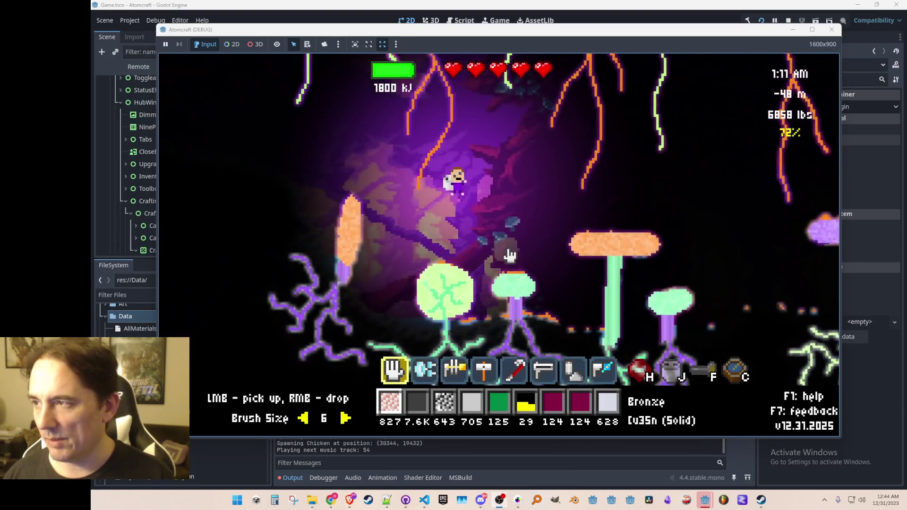
{"action": "key", "text": "a"}
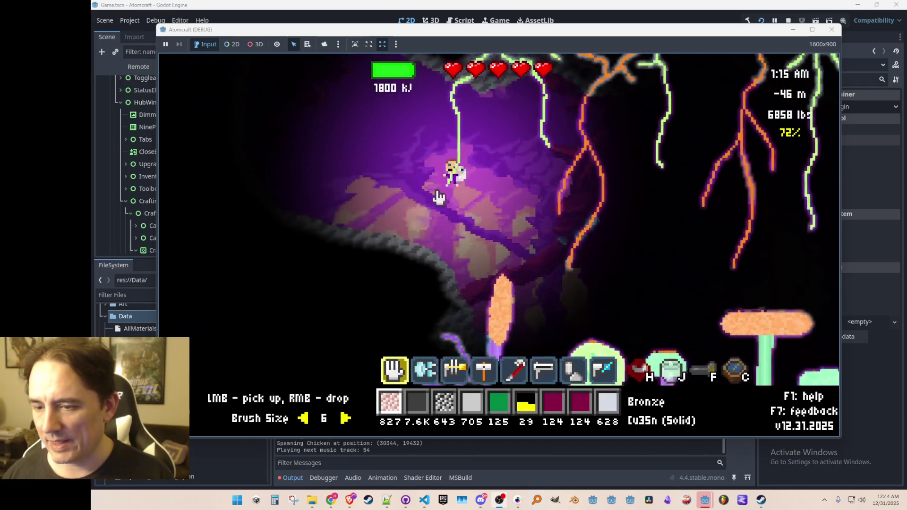
{"action": "key", "text": "w"}
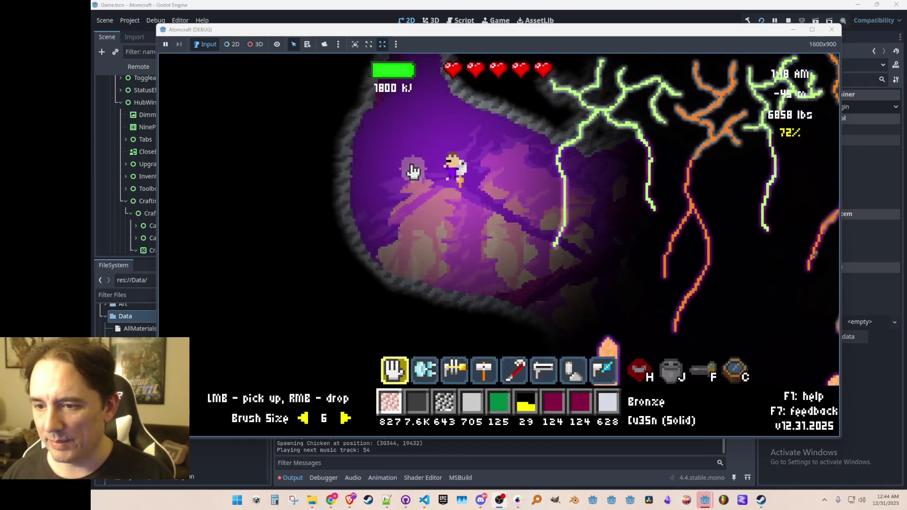
{"action": "key", "text": "d"}
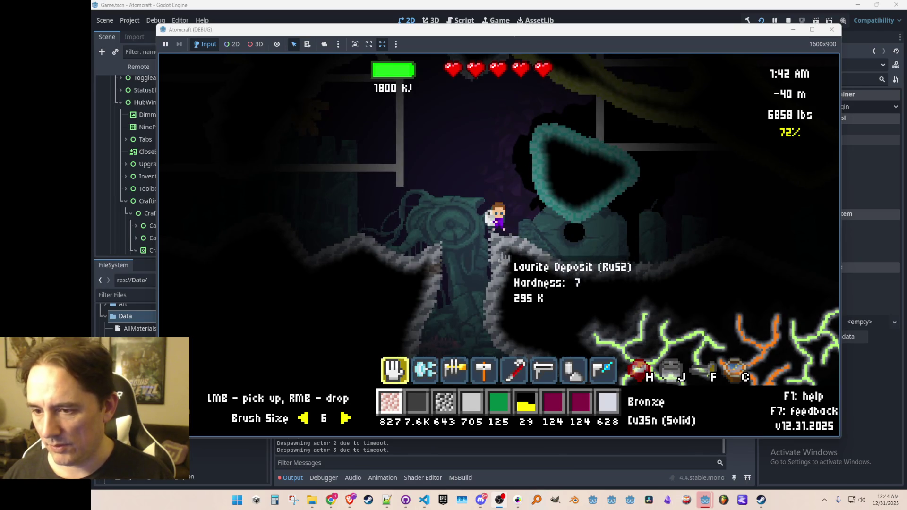
{"action": "key", "text": "a"}
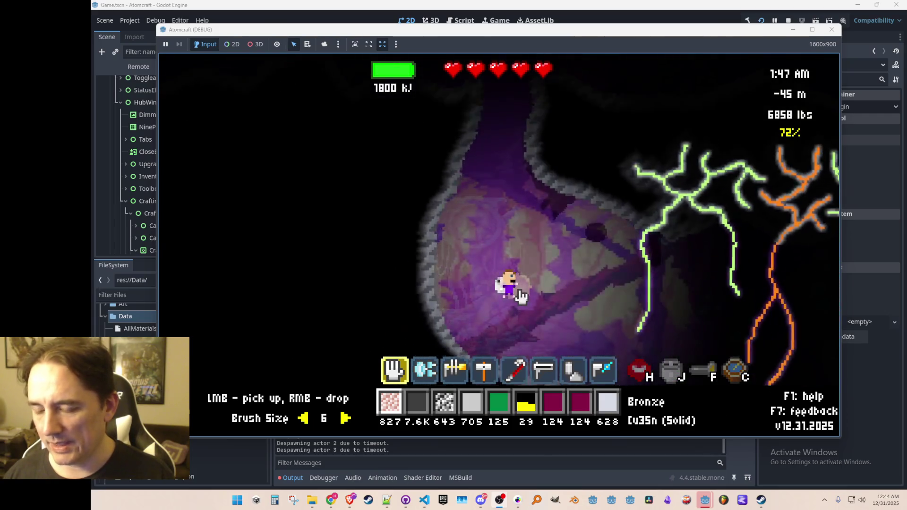
- Equip the drill, check the inventory's material list, then jetpack upward through the purple cavern
{"action": "key", "text": "2"}
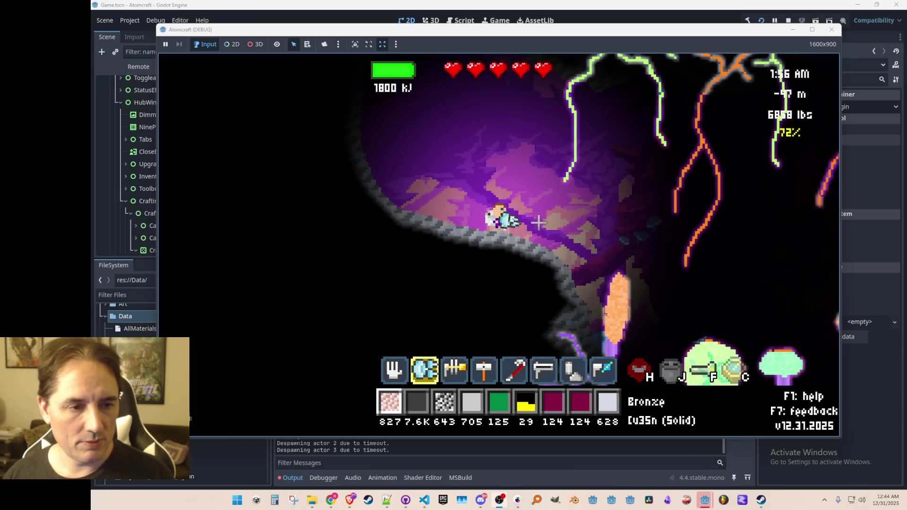
{"action": "key", "text": "i"}
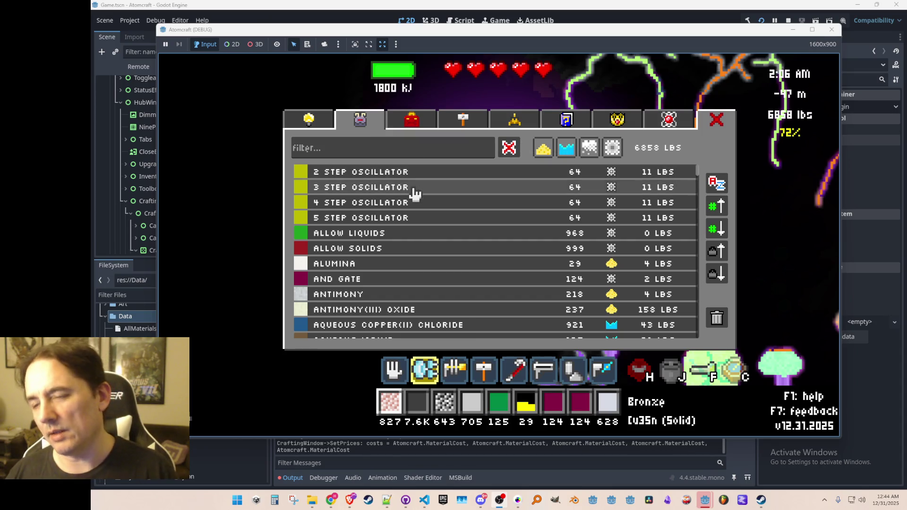
{"action": "key", "text": "i"}
{"action": "key", "text": "w"}
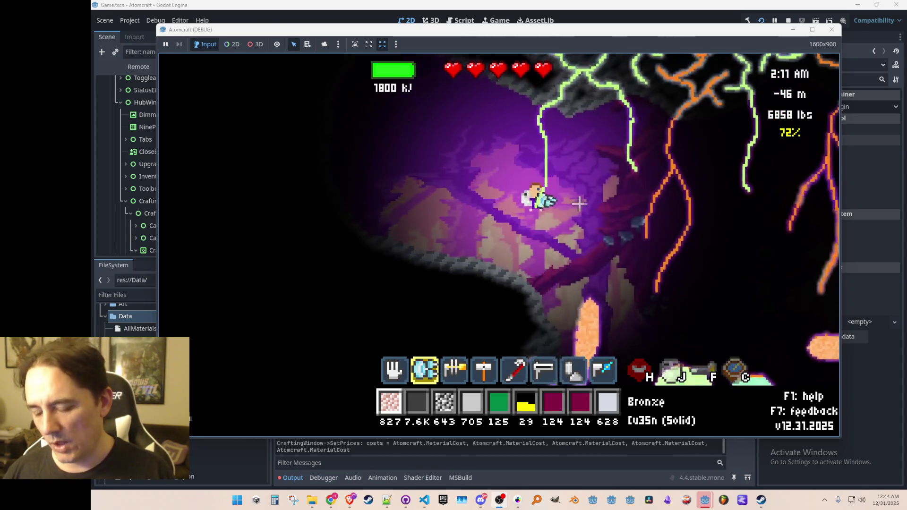
{"action": "key", "text": "w"}
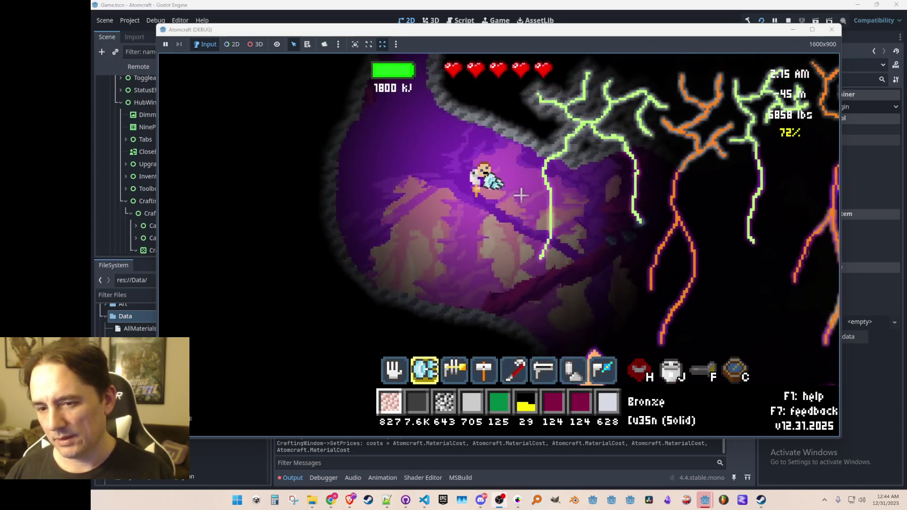
{"action": "mouse_move", "coordinate": [614, 239]}
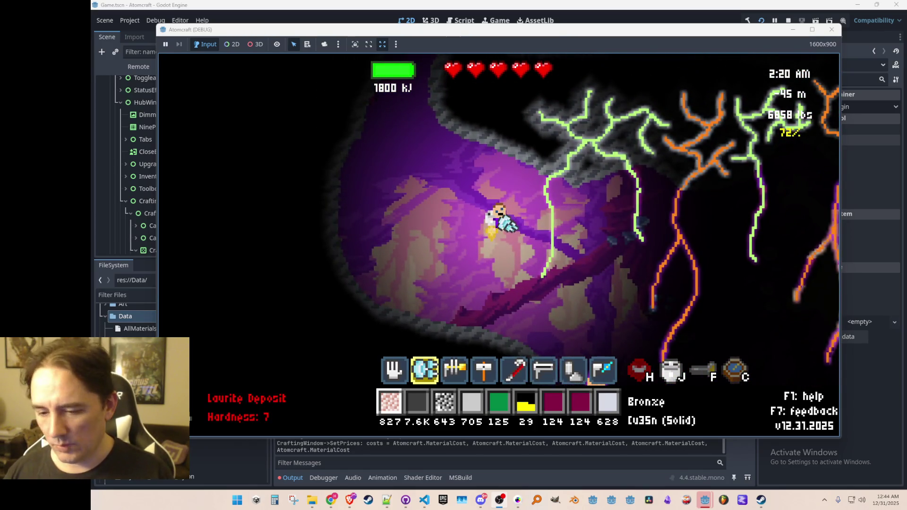
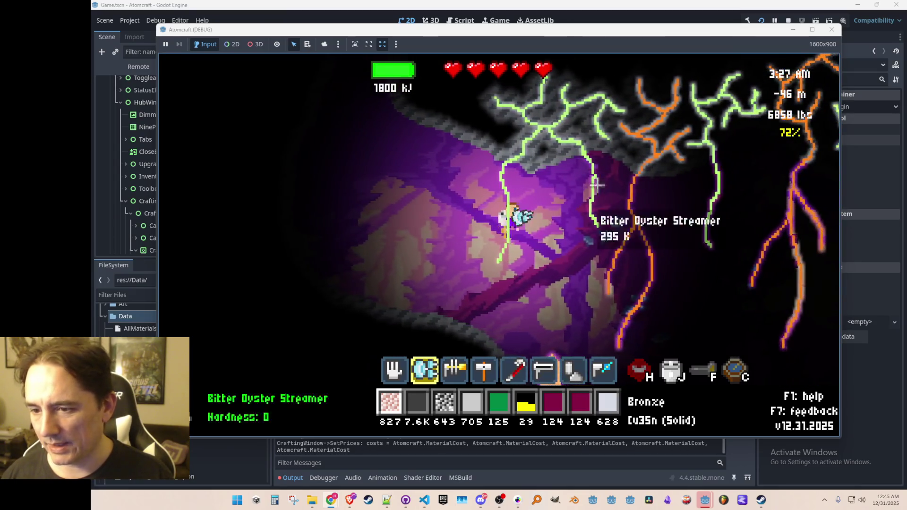
- Step the hotbar to slot 6 and descend into the purple mushroom cavern at -48 m
{"action": "mouse_move", "coordinate": [471, 115]}
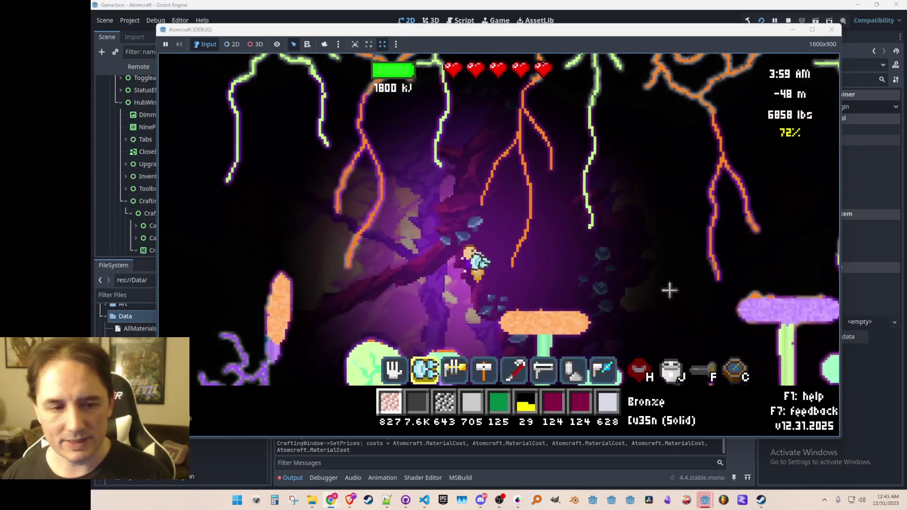
{"action": "scroll", "coordinate": [662, 245], "scroll_direction": "down", "scroll_amount": 4}
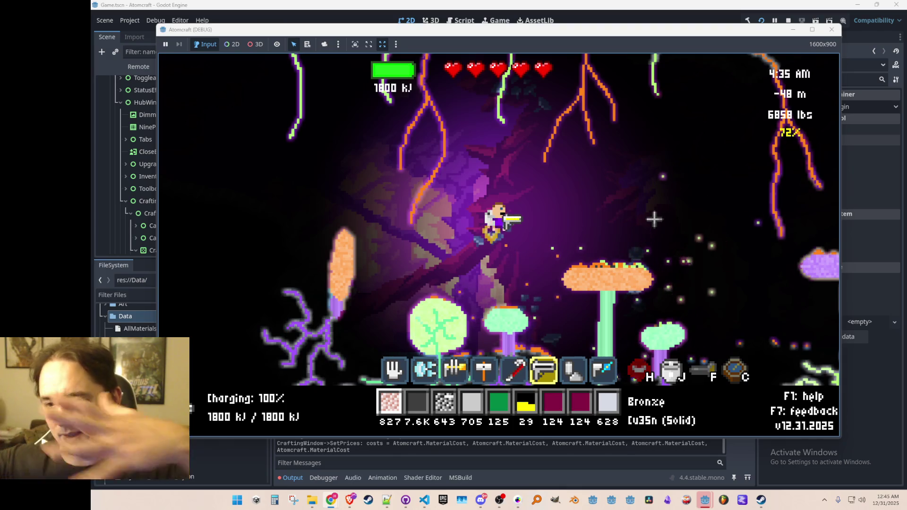
- Walk the character right onto the gray rock slope, then back to the left
{"action": "key", "text": "d"}
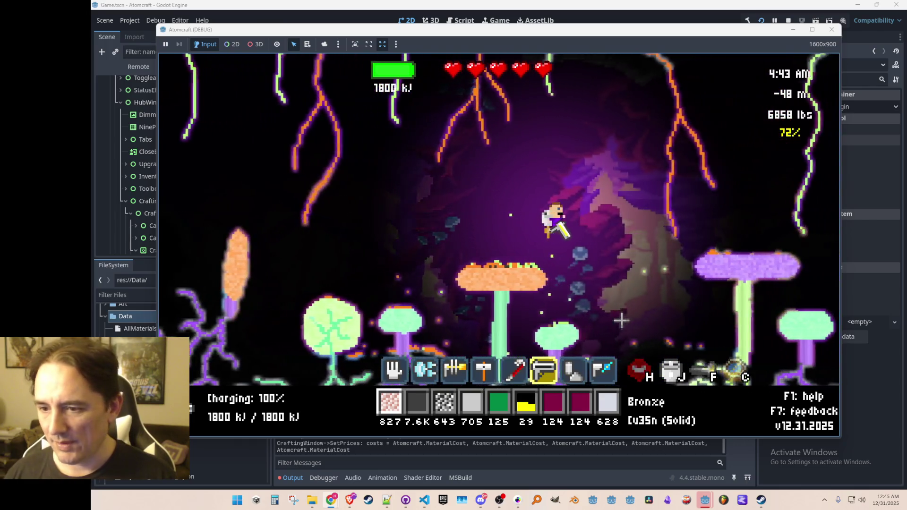
{"action": "key", "text": "d"}
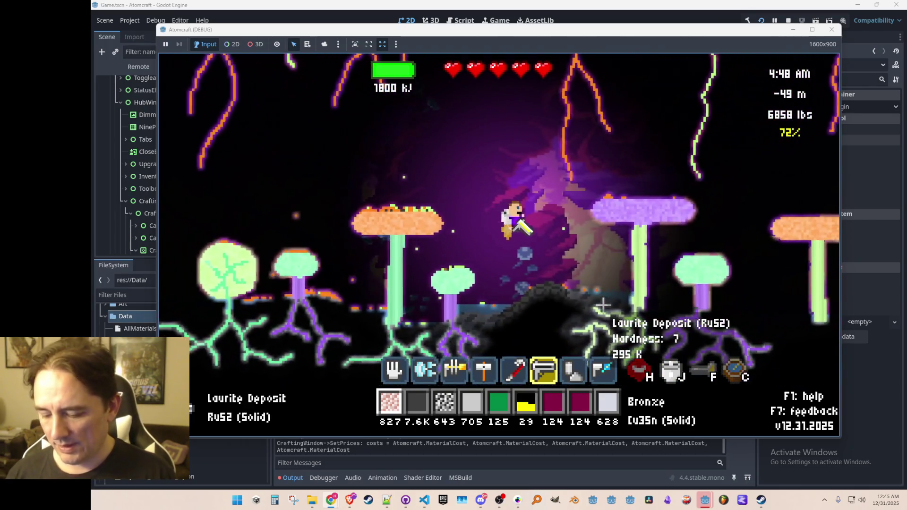
{"action": "key", "text": "w"}
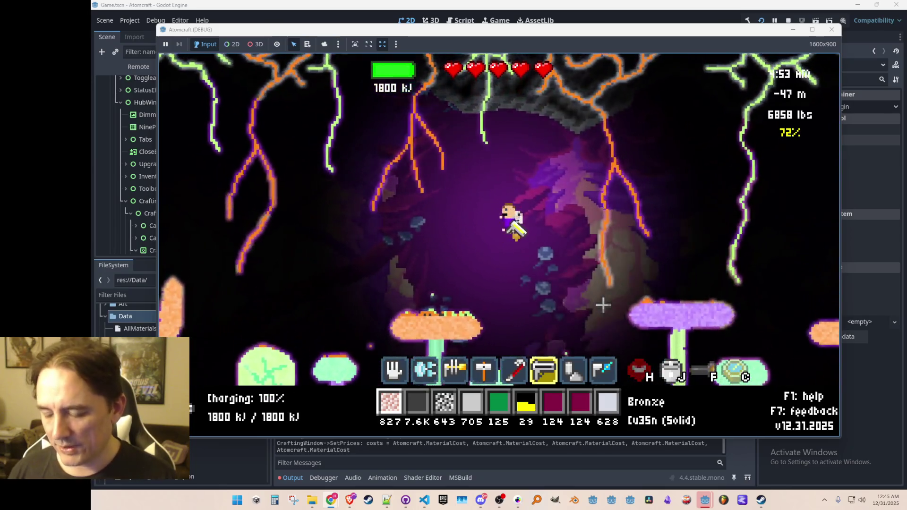
{"action": "key", "text": "d"}
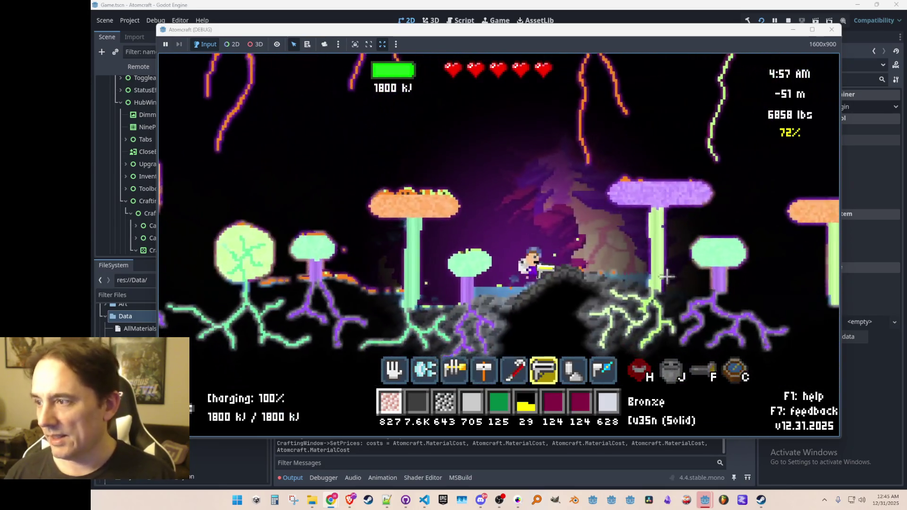
{"action": "key", "text": "d"}
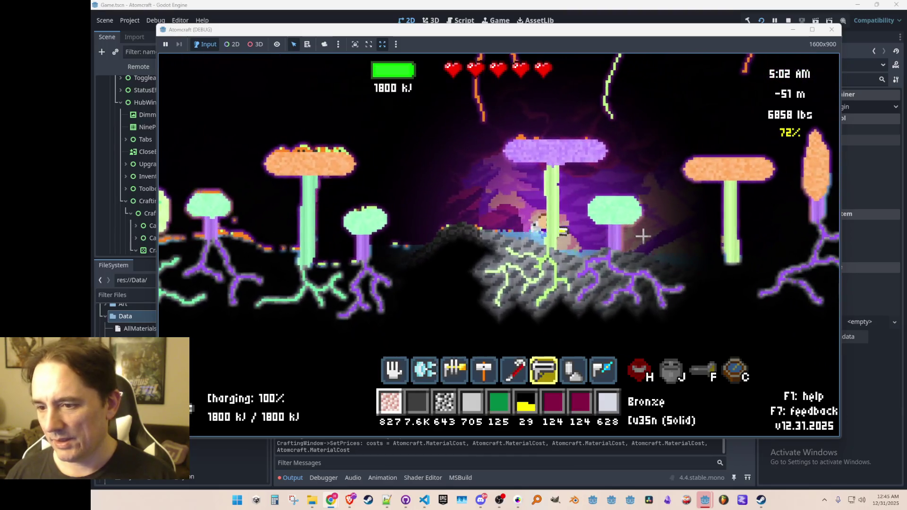
{"action": "key", "text": "d"}
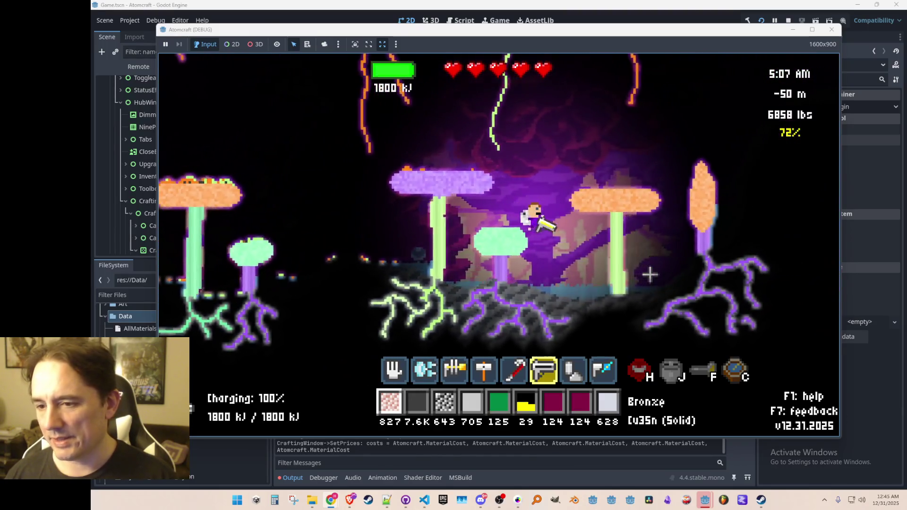
{"action": "key", "text": "d"}
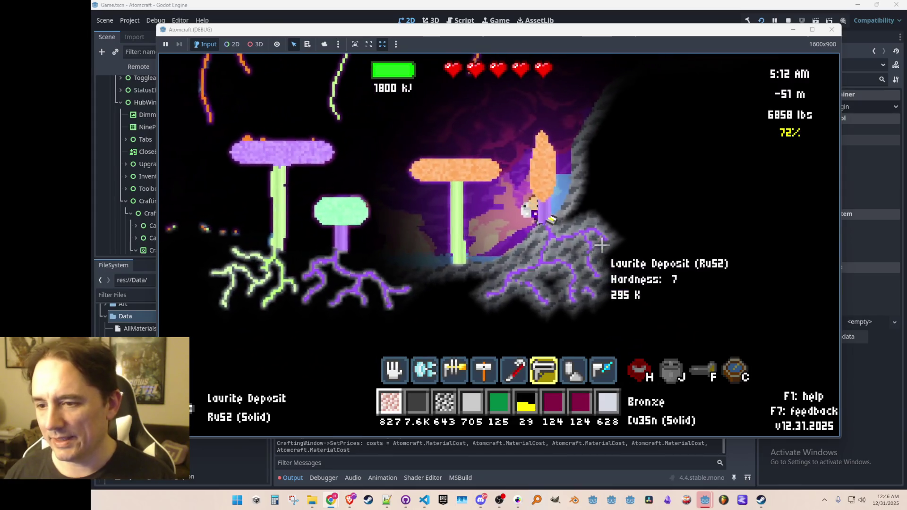
{"action": "key", "text": "a"}
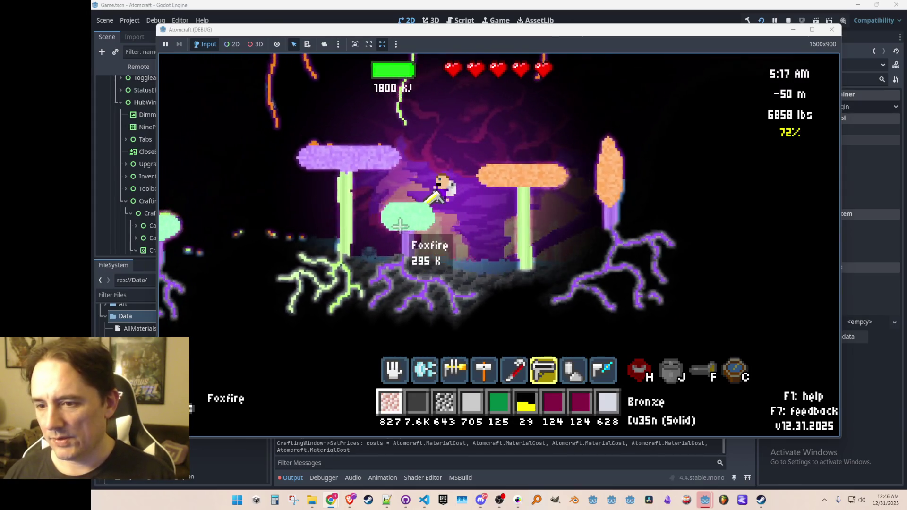
{"action": "key", "text": "a"}
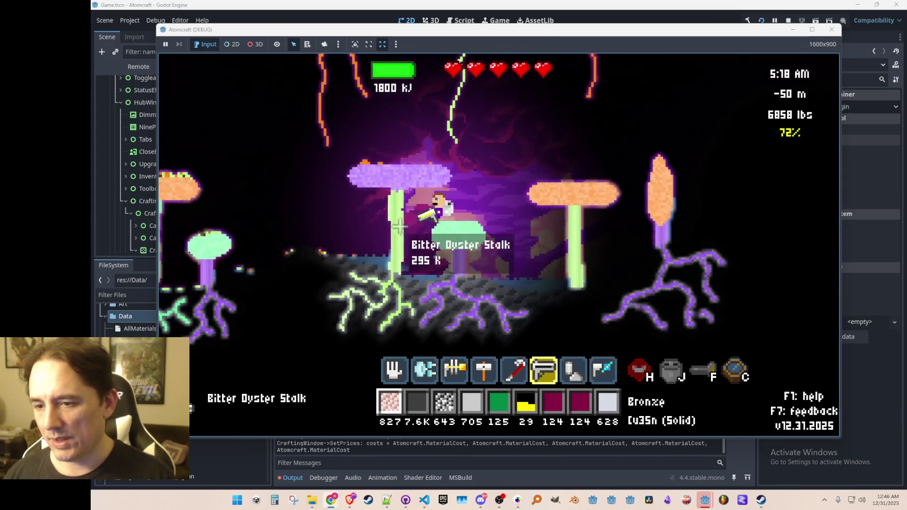
{"action": "key", "text": "a"}
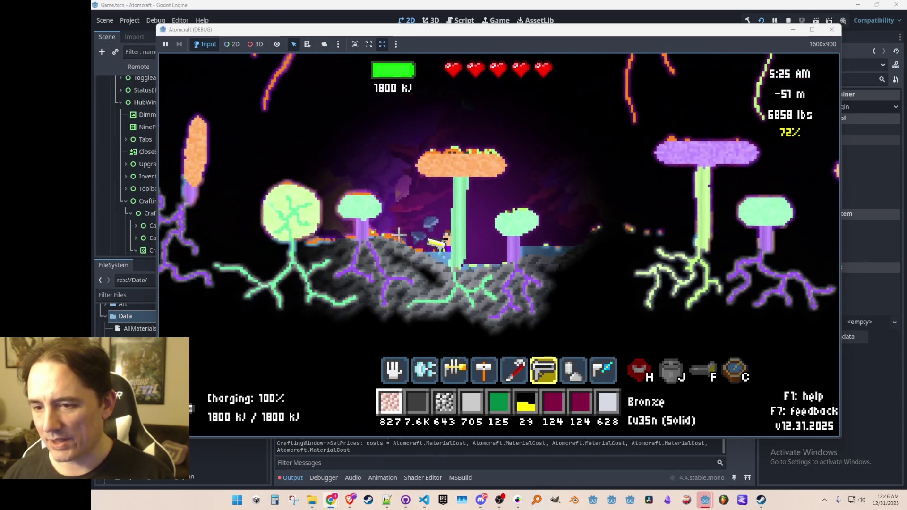
- Jetpack around the mushrooms, drop to the ground, and enter the material-painting editor
{"action": "key", "text": "space"}
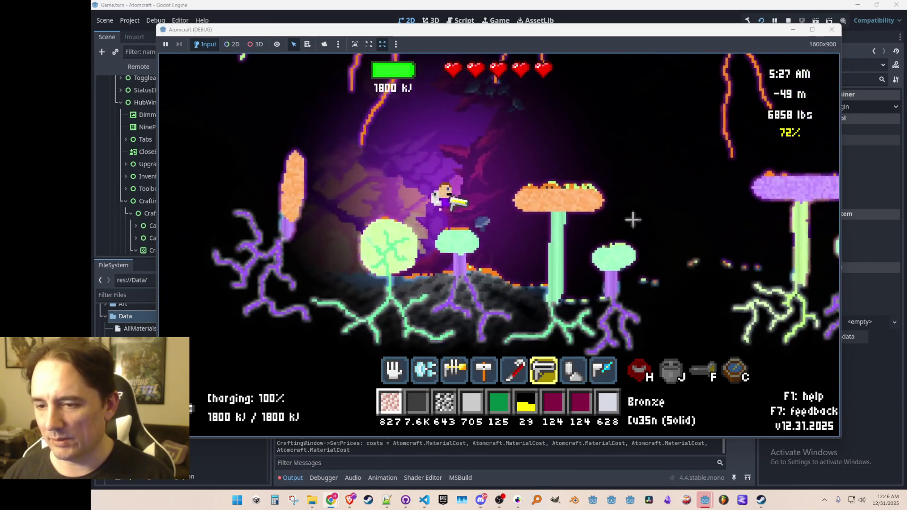
{"action": "key", "text": "d"}
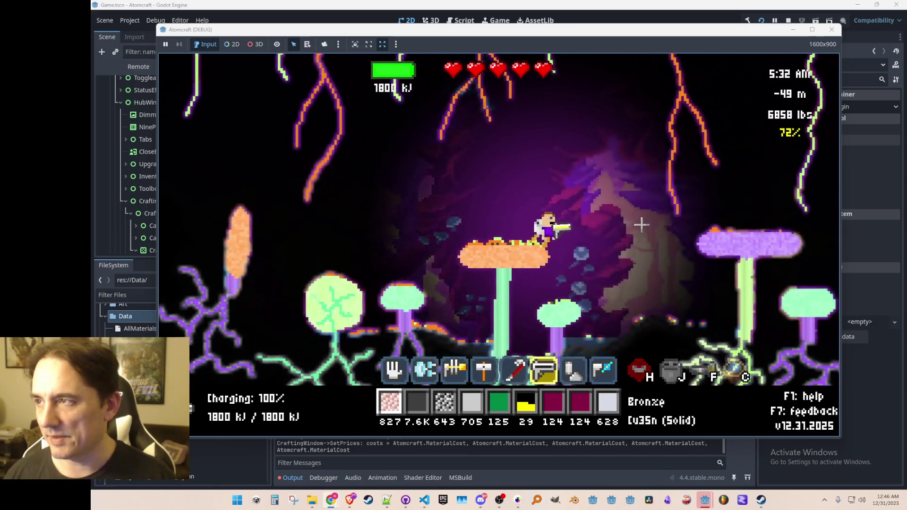
{"action": "key", "text": "d"}
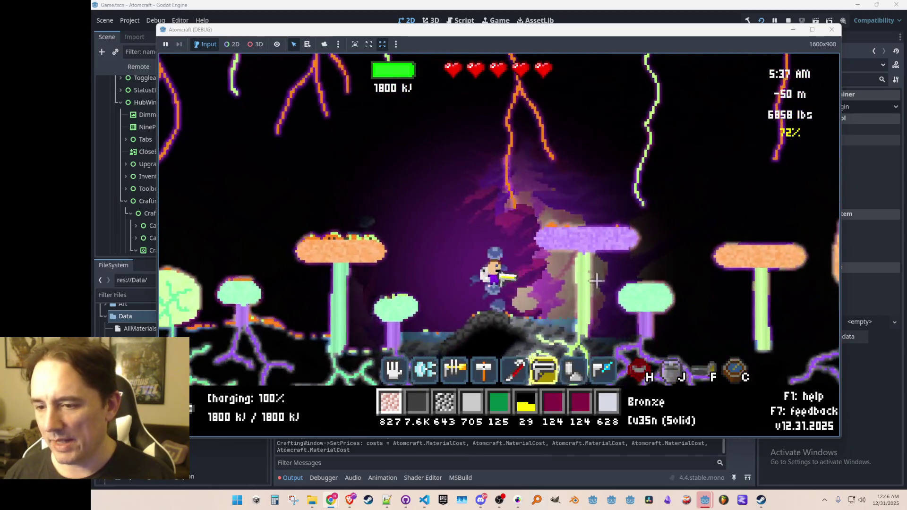
{"action": "key", "text": "space"}
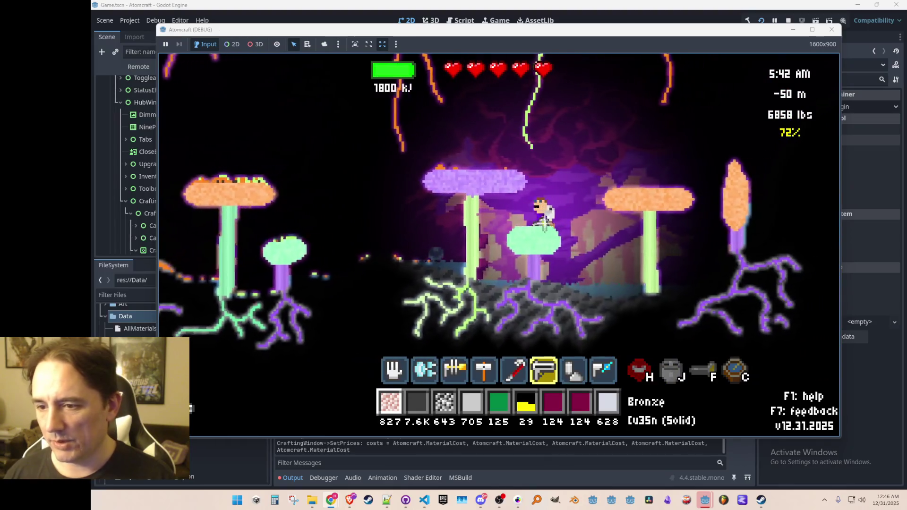
{"action": "key", "text": "a"}
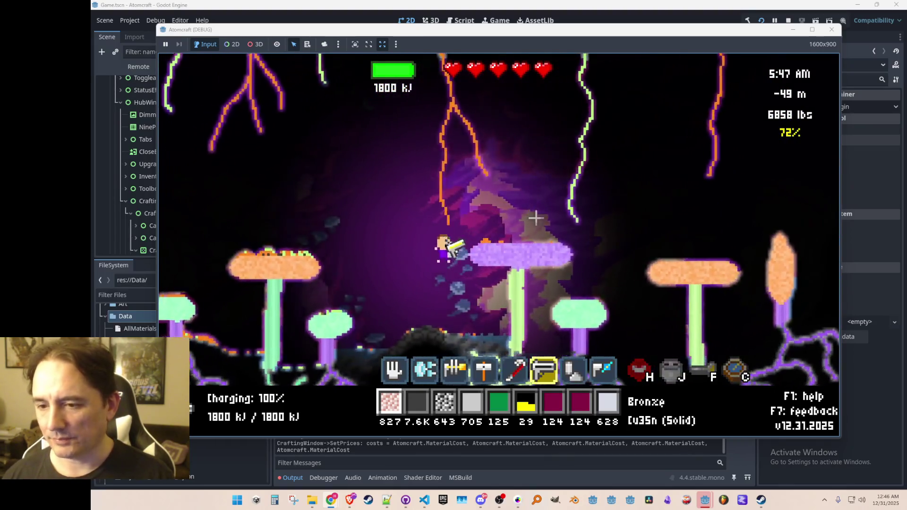
{"action": "key", "text": "space"}
{"action": "key", "text": "a"}
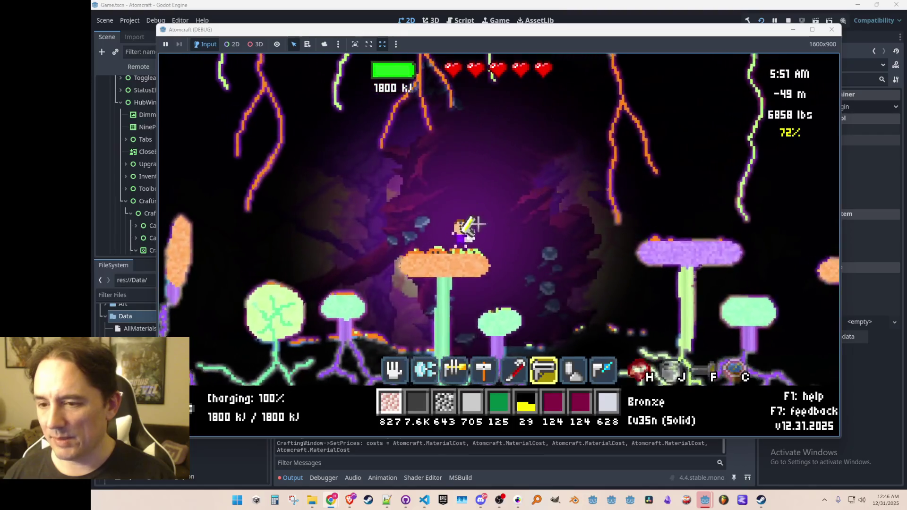
{"action": "key", "text": "a"}
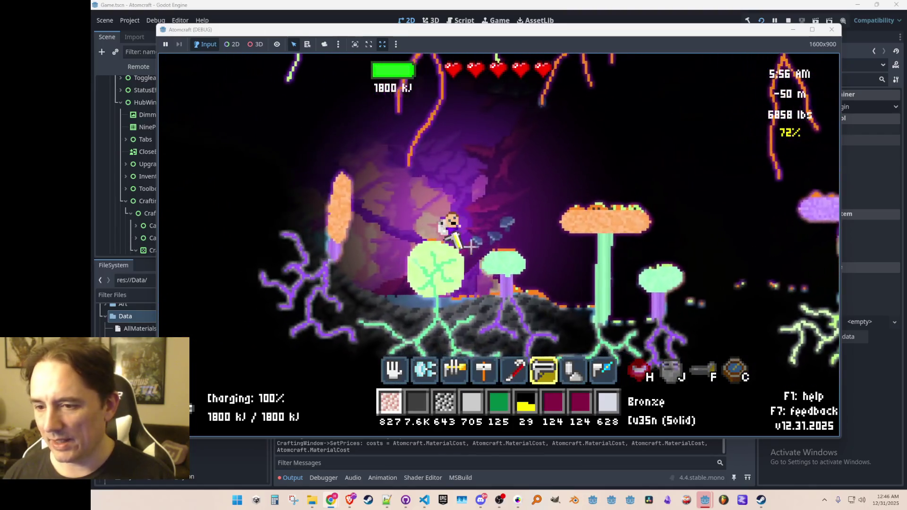
{"action": "key", "text": "space"}
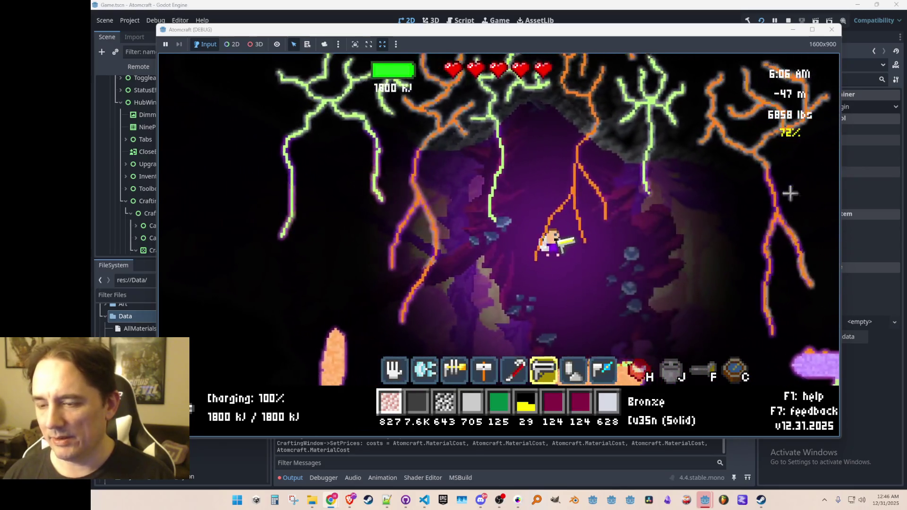
{"action": "key", "text": "a"}
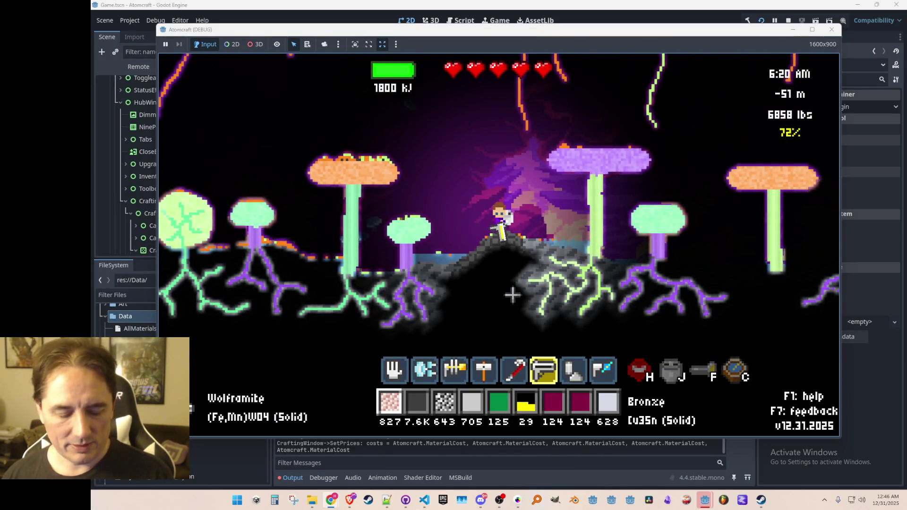
{"action": "key", "text": "F2"}
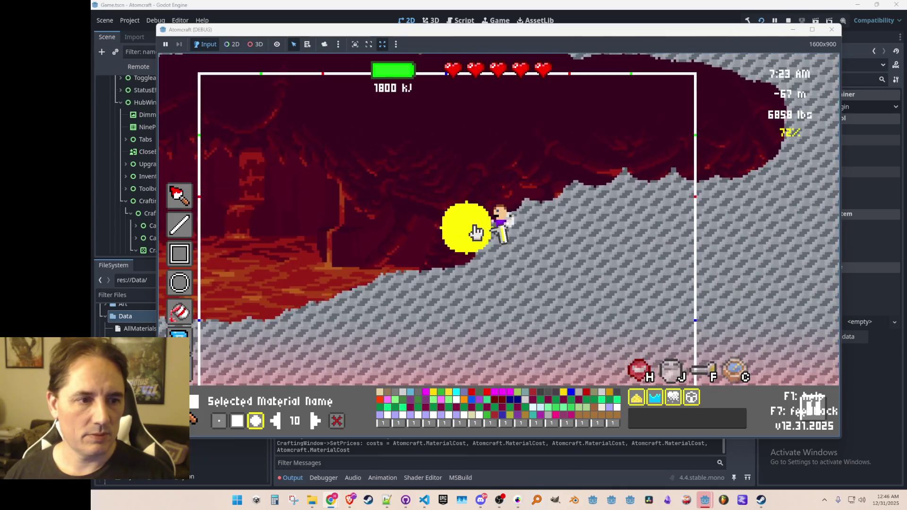
- Exit the paint editor to normal play, hovering mid-cavern at -64 m with 1800 kJ charged
{"action": "key", "text": "Escape"}
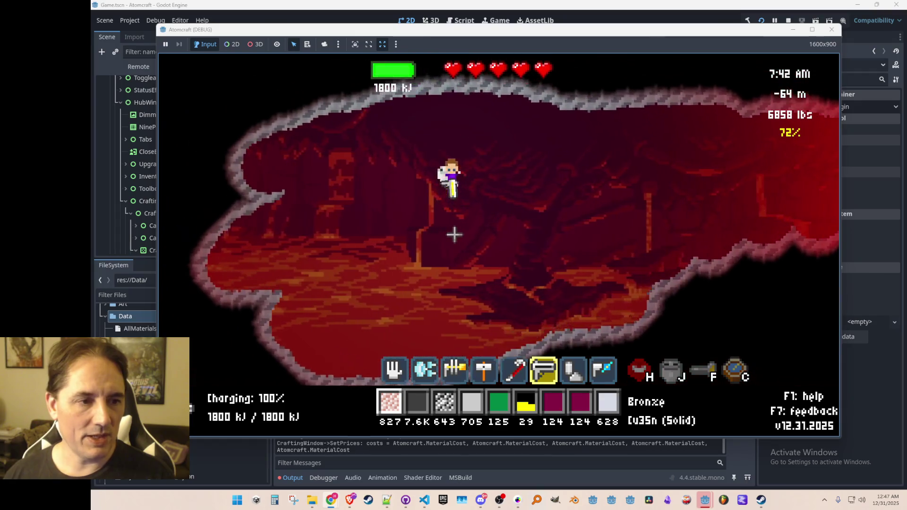
{"action": "key", "text": "d"}
{"action": "key", "text": "w"}
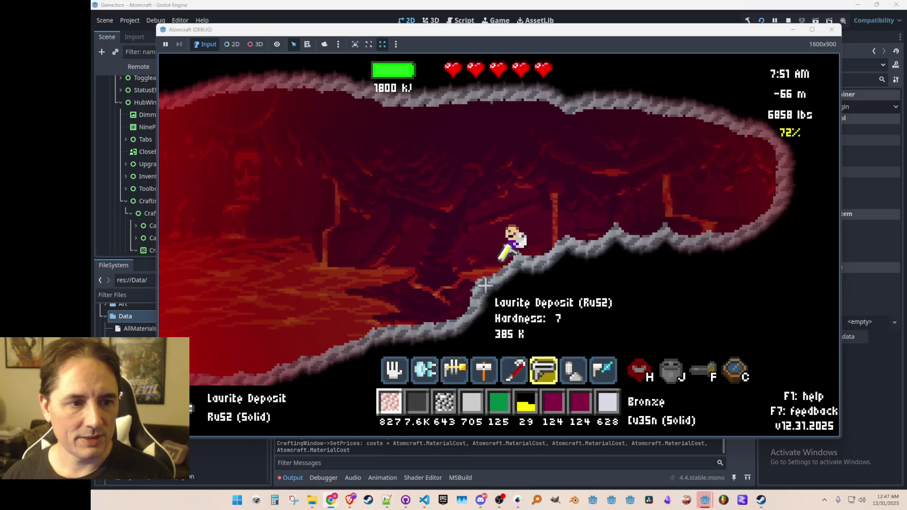
{"action": "key", "text": "i"}
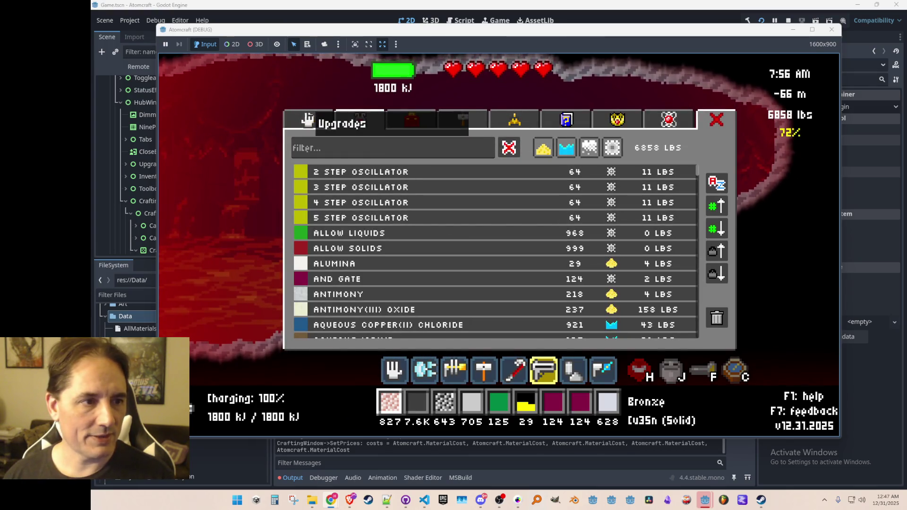
{"action": "key", "text": "i"}
{"action": "key", "text": "d"}
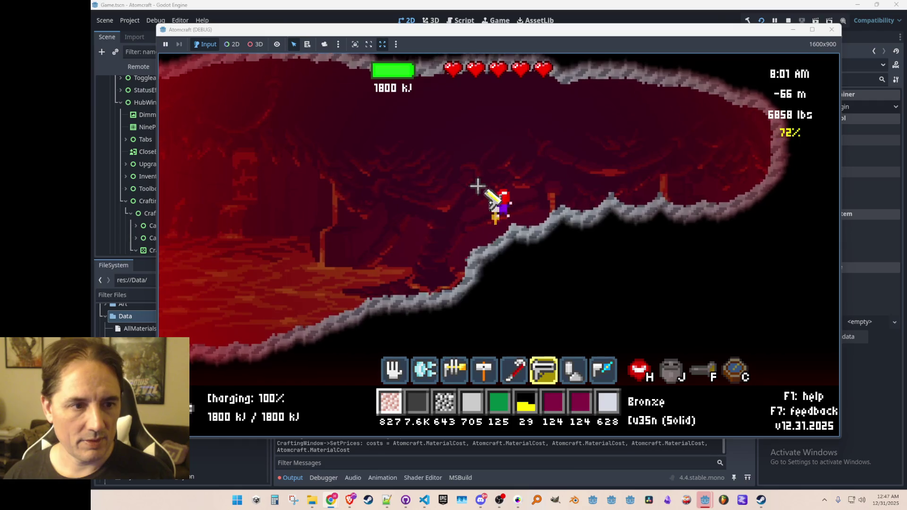
{"action": "key", "text": "a"}
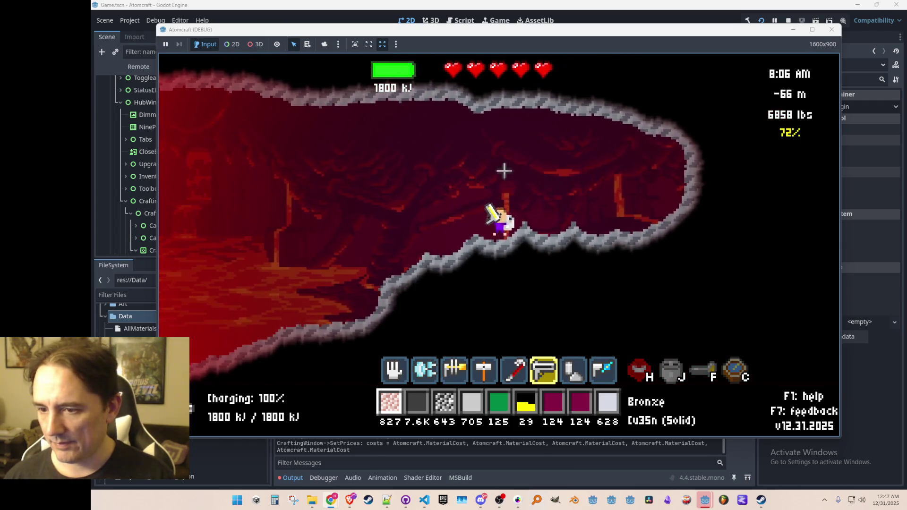
{"action": "key", "text": "d"}
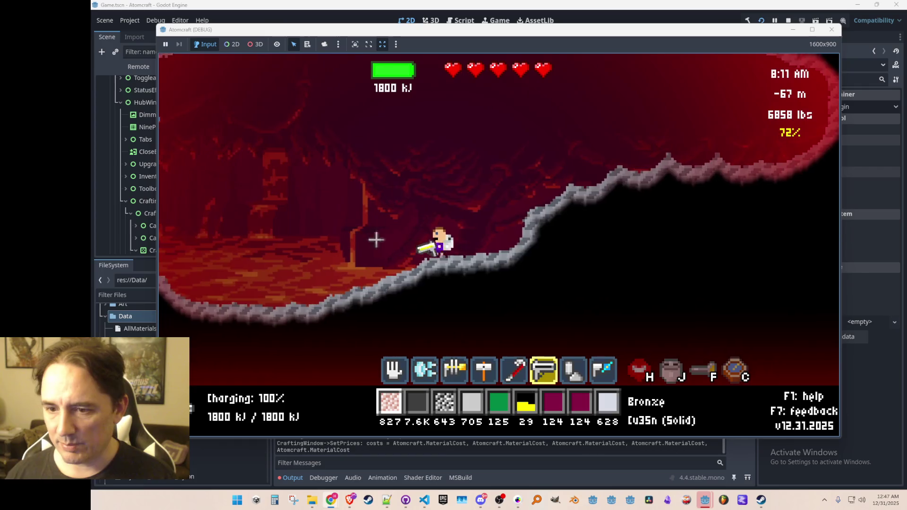
{"action": "key", "text": "w"}
{"action": "key", "text": "d"}
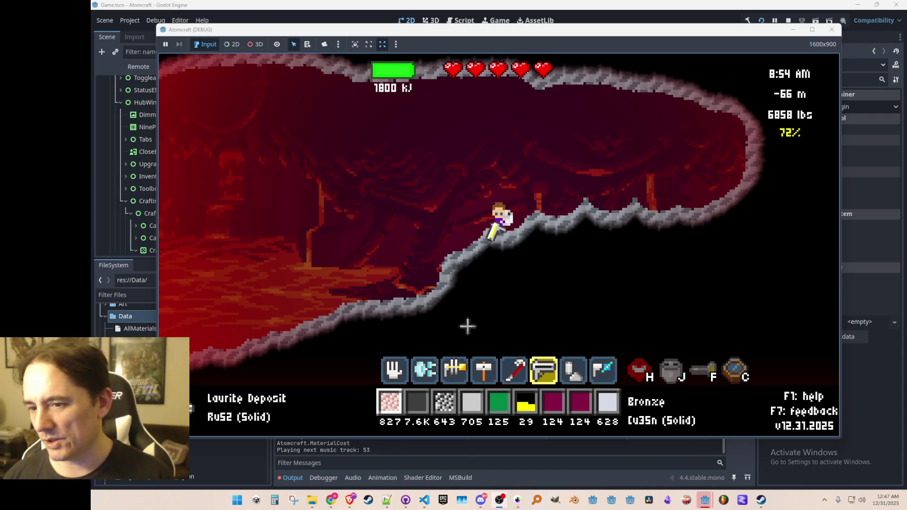
- Fly left and up across the lava cave and fire the mining beam across it
{"action": "key", "text": "a"}
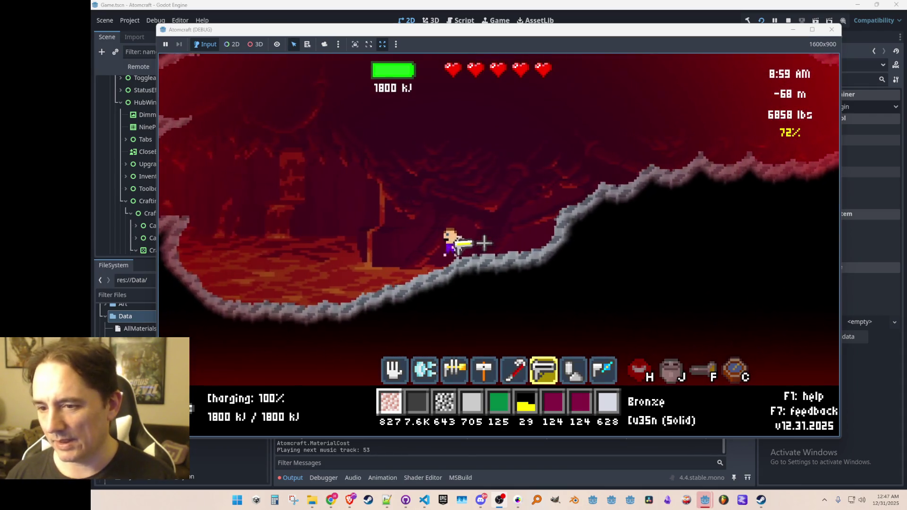
{"action": "key", "text": "a"}
{"action": "key", "text": "w"}
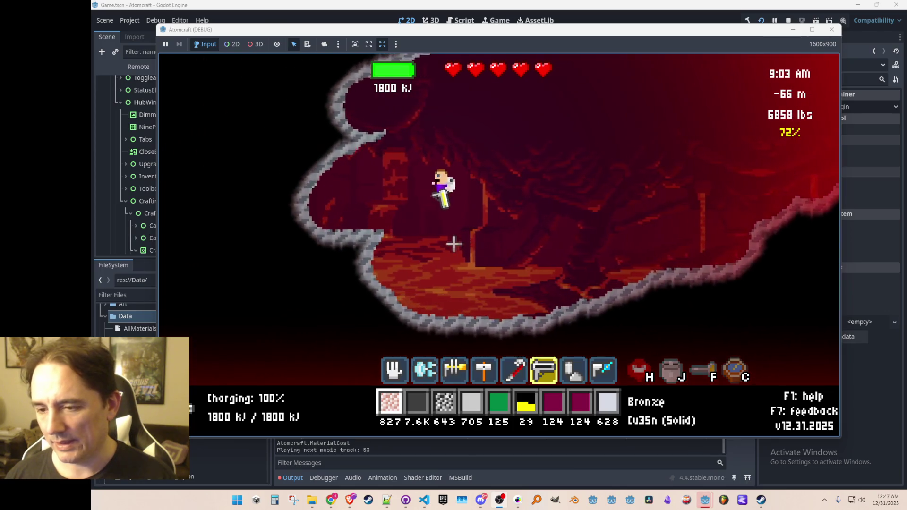
{"action": "key", "text": "d"}
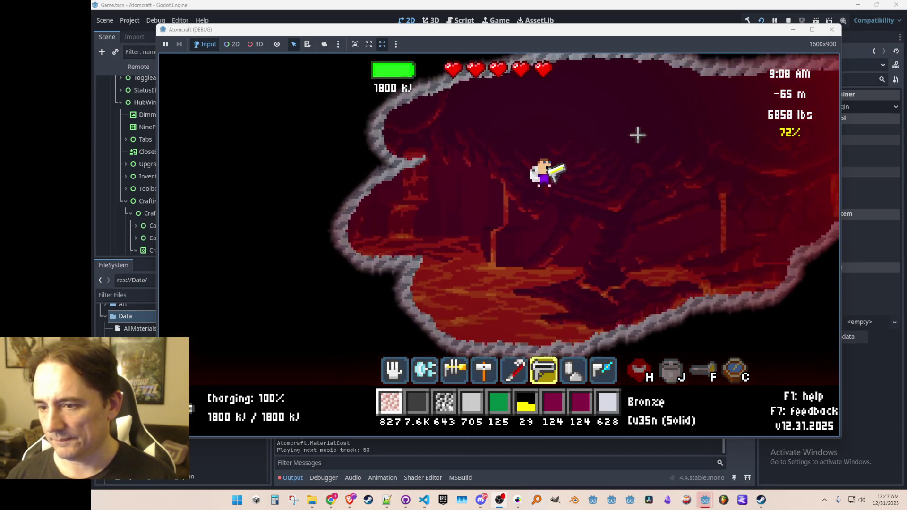
{"action": "left_click", "coordinate": [633, 127]}
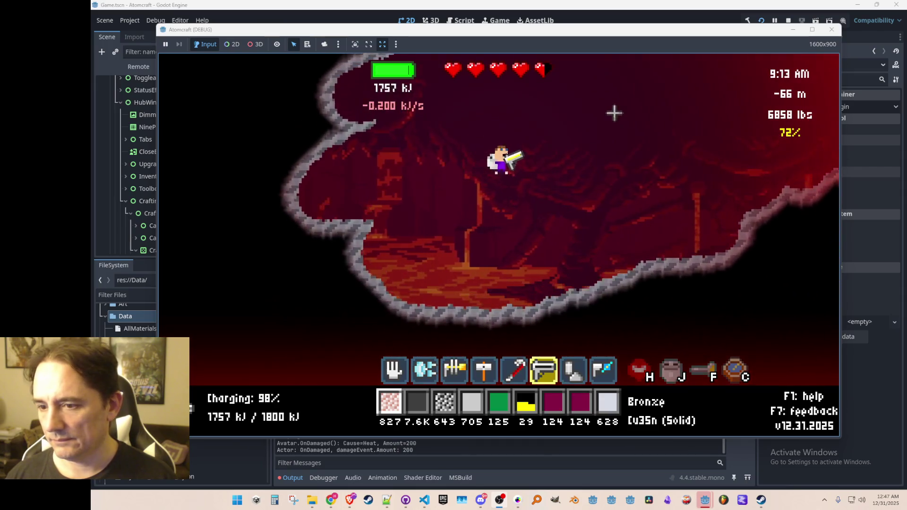
- Sweep the beam across the far cave wall, then switch into terrain editing mode
{"action": "key", "text": "d"}
{"action": "key", "text": "w"}
{"action": "left_click", "coordinate": [693, 178]}
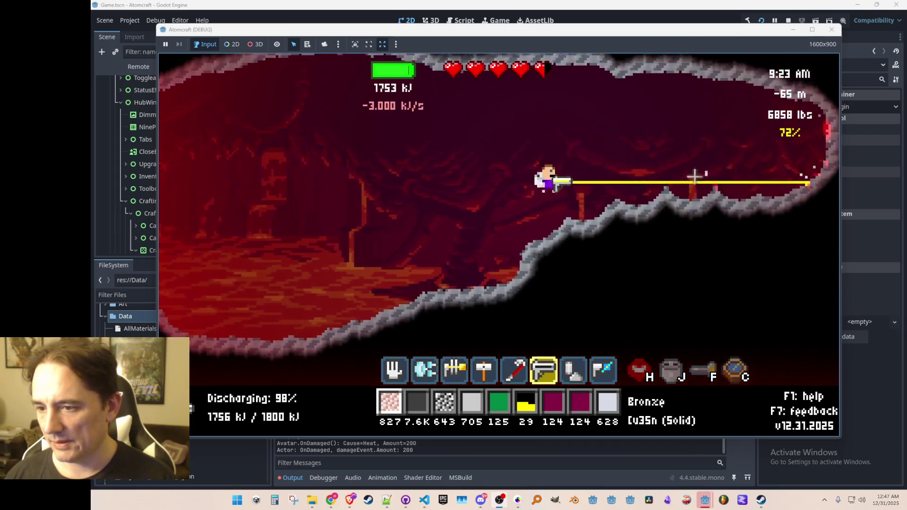
{"action": "left_click_drag", "start_coordinate": [693, 178], "coordinate": [765, 135]}
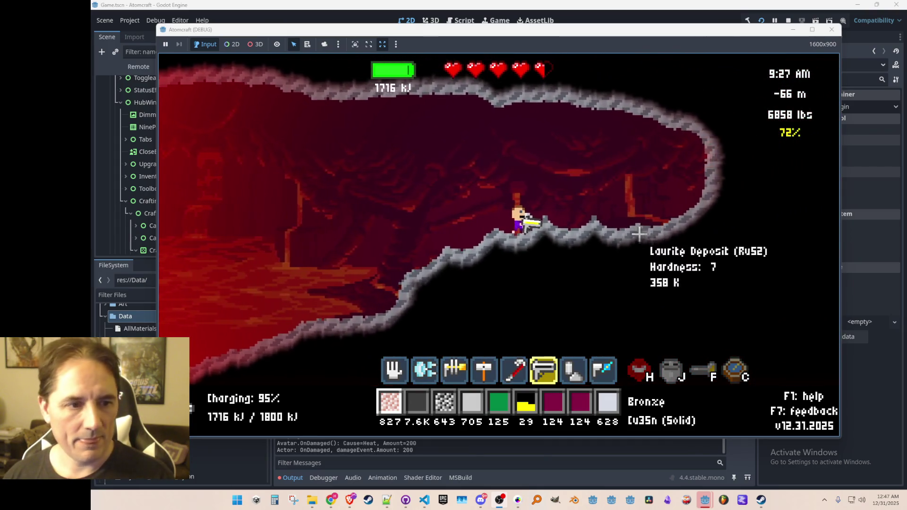
{"action": "key", "text": "i"}
{"action": "key", "text": "i"}
{"action": "key", "text": "F2"}
{"action": "key", "text": "a"}
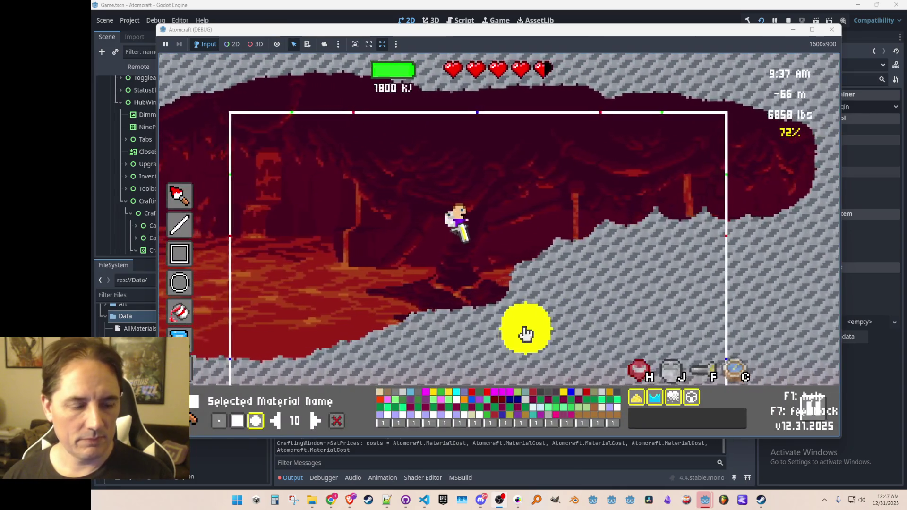
{"action": "key", "text": "F2"}
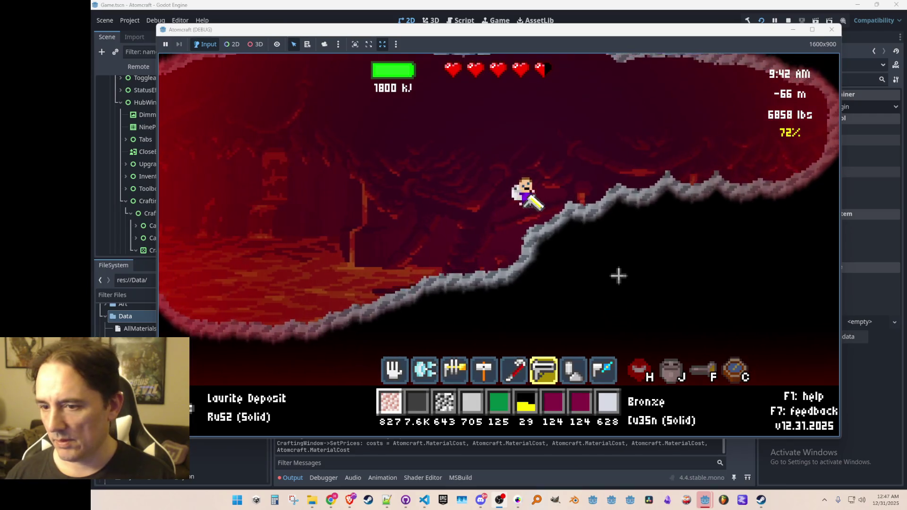
{"action": "key", "text": "d"}
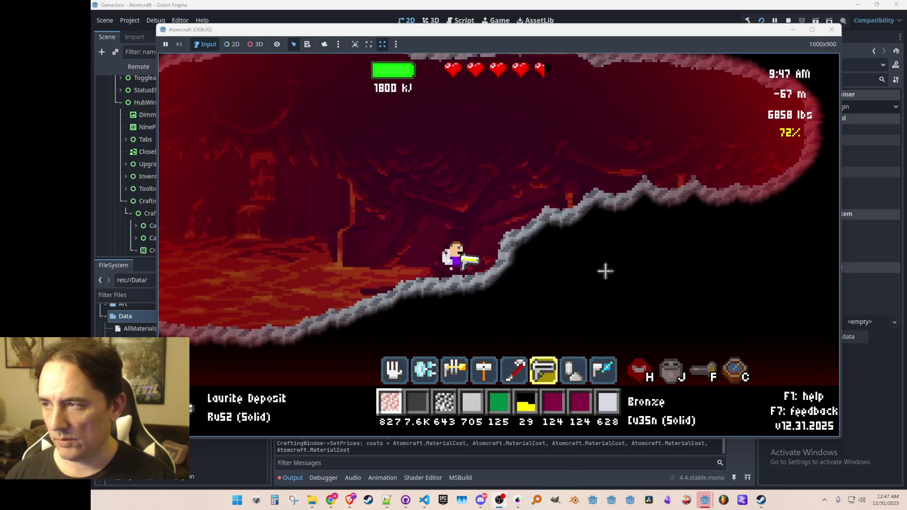
{"action": "key", "text": "d"}
{"action": "key", "text": "d"}
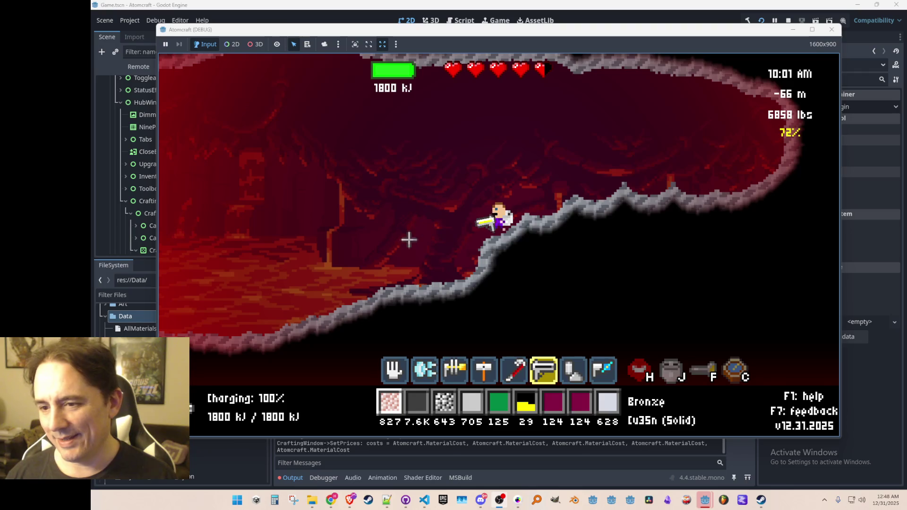
{"action": "key", "text": "w"}
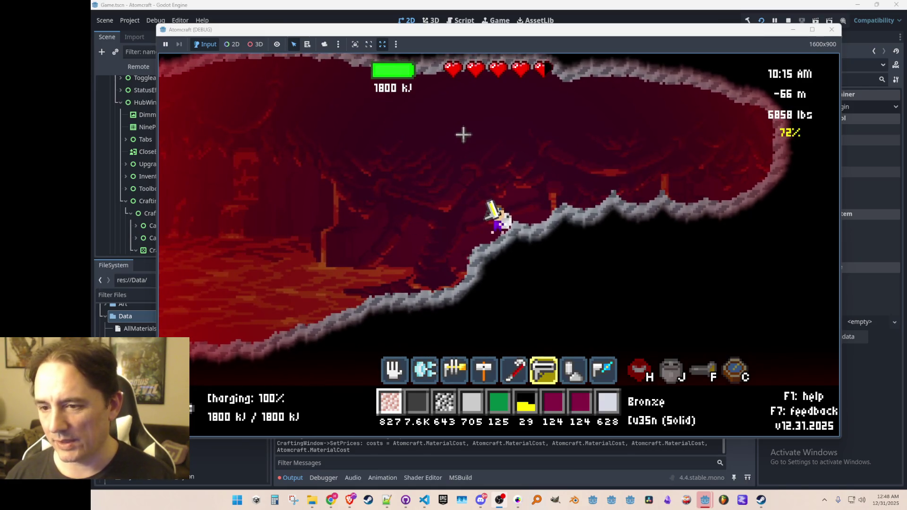
{"action": "key", "text": "a"}
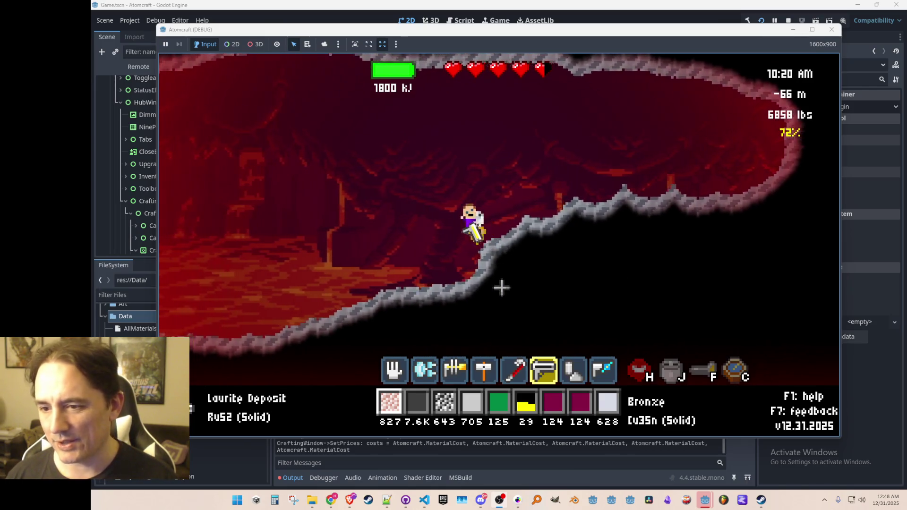
{"action": "key", "text": "d"}
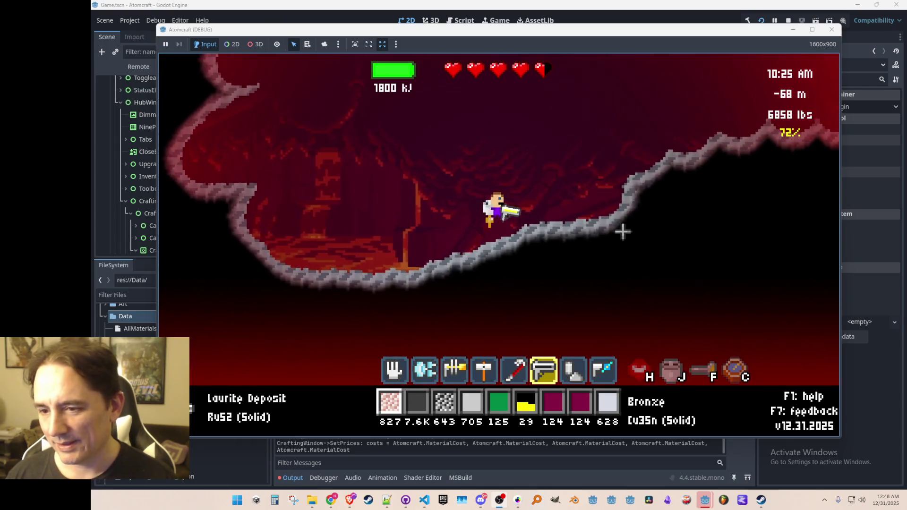
{"action": "key", "text": "a"}
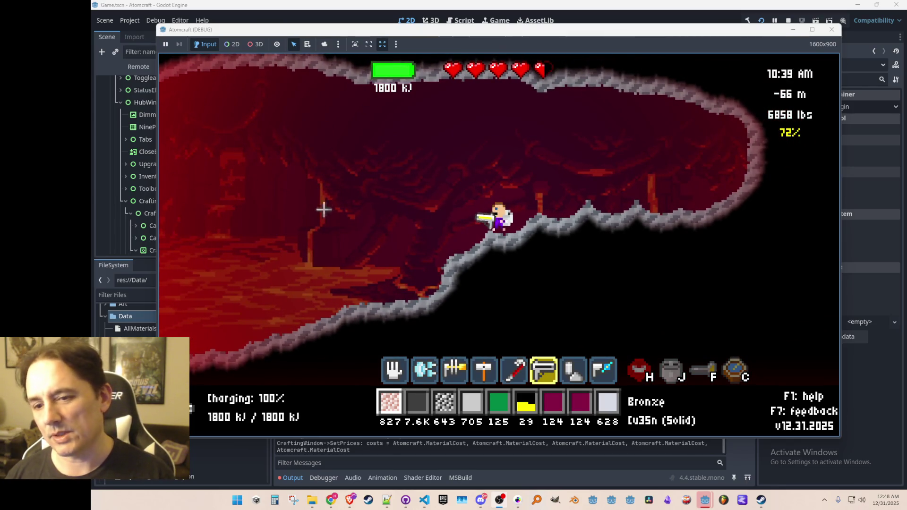
{"action": "mouse_move", "coordinate": [517, 255]}
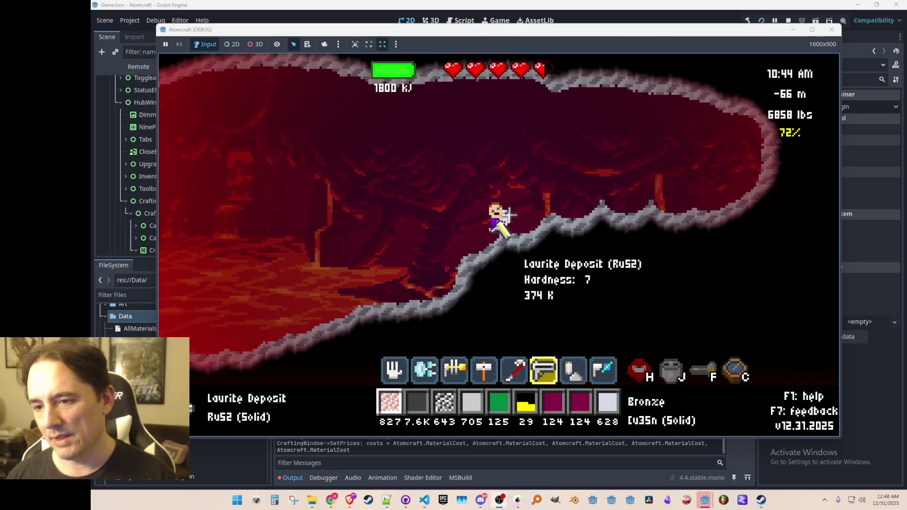
{"action": "key", "text": "d"}
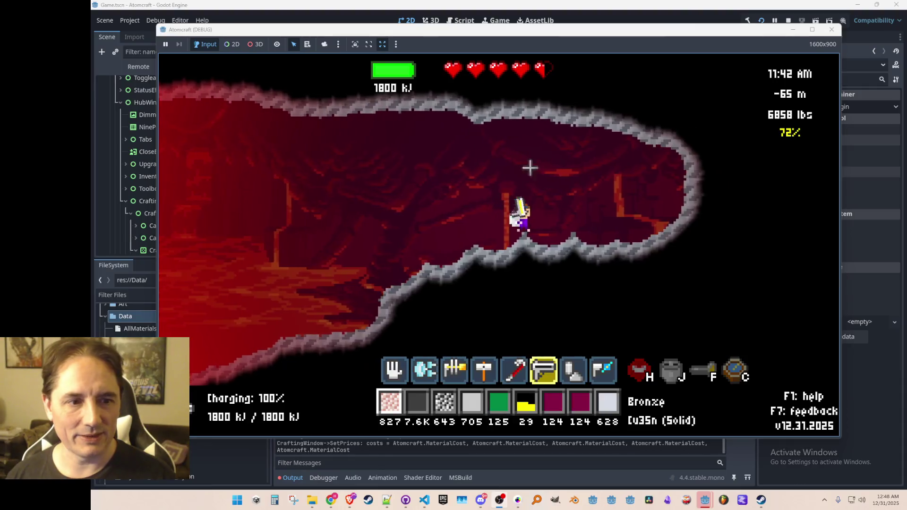
{"action": "key", "text": "a"}
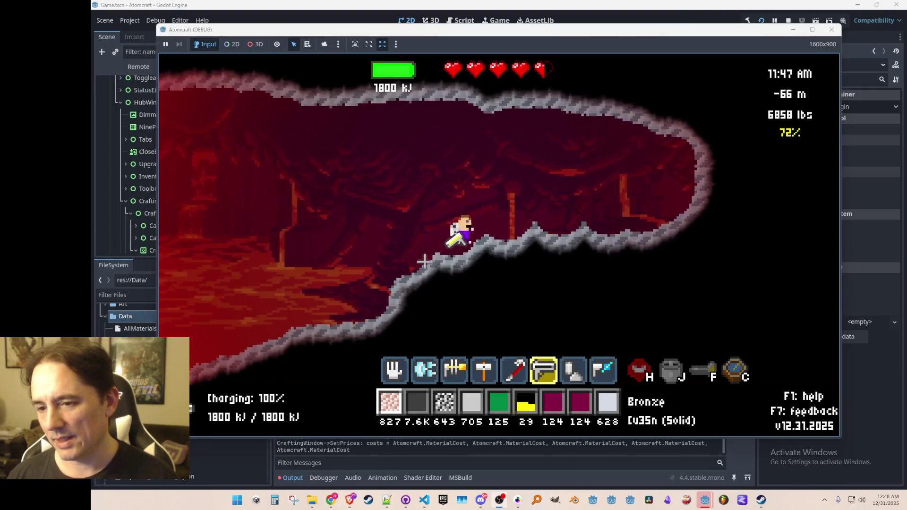
{"action": "key", "text": "d"}
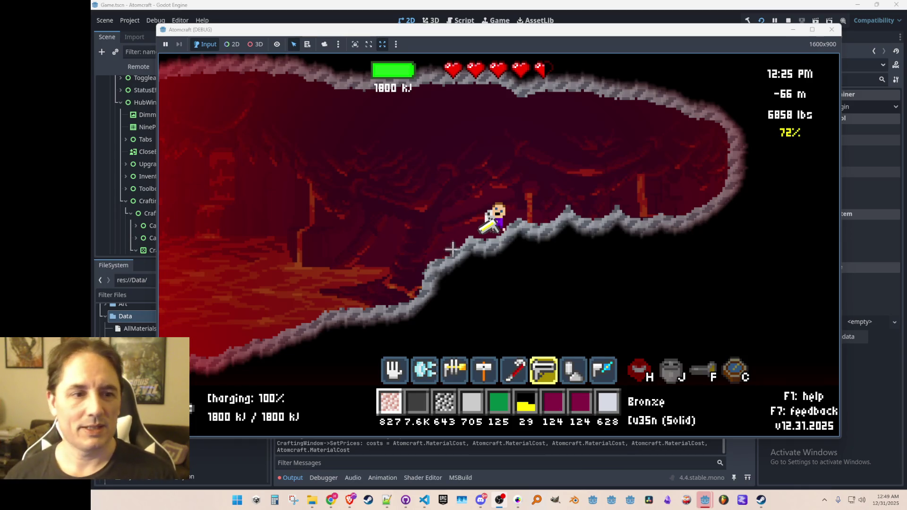
{"action": "key", "text": "d"}
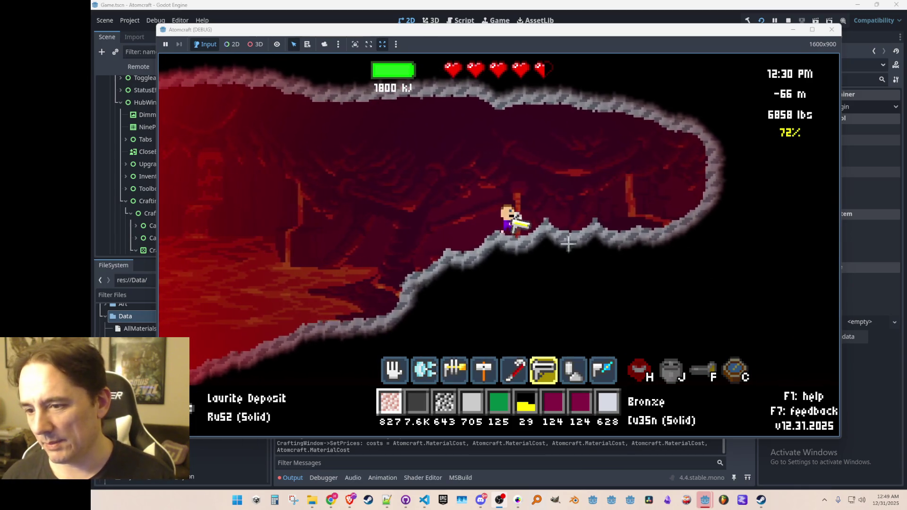
{"action": "key", "text": "a"}
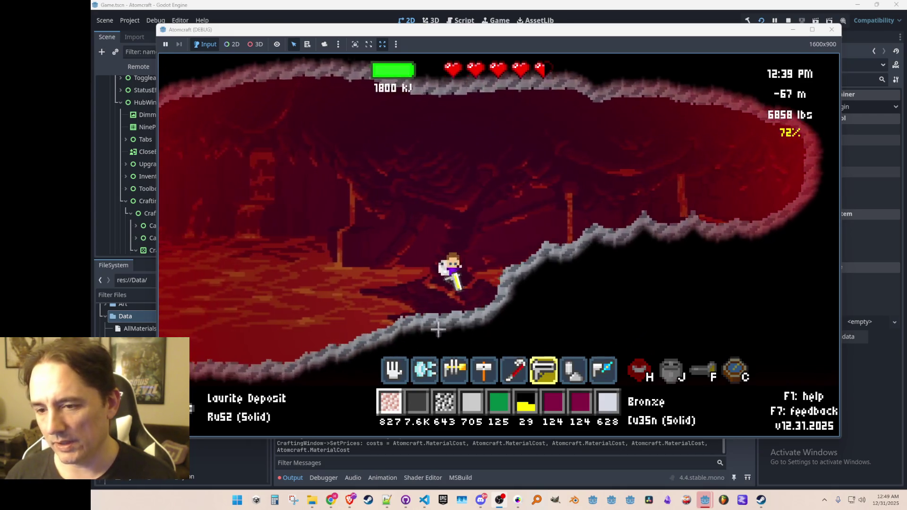
{"action": "key", "text": "d"}
{"action": "key", "text": "w"}
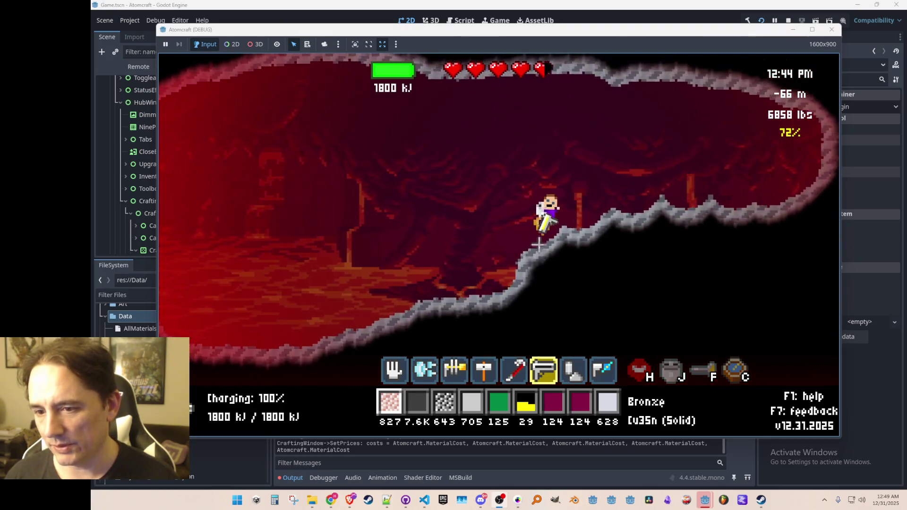
{"action": "key", "text": "F2"}
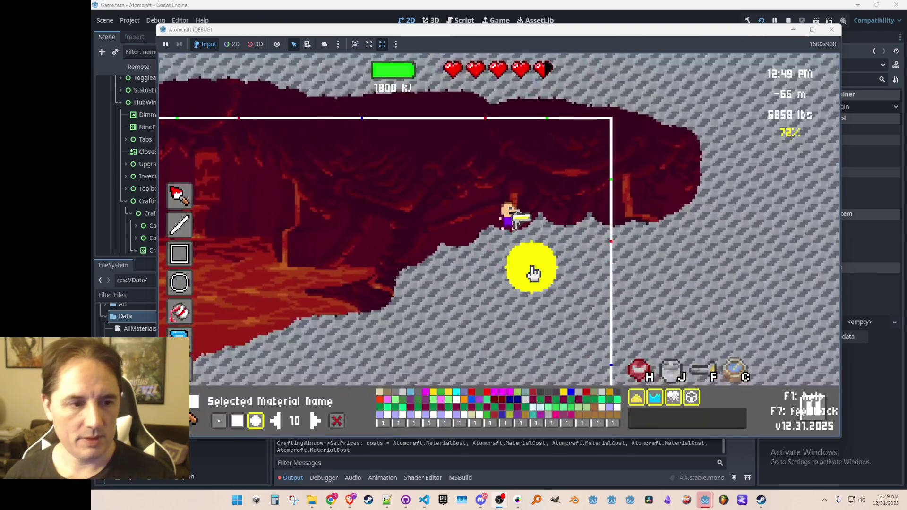
- Fly left through the cave, toggling the terrain editor off and back on
{"action": "key", "text": "a"}
{"action": "key", "text": "w"}
{"action": "key", "text": "a"}
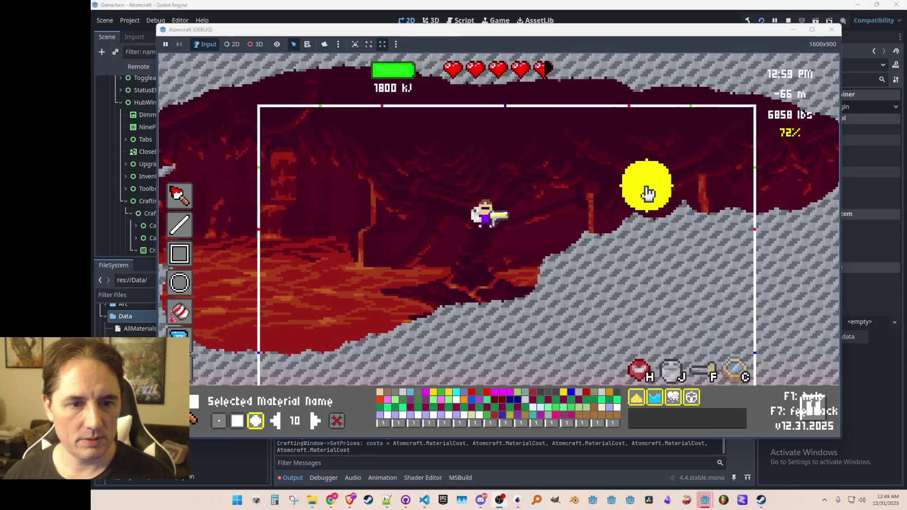
{"action": "key", "text": "F2"}
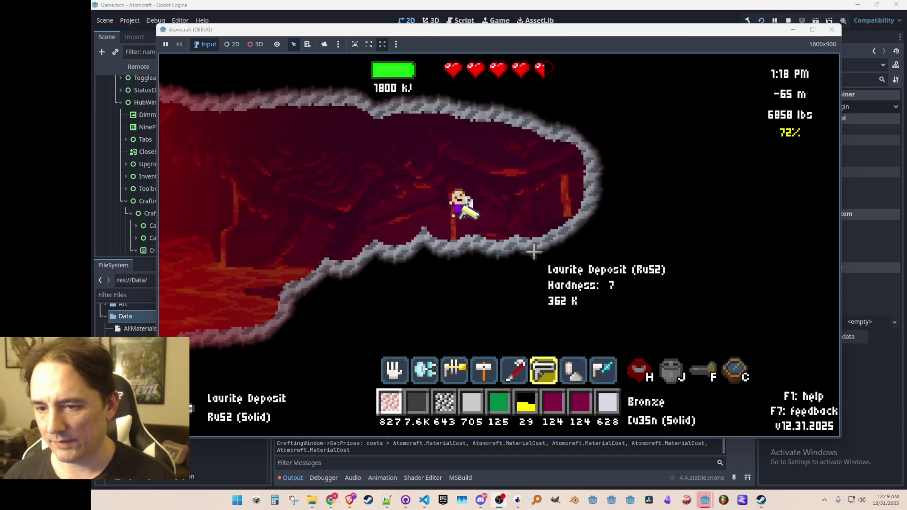
{"action": "key", "text": "F2"}
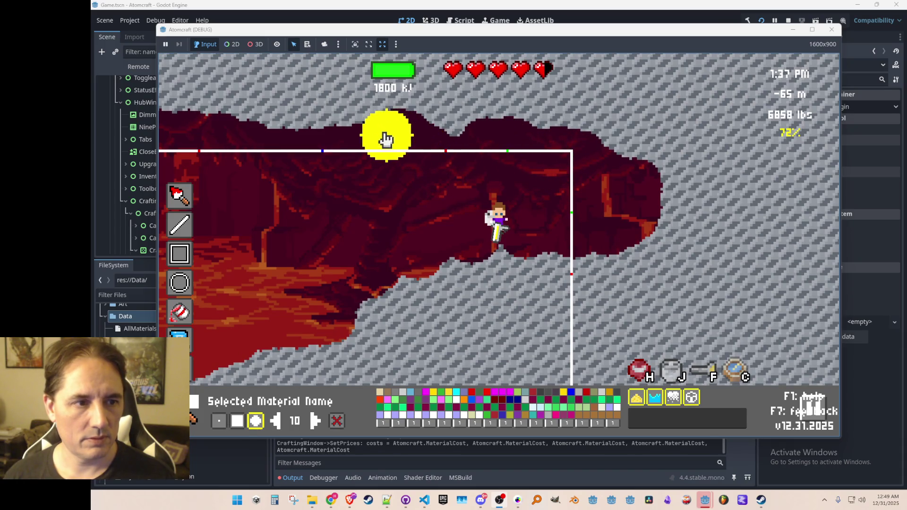
{"action": "key", "text": "a"}
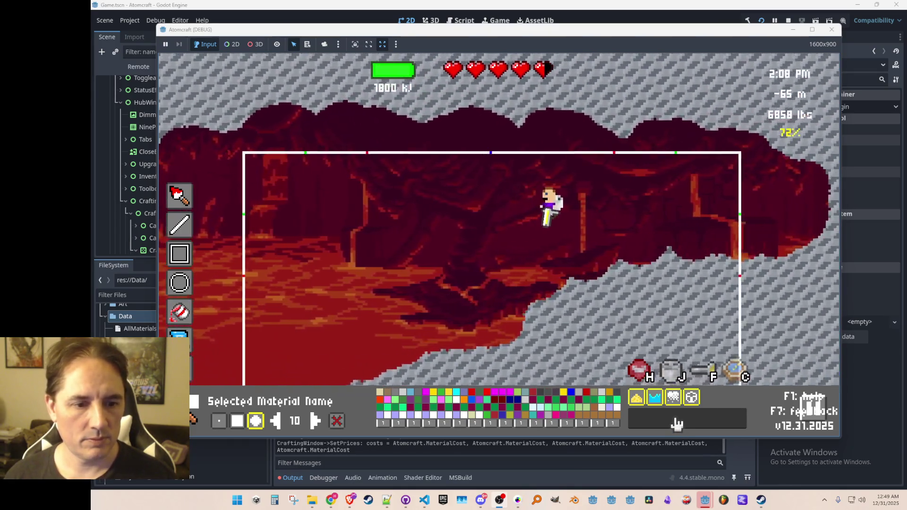
- Search 'lava', pick Basaltic Lava, paint it into the cave's left side, and resume play
{"action": "left_click", "coordinate": [678, 419]}
{"action": "type", "text": "lava"}
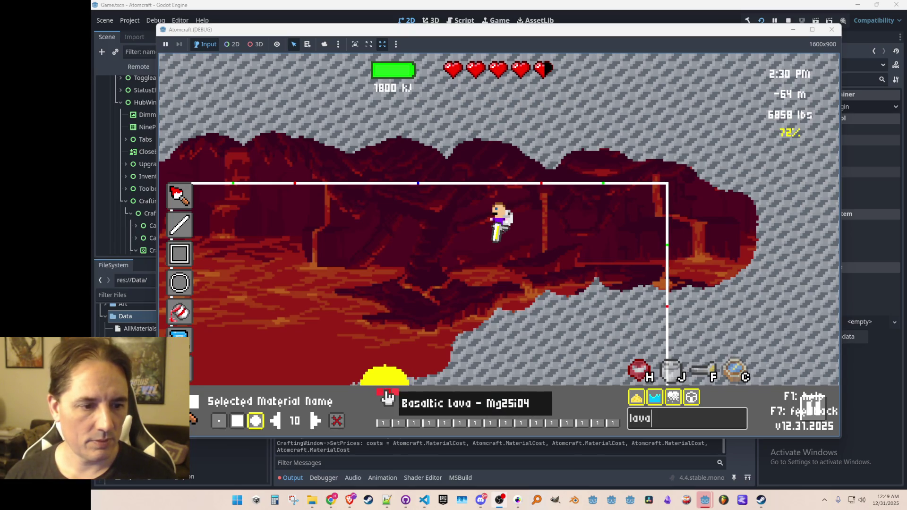
{"action": "left_click", "coordinate": [380, 394]}
{"action": "left_click", "coordinate": [272, 257]}
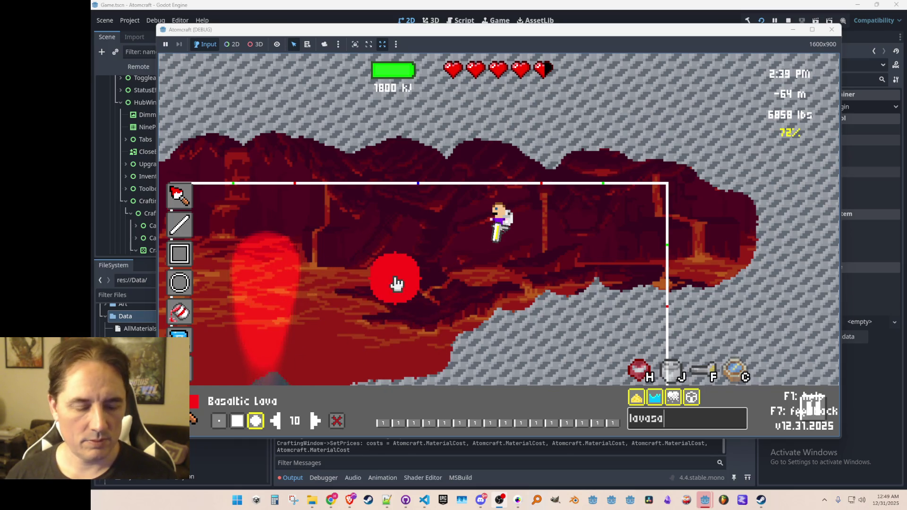
{"action": "key", "text": "Escape"}
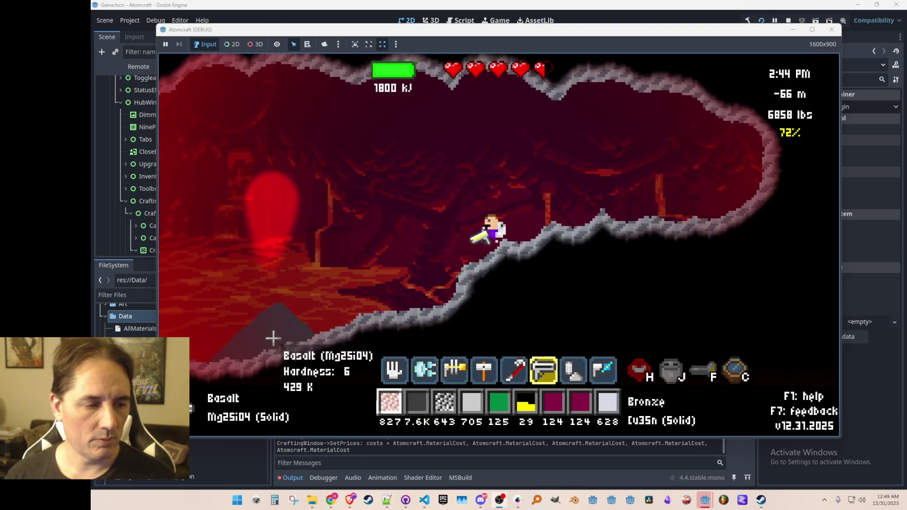
- Pick up the basalt mound with the hand tool and check the material inventory
{"action": "scroll", "coordinate": [277, 343], "scroll_direction": "down", "scroll_amount": 3}
{"action": "mouse_move", "coordinate": [307, 301]}
{"action": "left_mouse_down"}
{"action": "mouse_move", "coordinate": [257, 324]}
{"action": "mouse_move", "coordinate": [336, 314]}
{"action": "mouse_move", "coordinate": [243, 350]}
{"action": "left_mouse_up"}
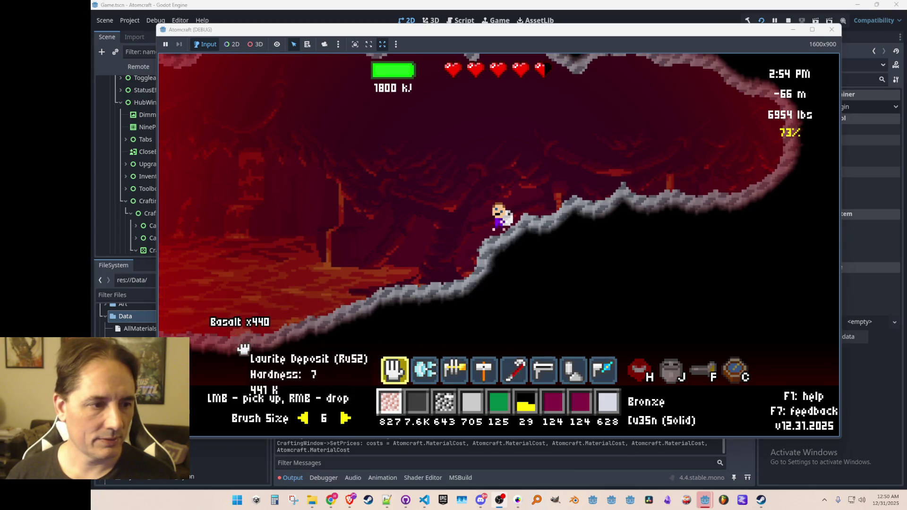
{"action": "key", "text": "j"}
{"action": "key", "text": "j"}
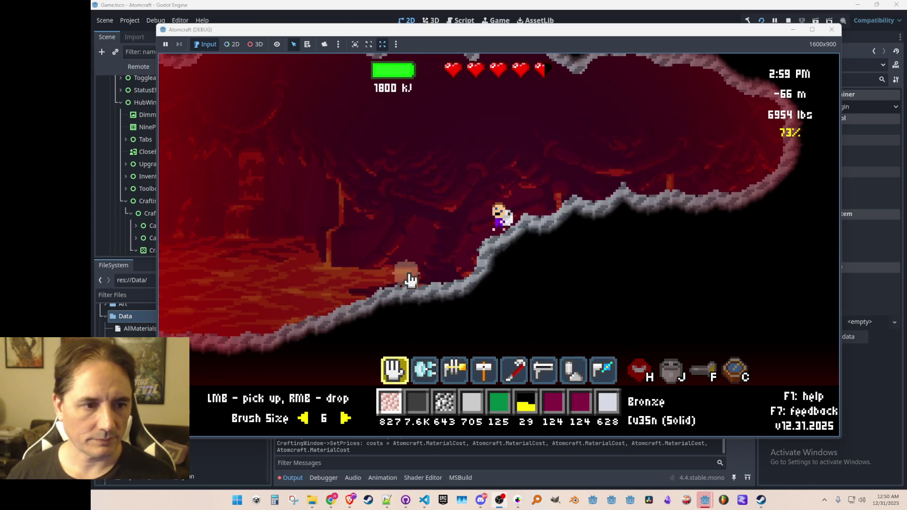
- Walk left down the slope, switch to the drill, and open the level editor
{"action": "key", "text": "a"}
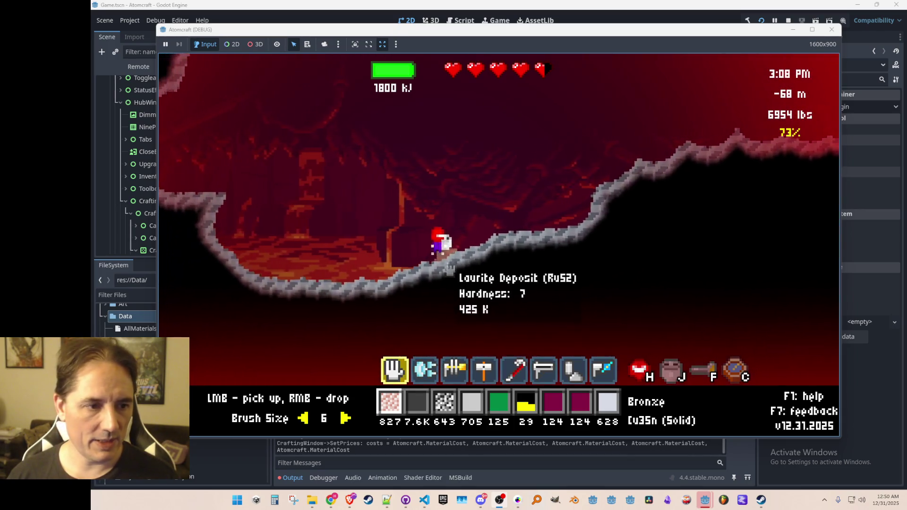
{"action": "key", "text": "a"}
{"action": "key", "text": "2"}
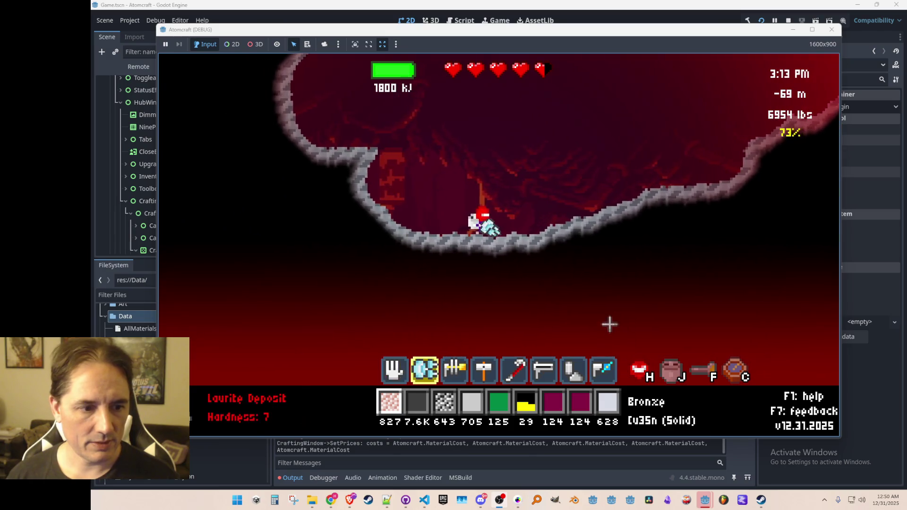
{"action": "key", "text": "F2"}
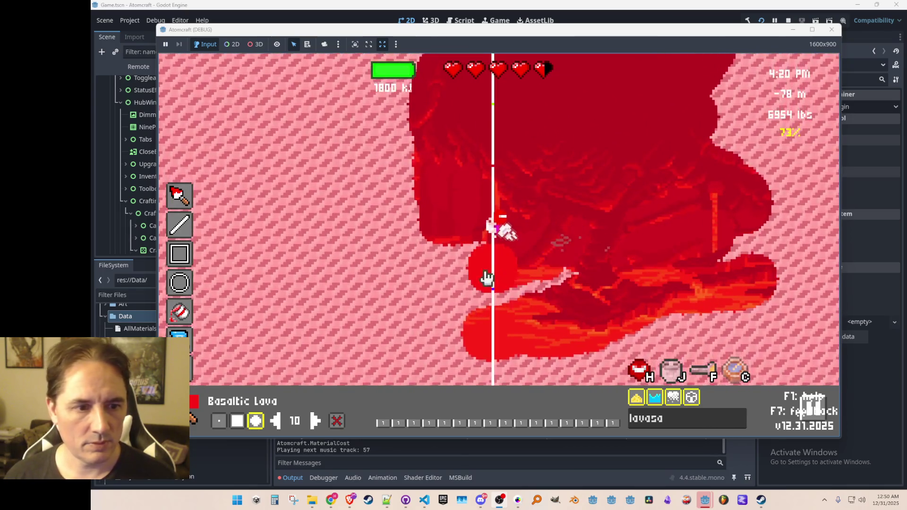
- Drop a Basaltic Lava blob near the top, leave paint mode, and jetpack up-left
{"action": "left_click", "coordinate": [593, 76]}
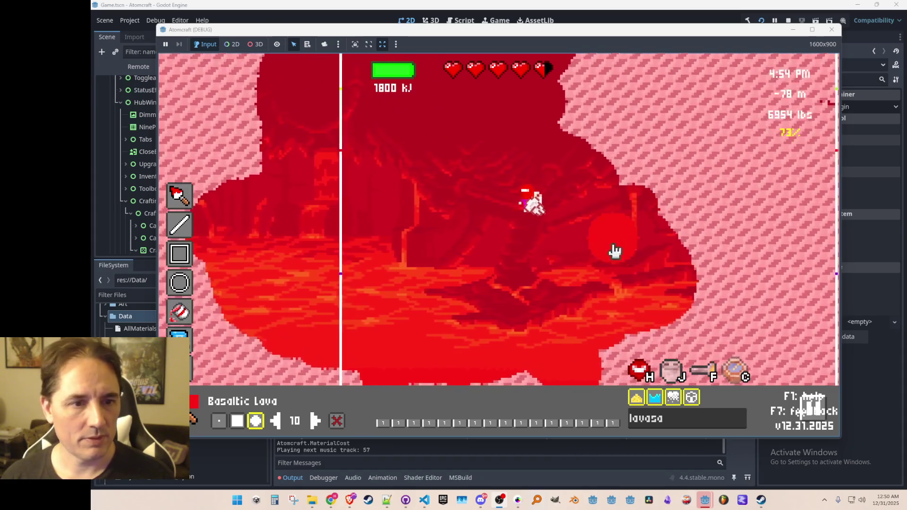
{"action": "key", "text": "Escape"}
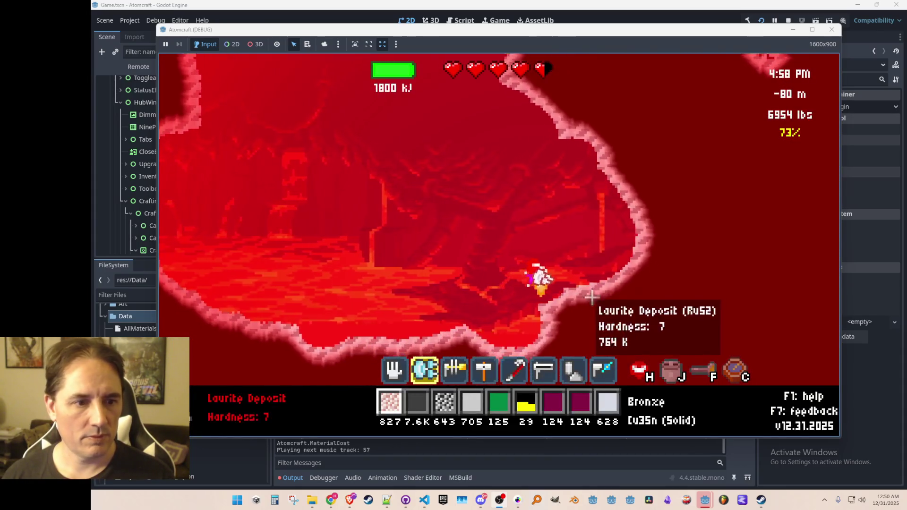
{"action": "mouse_move", "coordinate": [504, 266]}
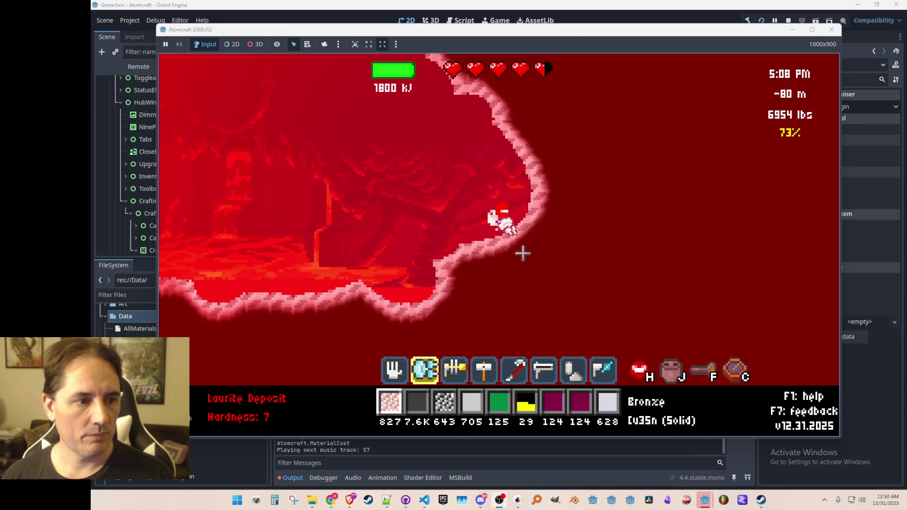
{"action": "key", "text": "w"}
{"action": "key", "text": "a"}
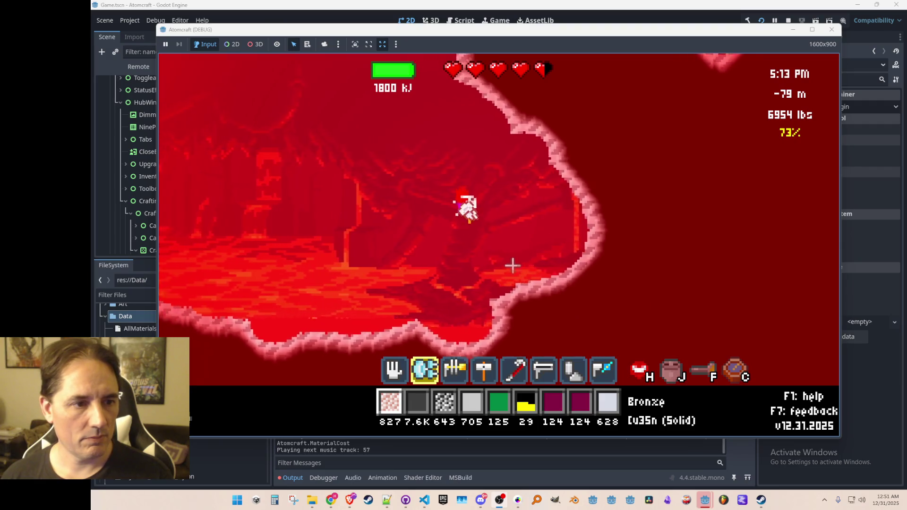
- Sort the inventory by weight, heaviest first, and discard Bronze and Cuprite Powder
{"action": "key", "text": "j"}
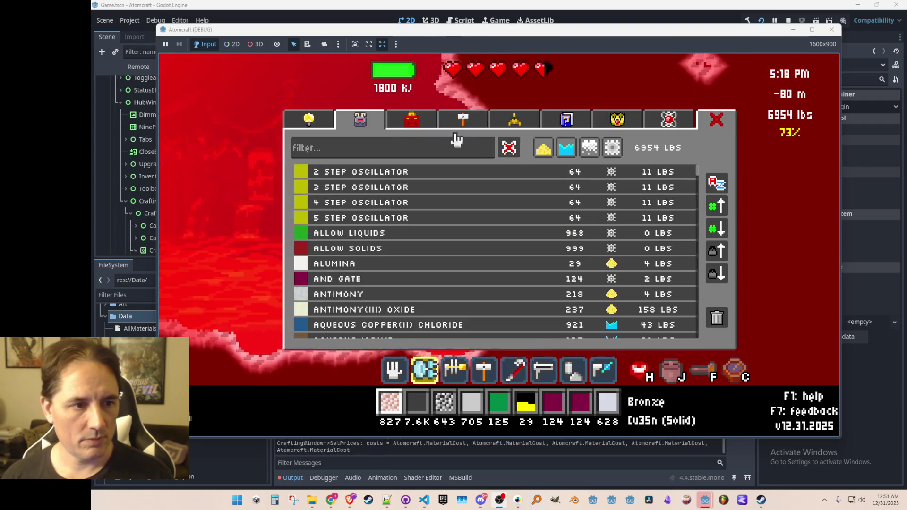
{"action": "scroll", "coordinate": [487, 273], "scroll_direction": "down", "scroll_amount": 10}
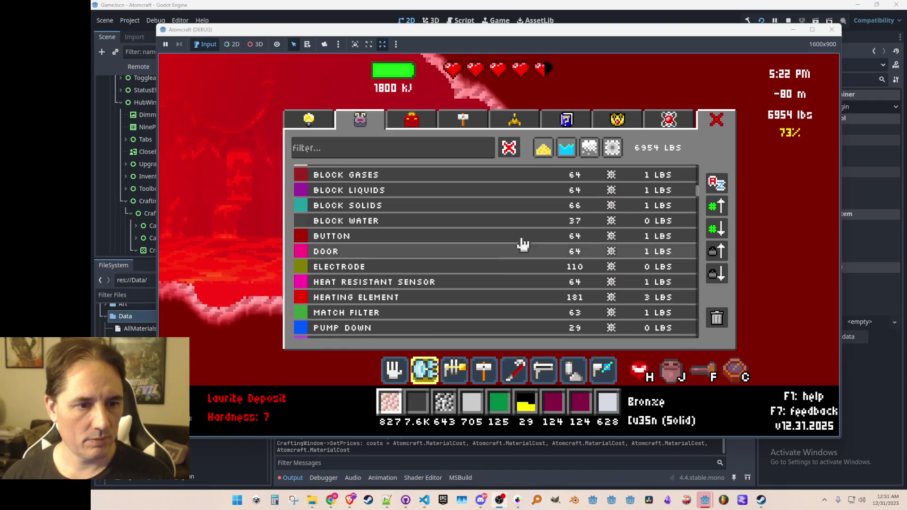
{"action": "left_click", "coordinate": [717, 250]}
{"action": "scroll", "coordinate": [485, 208], "scroll_direction": "up", "scroll_amount": 15}
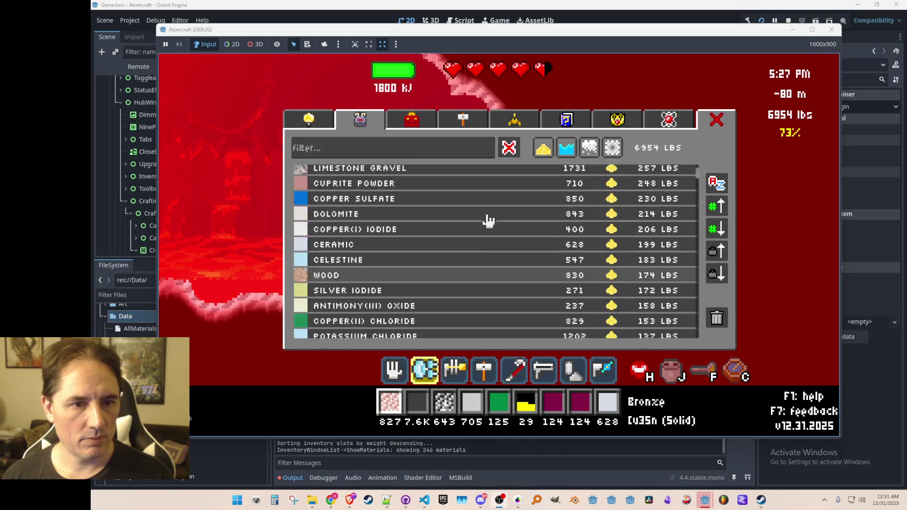
{"action": "left_click", "coordinate": [724, 326]}
{"action": "scroll", "coordinate": [469, 233], "scroll_direction": "down", "scroll_amount": 8}
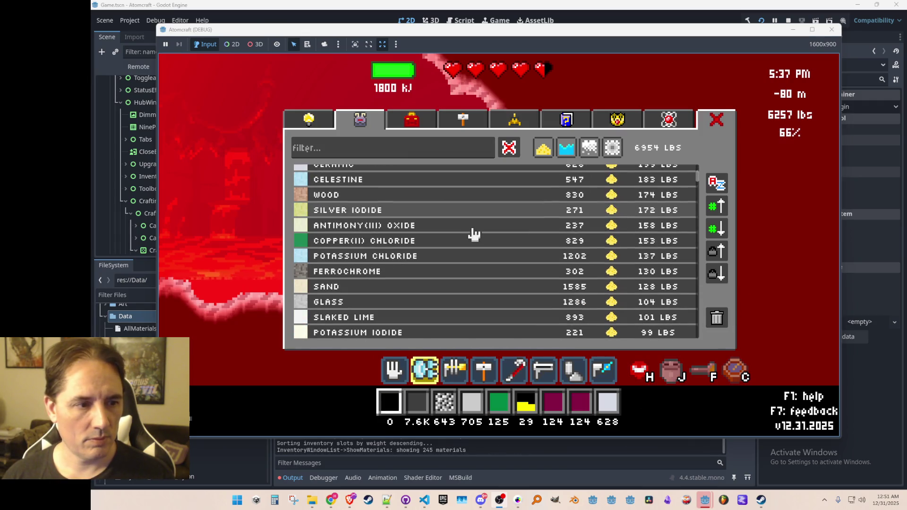
{"action": "scroll", "coordinate": [474, 233], "scroll_direction": "up", "scroll_amount": 6}
{"action": "scroll", "coordinate": [475, 233], "scroll_direction": "up", "scroll_amount": 3}
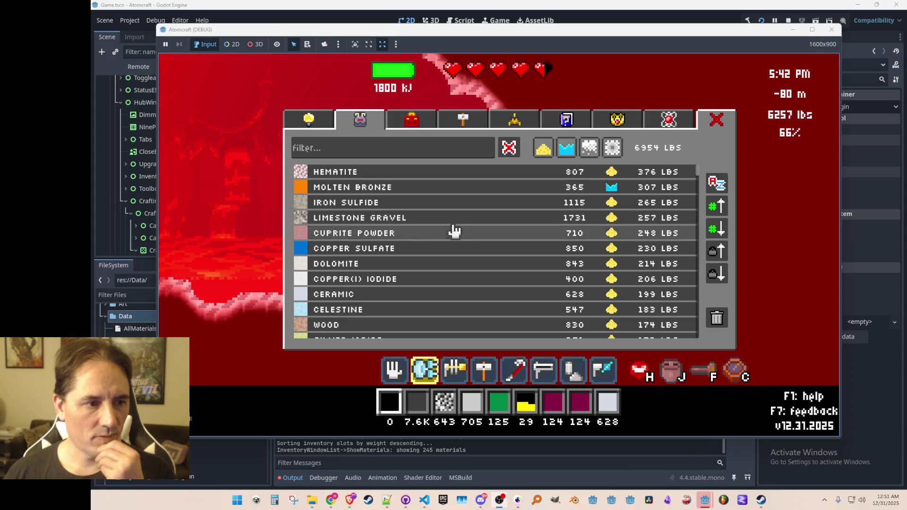
{"action": "left_click", "coordinate": [444, 234]}
{"action": "left_click", "coordinate": [717, 317]}
- Discard Copper Sulfate, Dolomite, Limestone Gravel, Molten Bronze, Hematite and Iron Sulfide, then close the inventory
{"action": "left_click", "coordinate": [470, 232]}
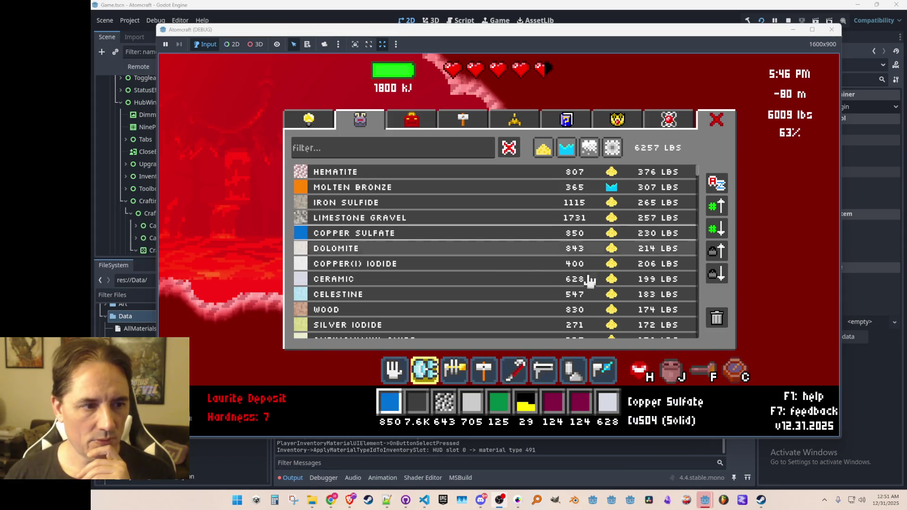
{"action": "left_click", "coordinate": [717, 321]}
{"action": "left_click", "coordinate": [455, 234]}
{"action": "left_click", "coordinate": [717, 319]}
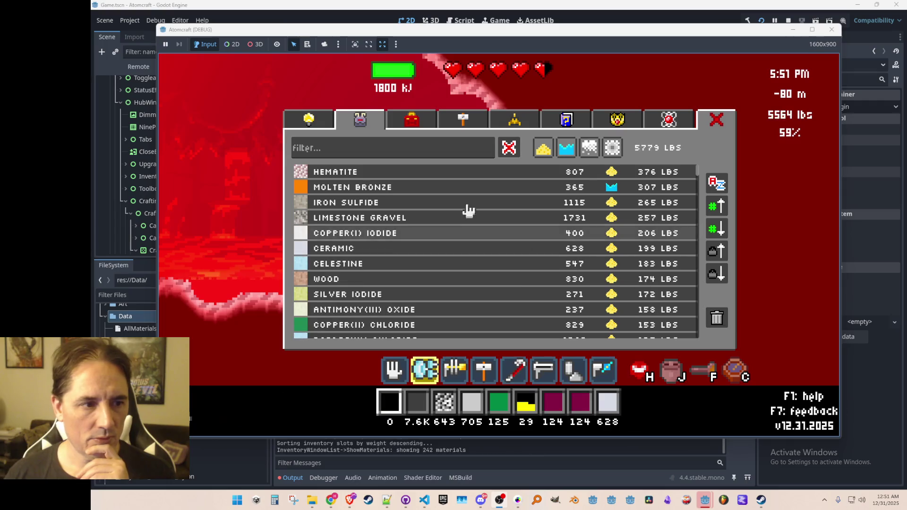
{"action": "left_click", "coordinate": [714, 321]}
{"action": "left_click", "coordinate": [482, 190]}
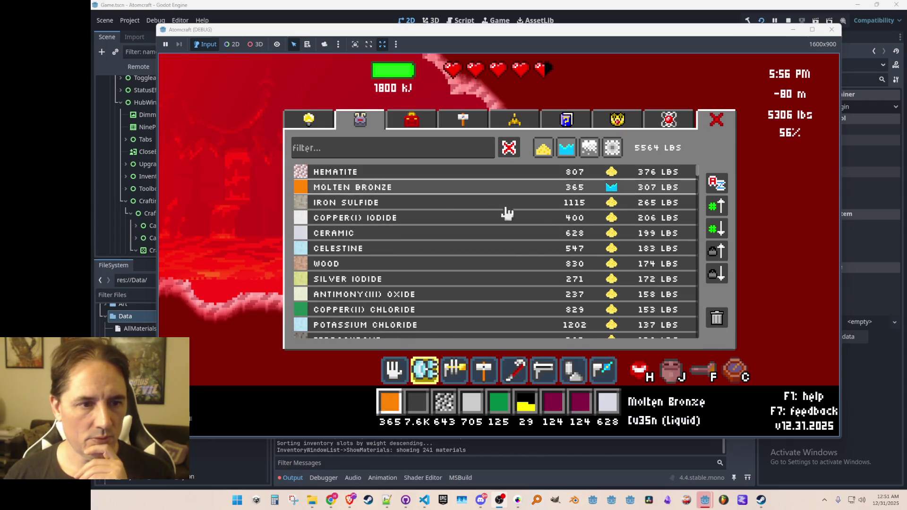
{"action": "left_click", "coordinate": [714, 319]}
{"action": "left_click", "coordinate": [509, 174]}
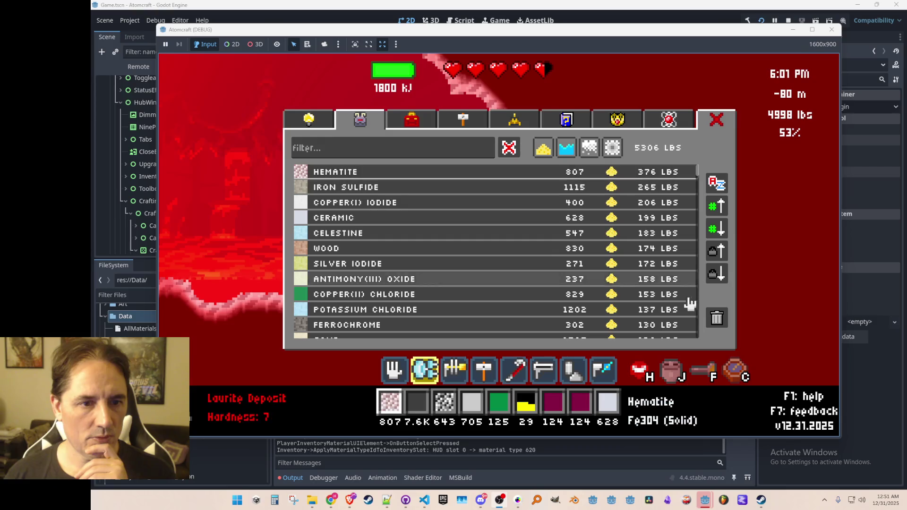
{"action": "left_click", "coordinate": [715, 317]}
{"action": "left_click", "coordinate": [529, 172]}
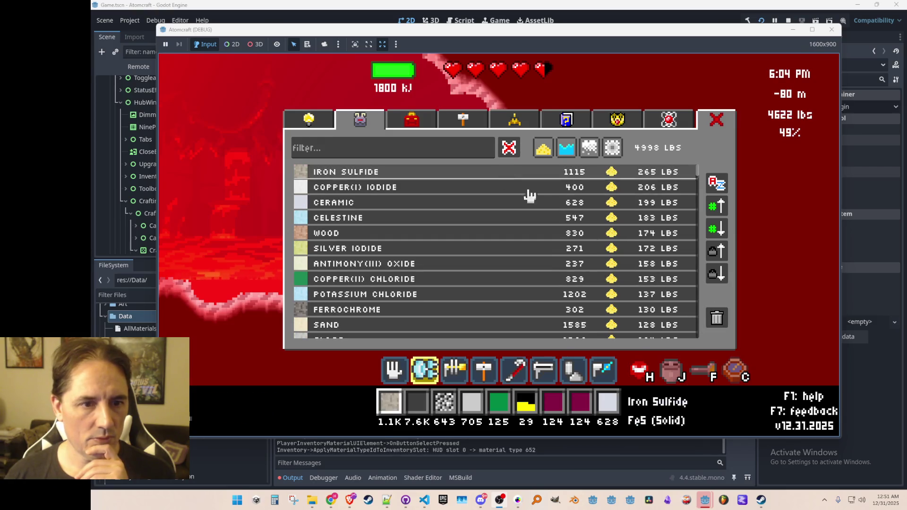
{"action": "left_click", "coordinate": [716, 318]}
{"action": "key", "text": "Escape"}
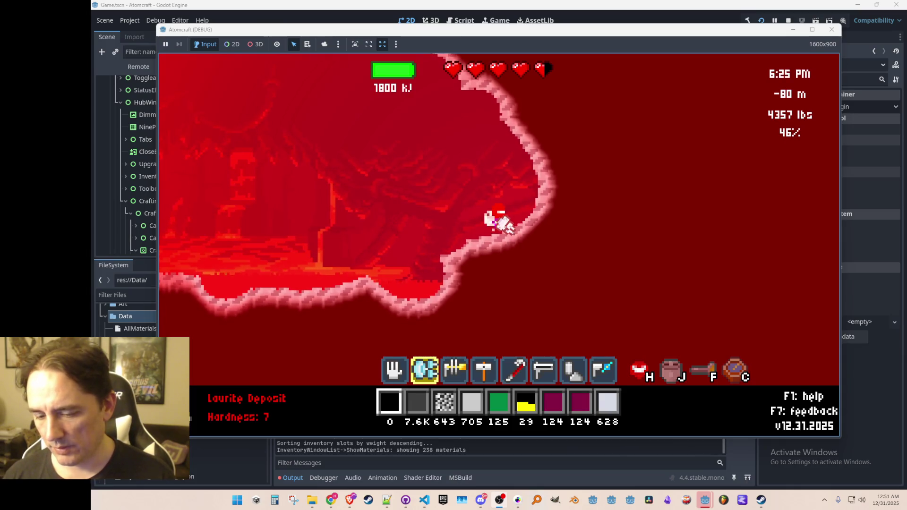
- Choose Corundum via the 'corun' search and paint it along the cave's lower right wall
{"action": "key", "text": "super+d"}
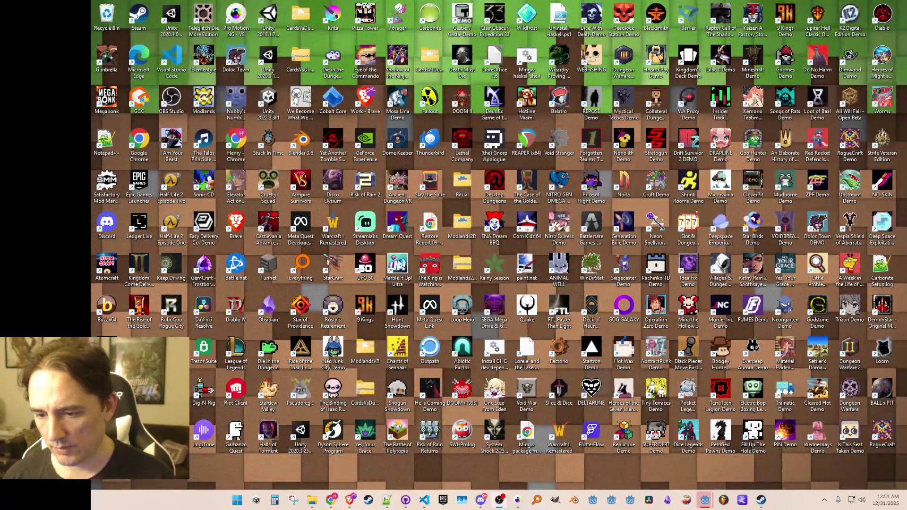
{"action": "key", "text": "super+d"}
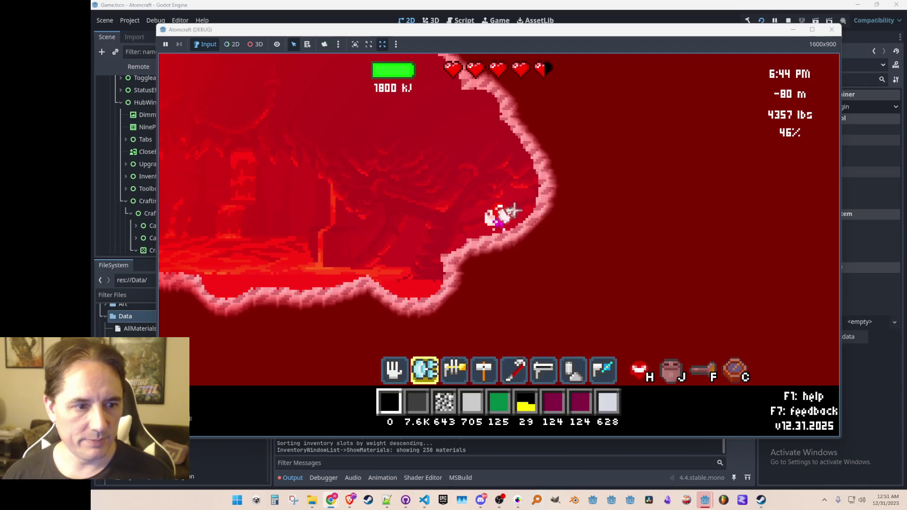
{"action": "key", "text": "F2"}
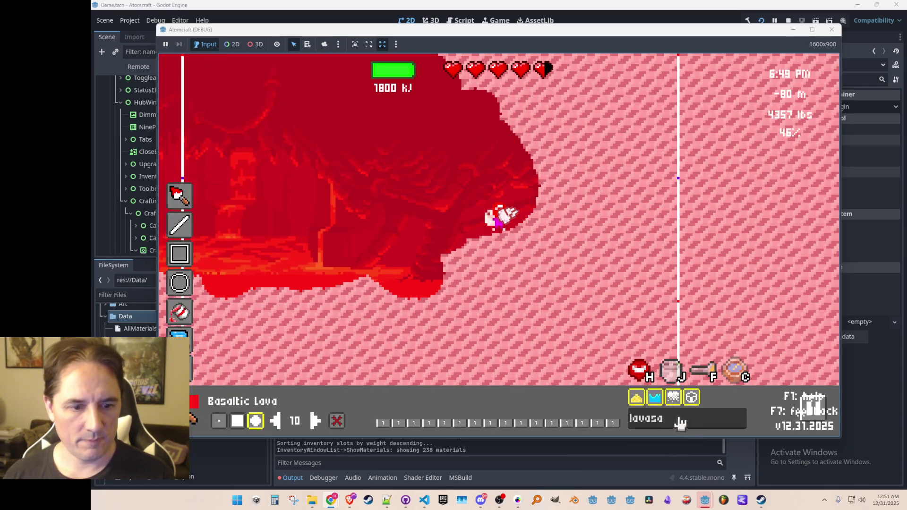
{"action": "type", "text": "corun"}
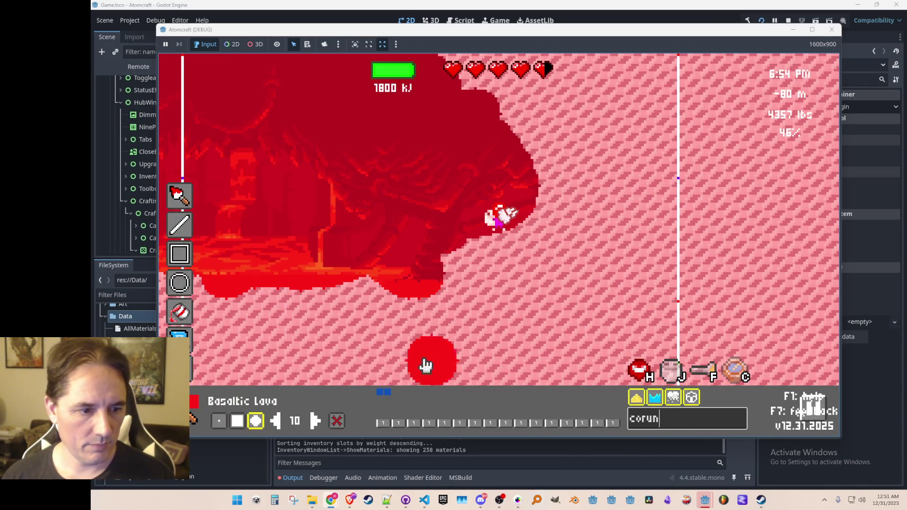
{"action": "left_click", "coordinate": [381, 393]}
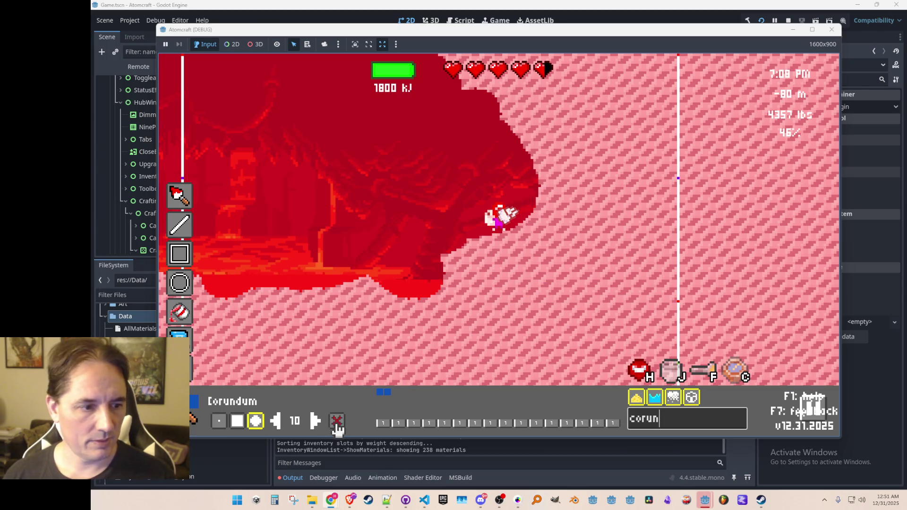
{"action": "mouse_move", "coordinate": [551, 290]}
{"action": "left_mouse_down"}
{"action": "mouse_move", "coordinate": [538, 324]}
{"action": "mouse_move", "coordinate": [603, 219]}
{"action": "mouse_move", "coordinate": [506, 307]}
{"action": "mouse_move", "coordinate": [489, 296]}
{"action": "left_mouse_up"}
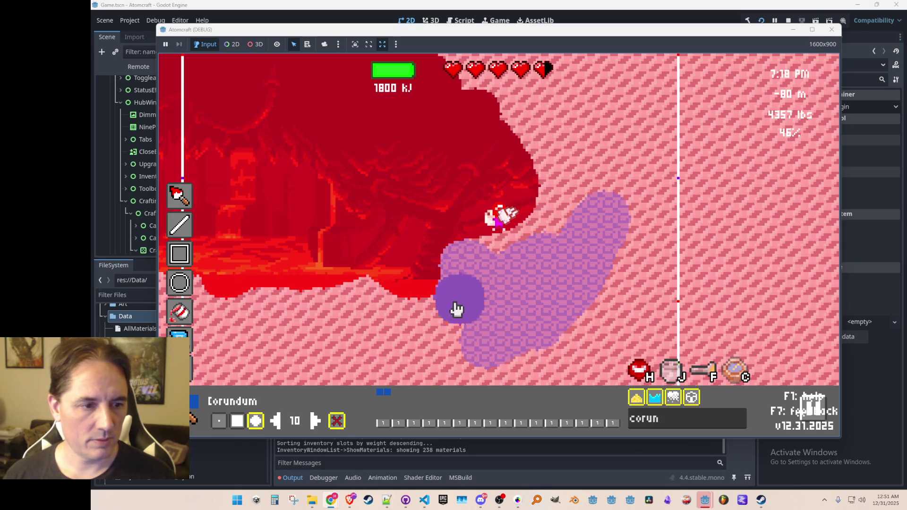
{"action": "mouse_move", "coordinate": [374, 304]}
{"action": "left_mouse_down"}
{"action": "mouse_move", "coordinate": [461, 318]}
{"action": "mouse_move", "coordinate": [486, 269]}
{"action": "mouse_move", "coordinate": [559, 226]}
{"action": "mouse_move", "coordinate": [534, 253]}
{"action": "mouse_move", "coordinate": [546, 148]}
{"action": "mouse_move", "coordinate": [516, 261]}
{"action": "left_mouse_up"}
- Paint more Corundum along the cave's right side and below it, then exit the editor
{"action": "key", "text": "Escape"}
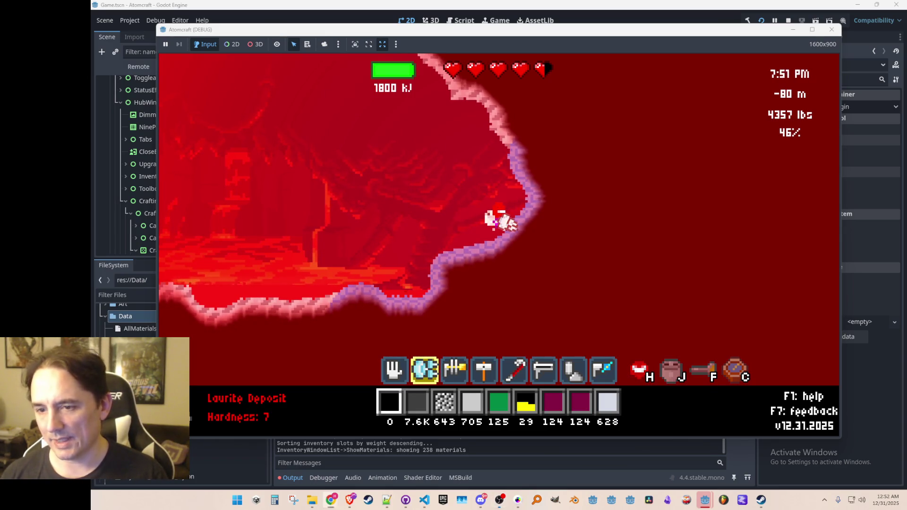
{"action": "key", "text": "F3"}
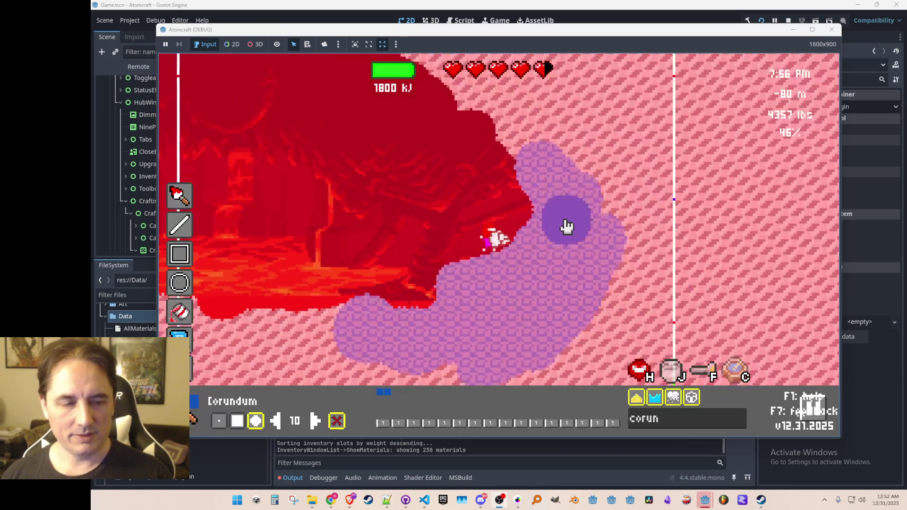
{"action": "mouse_move", "coordinate": [642, 245]}
{"action": "left_mouse_down"}
{"action": "mouse_move", "coordinate": [668, 253]}
{"action": "mouse_move", "coordinate": [594, 185]}
{"action": "left_mouse_up"}
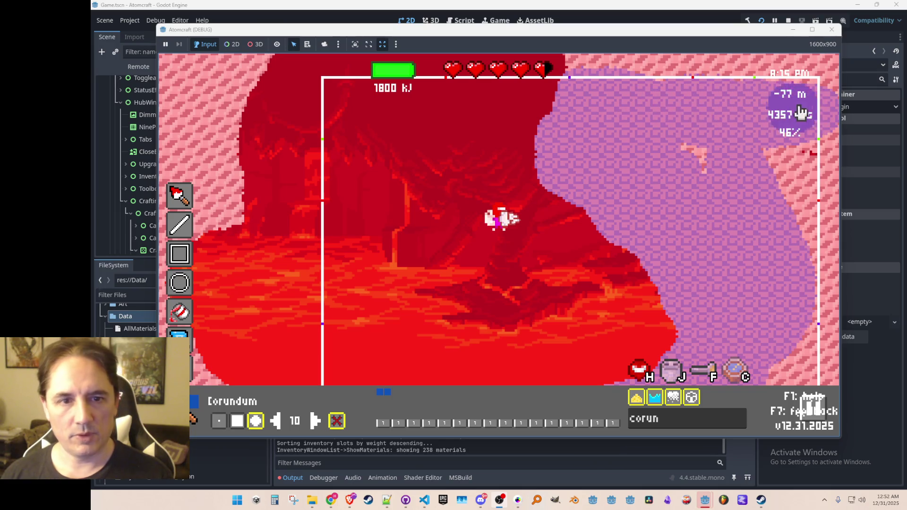
{"action": "mouse_move", "coordinate": [744, 281]}
{"action": "left_mouse_down"}
{"action": "mouse_move", "coordinate": [725, 280]}
{"action": "mouse_move", "coordinate": [716, 230]}
{"action": "left_mouse_up"}
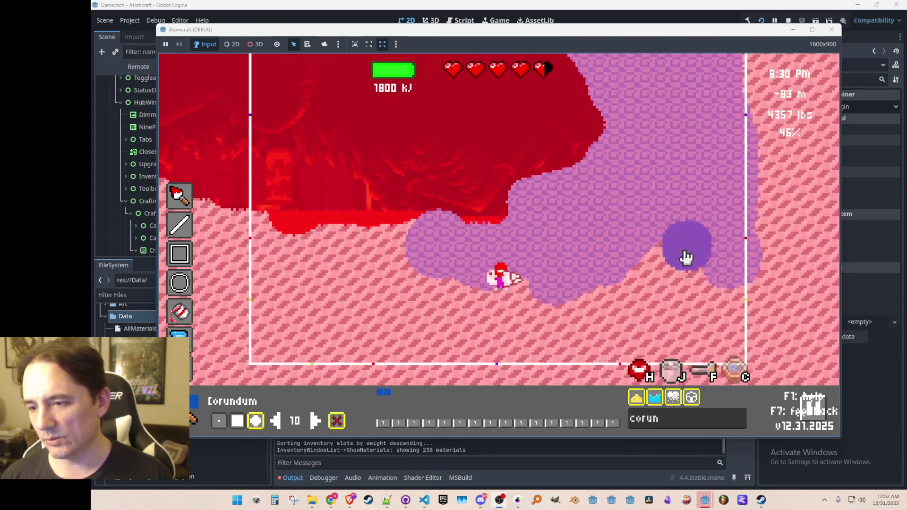
{"action": "mouse_move", "coordinate": [723, 296]}
{"action": "left_mouse_down"}
{"action": "mouse_move", "coordinate": [728, 304]}
{"action": "mouse_move", "coordinate": [553, 283]}
{"action": "mouse_move", "coordinate": [573, 269]}
{"action": "mouse_move", "coordinate": [702, 304]}
{"action": "mouse_move", "coordinate": [502, 318]}
{"action": "mouse_move", "coordinate": [477, 288]}
{"action": "mouse_move", "coordinate": [508, 274]}
{"action": "mouse_move", "coordinate": [314, 302]}
{"action": "mouse_move", "coordinate": [423, 245]}
{"action": "mouse_move", "coordinate": [391, 200]}
{"action": "mouse_move", "coordinate": [419, 206]}
{"action": "left_mouse_up"}
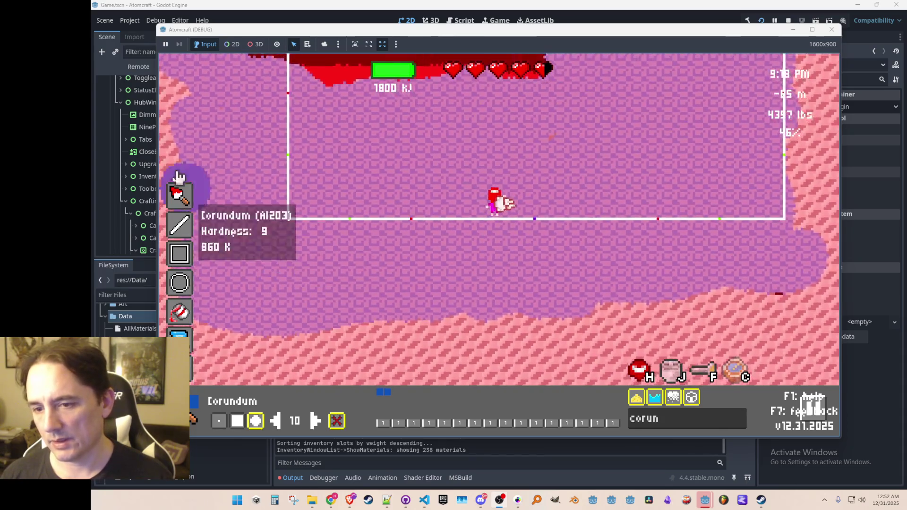
{"action": "key", "text": "w"}
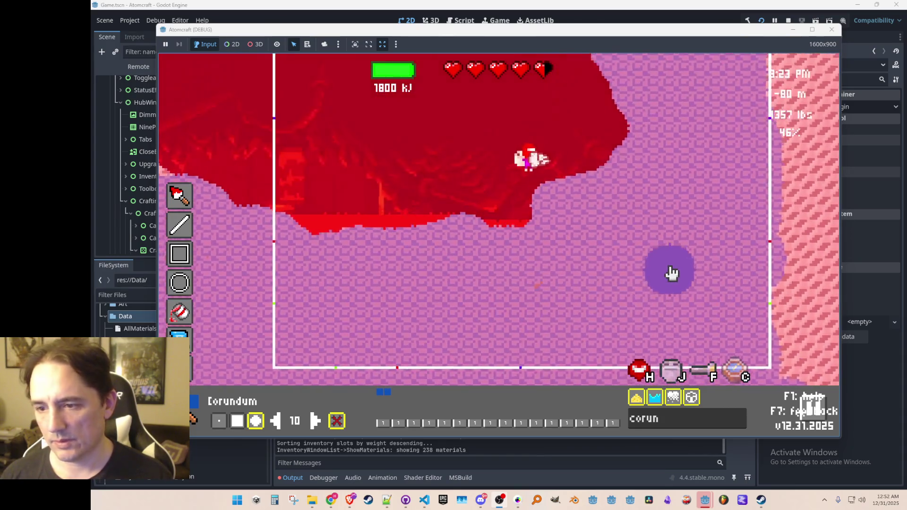
{"action": "key", "text": "Escape"}
- Fly up into the cave and paint a small Corundum patch in its upper left
{"action": "key", "text": "a"}
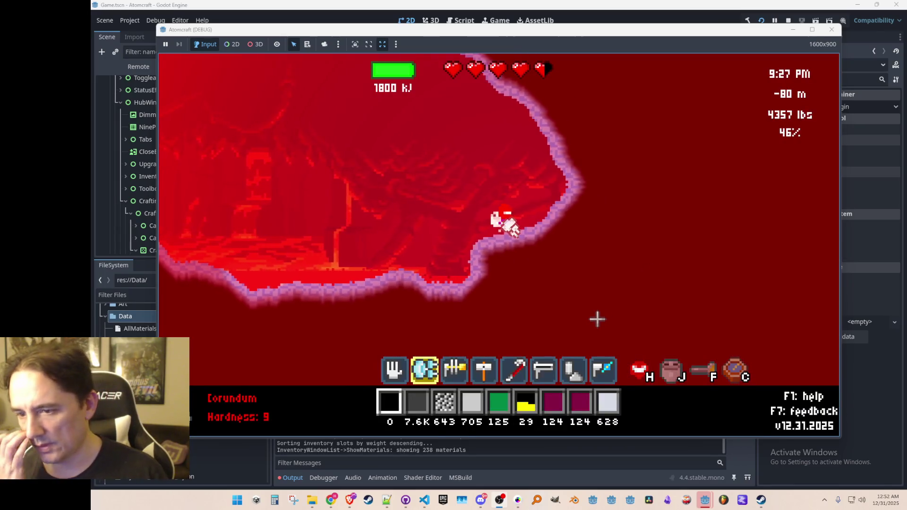
{"action": "key", "text": "w"}
{"action": "key", "text": "d"}
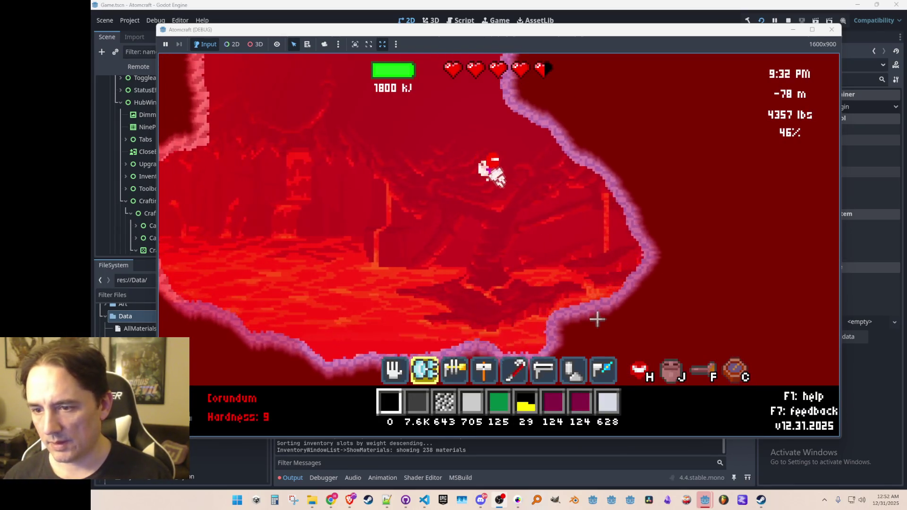
{"action": "key", "text": "c"}
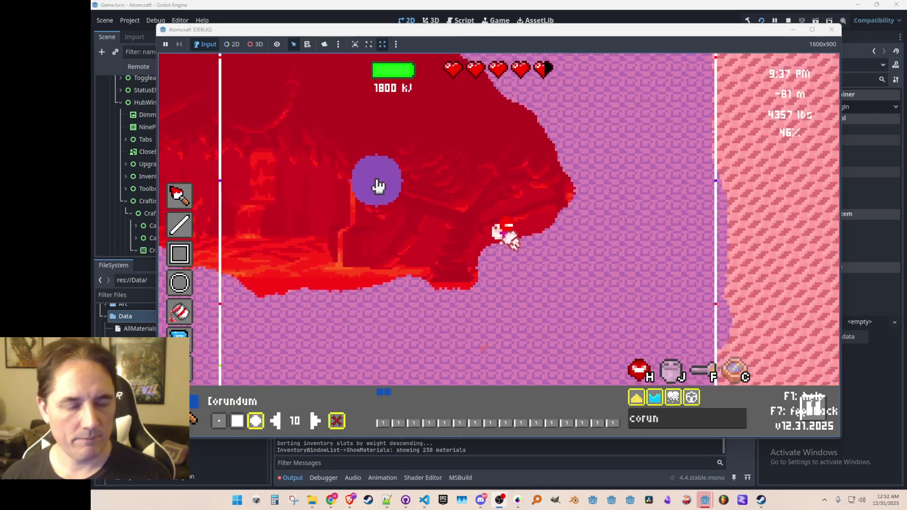
{"action": "mouse_move", "coordinate": [375, 185]}
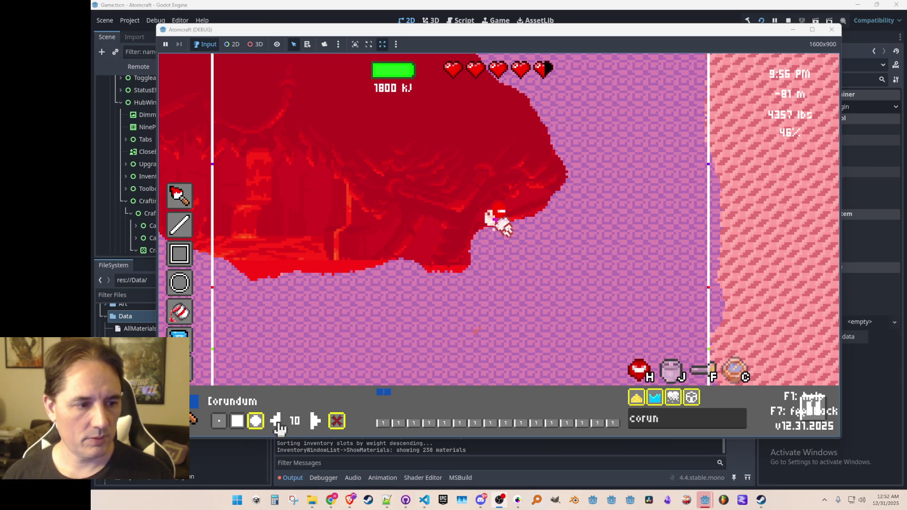
{"action": "mouse_move", "coordinate": [322, 140]}
{"action": "left_mouse_down"}
{"action": "mouse_move", "coordinate": [414, 156]}
{"action": "mouse_move", "coordinate": [366, 170]}
{"action": "mouse_move", "coordinate": [279, 166]}
{"action": "mouse_move", "coordinate": [329, 148]}
{"action": "left_mouse_up"}
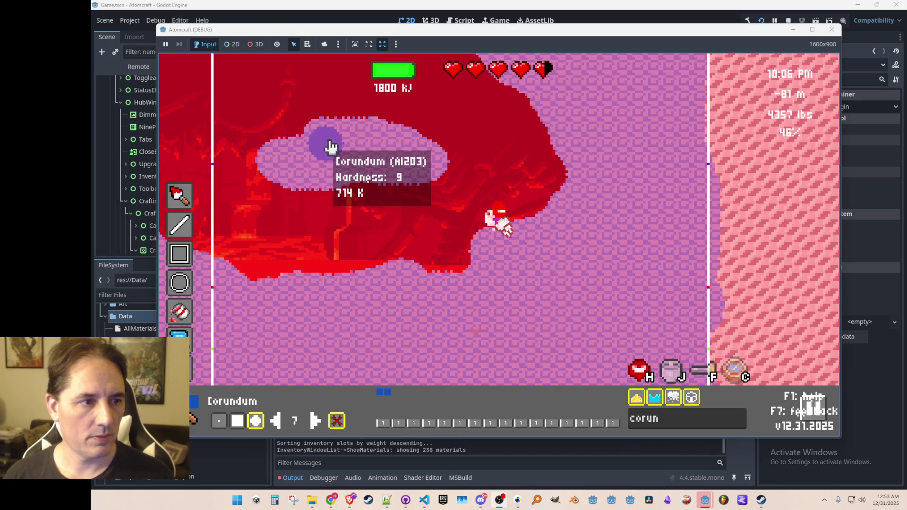
{"action": "key", "text": "Escape"}
- Jetpack the character up onto the hollow and keep rising through the lava cave
{"action": "key", "text": "w"}
{"action": "key", "text": "a"}
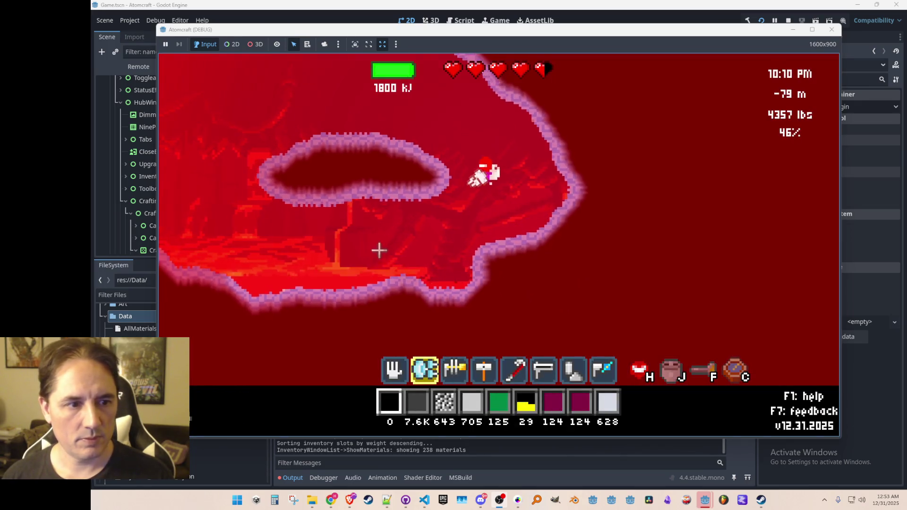
{"action": "key", "text": "d"}
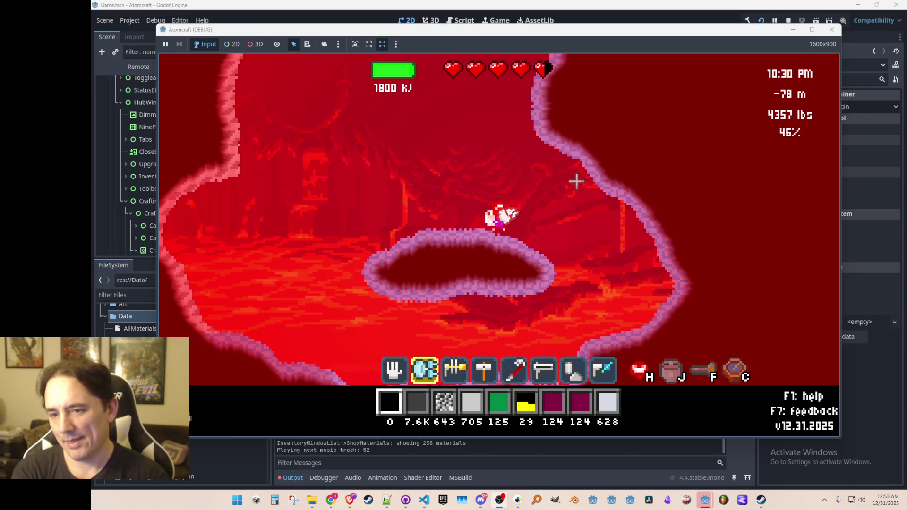
{"action": "key", "text": "w"}
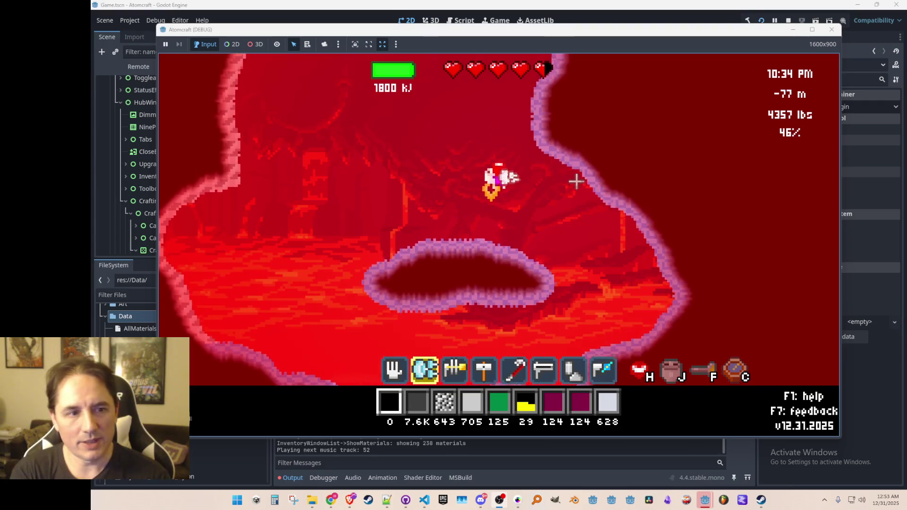
{"action": "key", "text": "w"}
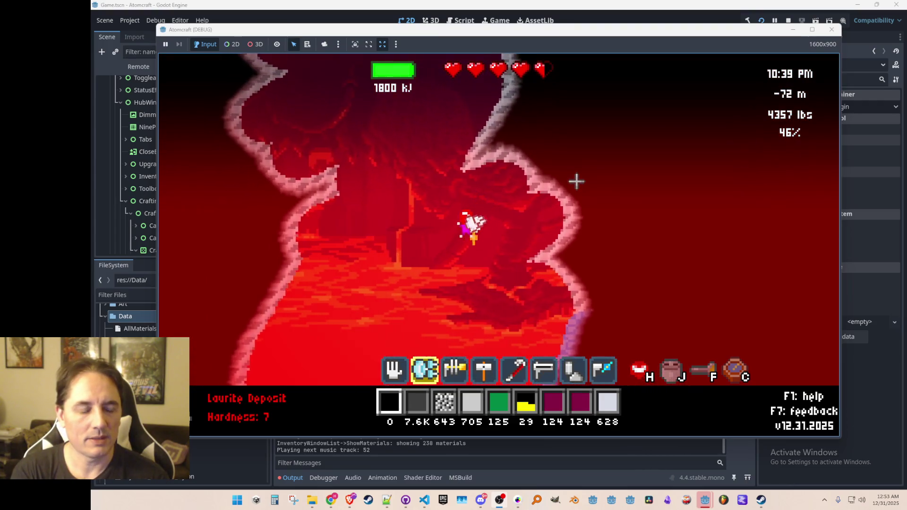
{"action": "key", "text": "w"}
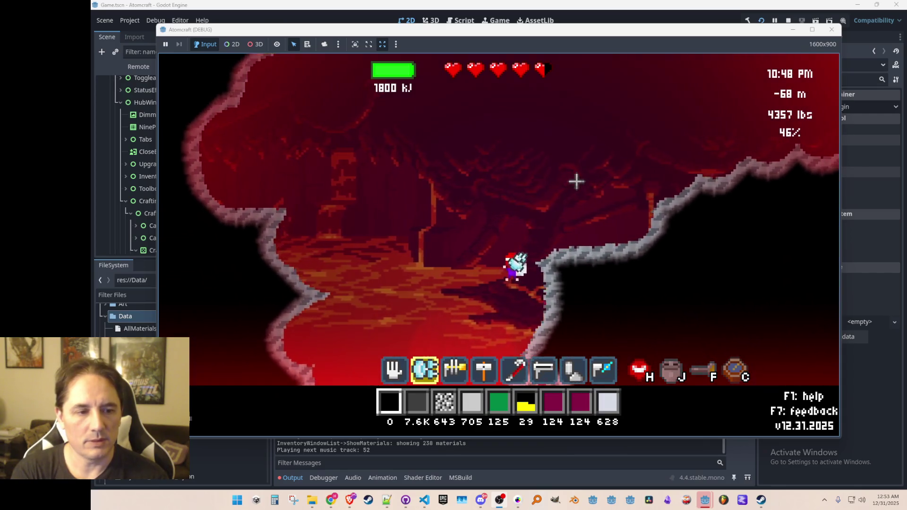
{"action": "key", "text": "w"}
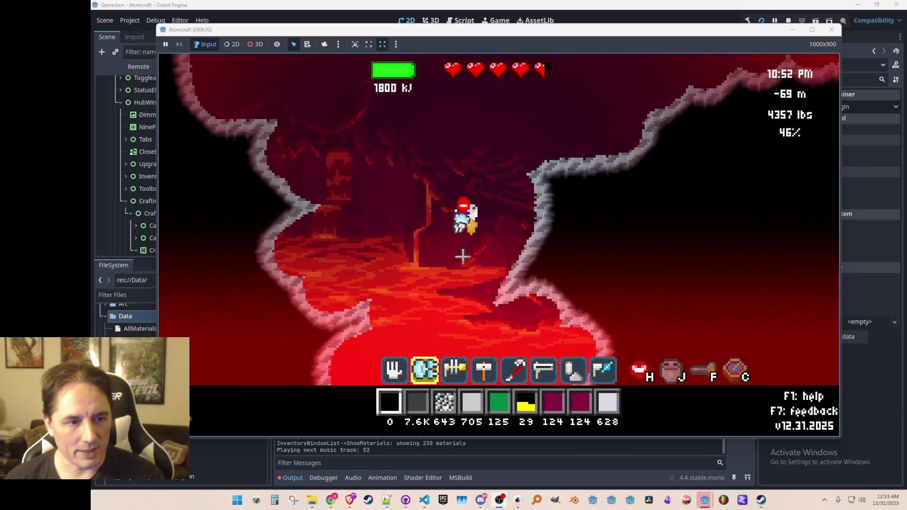
- Fly right into a new lava chamber and open the terrain editor with Corundum
{"action": "key", "text": "d"}
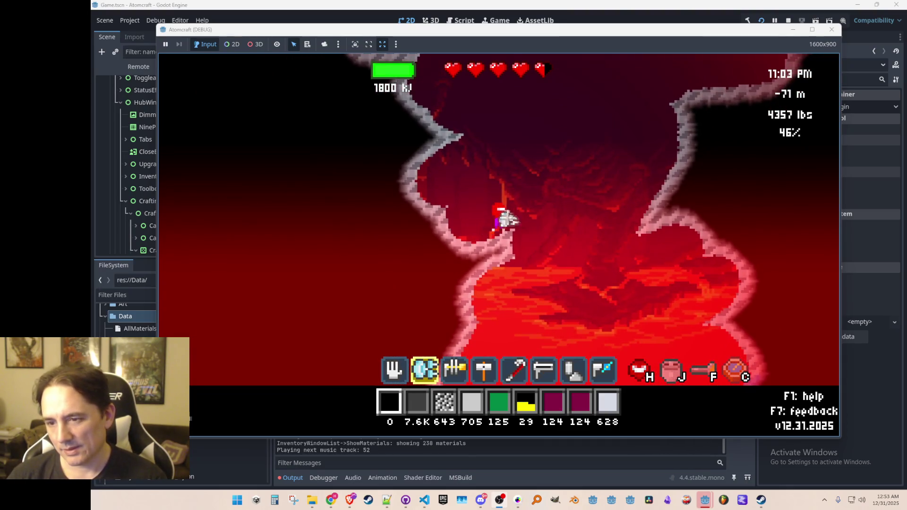
{"action": "key", "text": "w"}
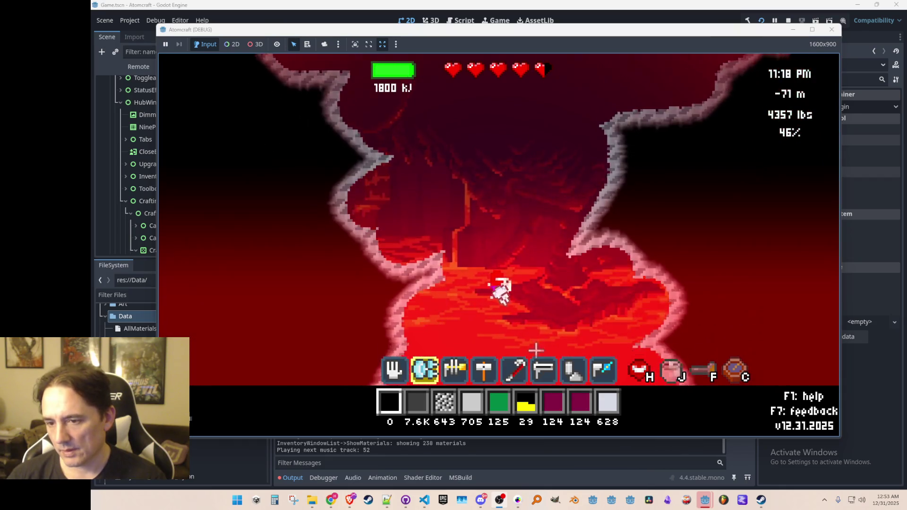
{"action": "key", "text": "d"}
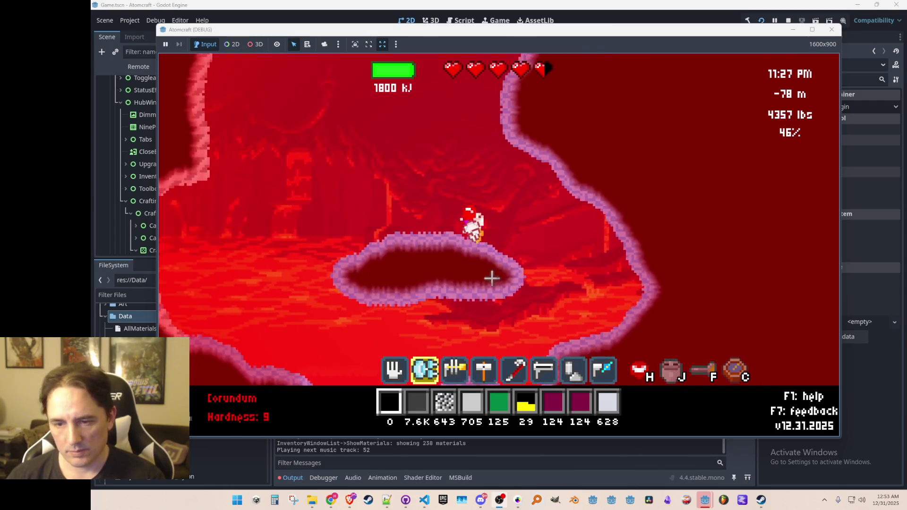
{"action": "key", "text": "Tab"}
{"action": "key", "text": "a"}
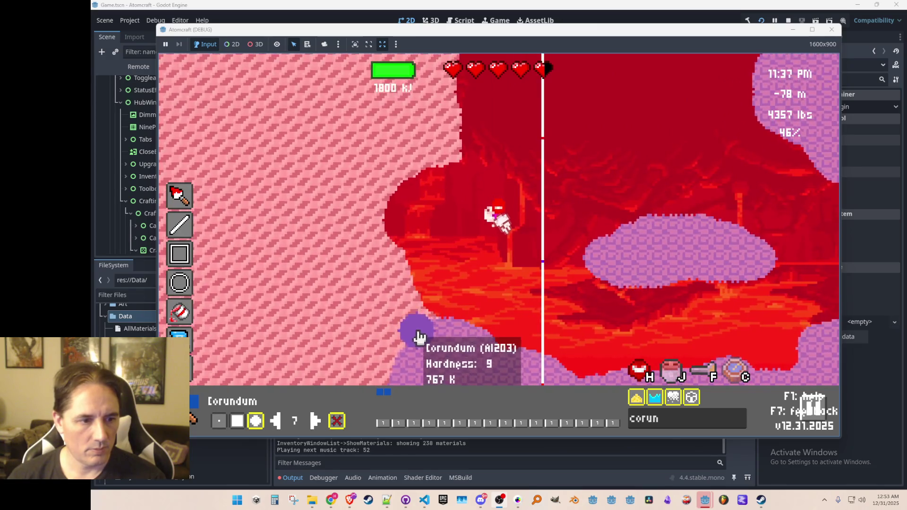
- Carve open terrain left of the character, then leave the editor and fly around the oval platform
{"action": "mouse_move", "coordinate": [427, 289]}
{"action": "left_mouse_down"}
{"action": "mouse_move", "coordinate": [338, 283]}
{"action": "mouse_move", "coordinate": [388, 276]}
{"action": "left_mouse_up"}
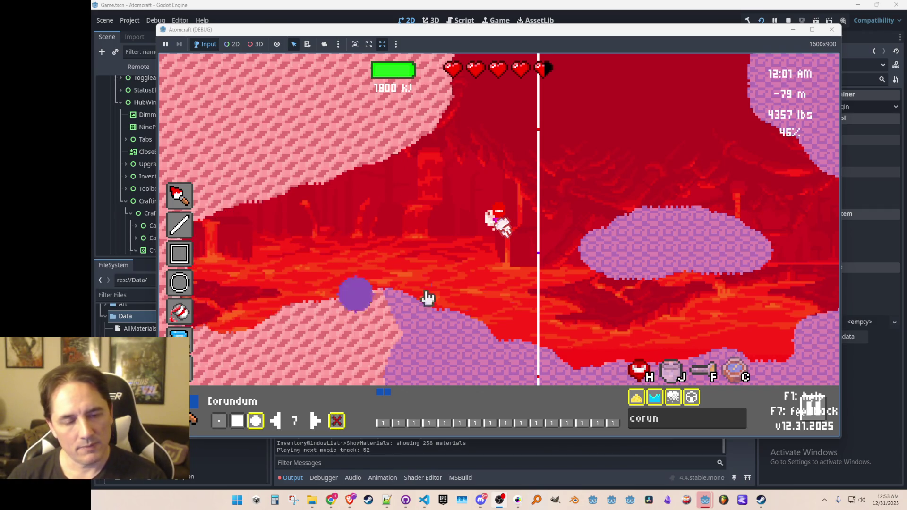
{"action": "key", "text": "Escape"}
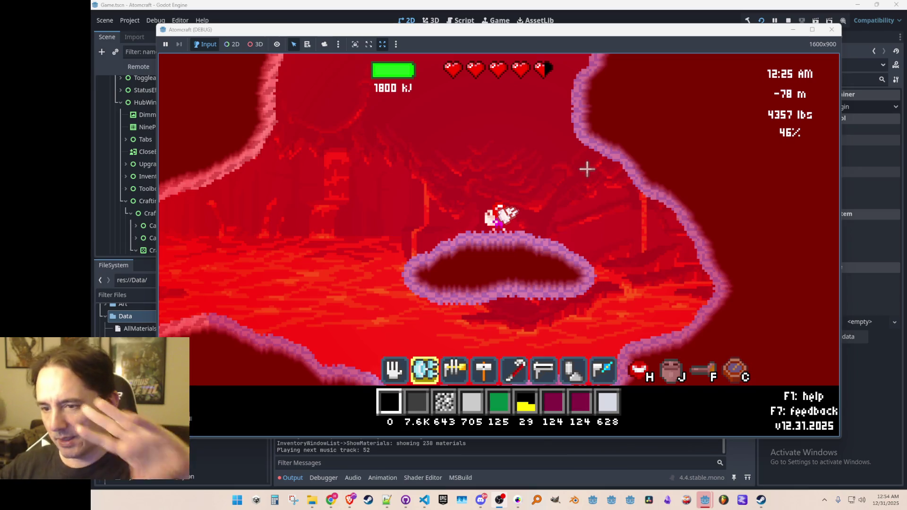
{"action": "key", "text": "a"}
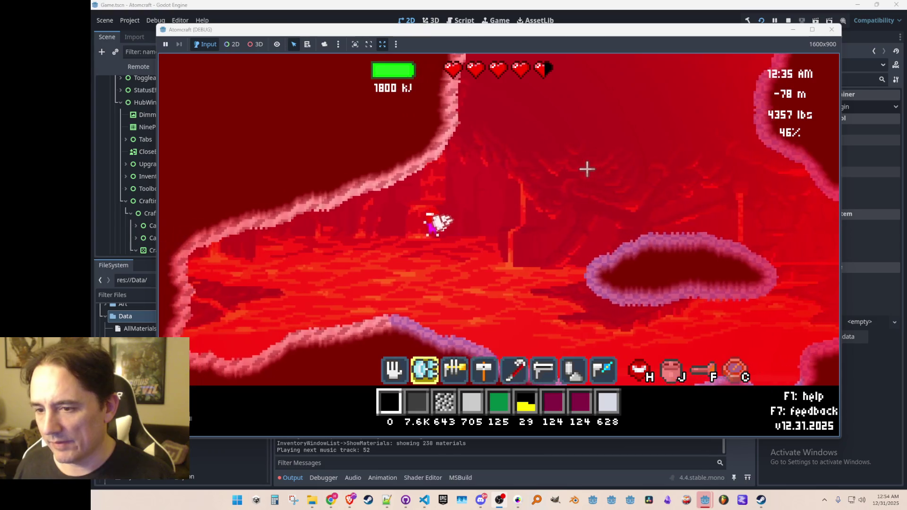
{"action": "key", "text": "w"}
{"action": "key", "text": "d"}
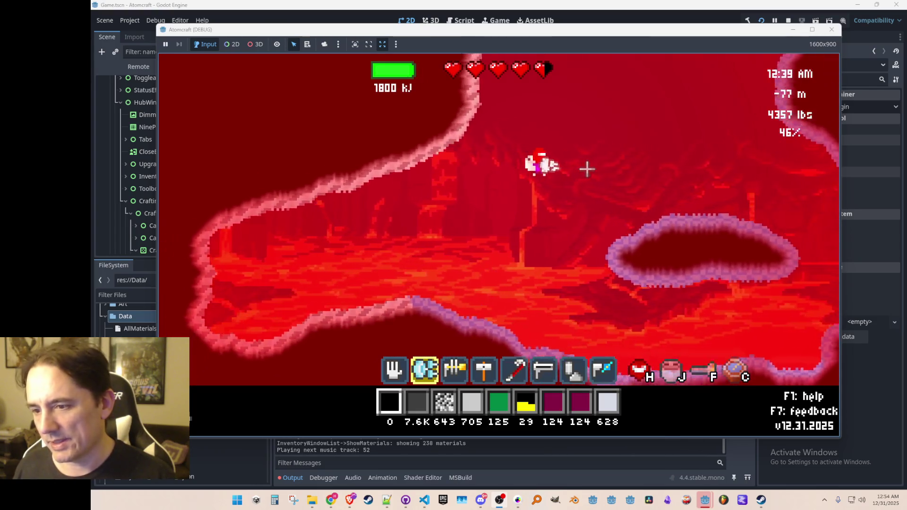
{"action": "key", "text": "a"}
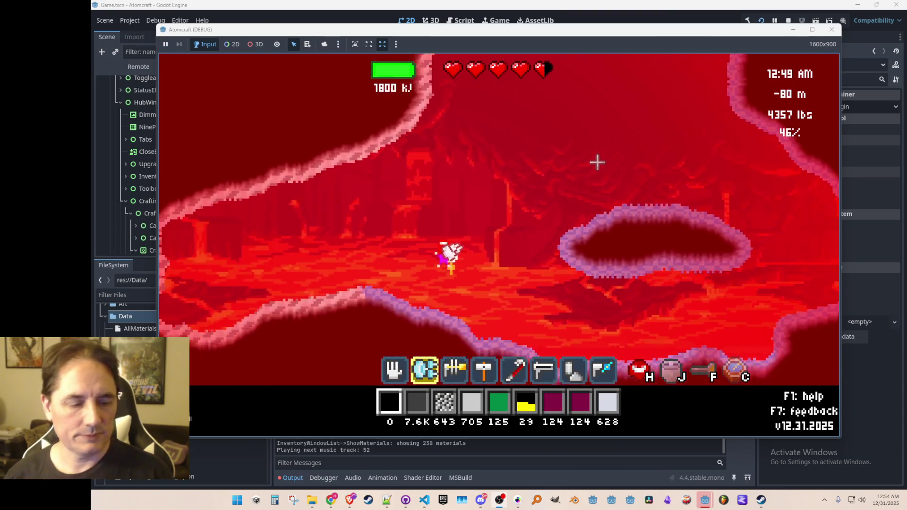
- Reopen the terrain paint editor and steer the character around the cave
{"action": "key", "text": "j"}
{"action": "mouse_move", "coordinate": [445, 161]}
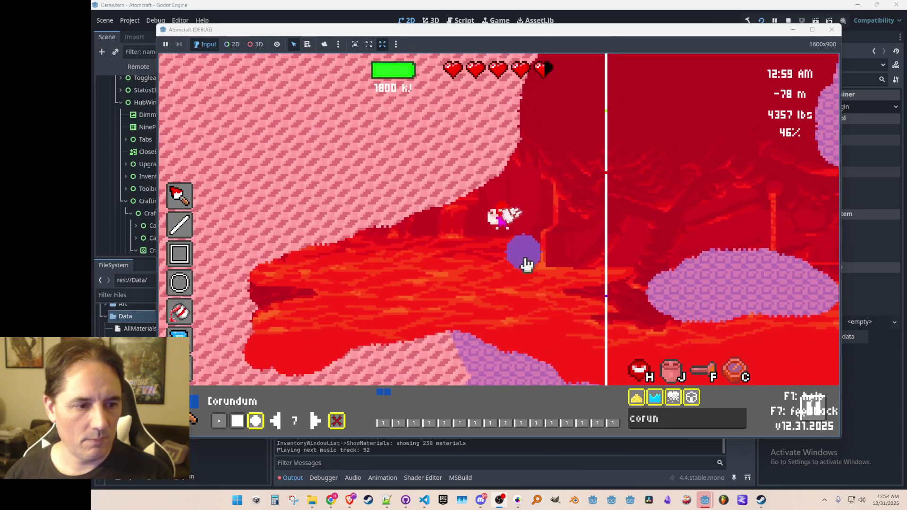
{"action": "key", "text": "a"}
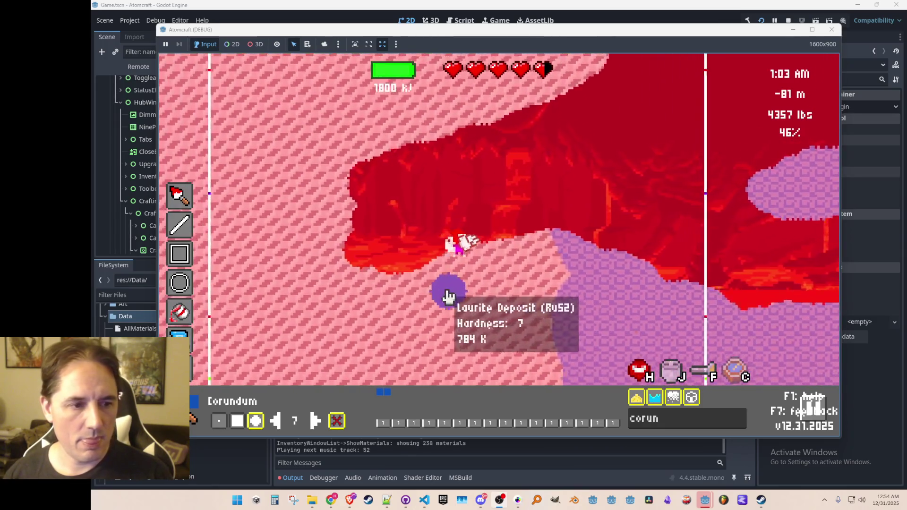
{"action": "mouse_move", "coordinate": [575, 324]}
{"action": "key", "text": "w"}
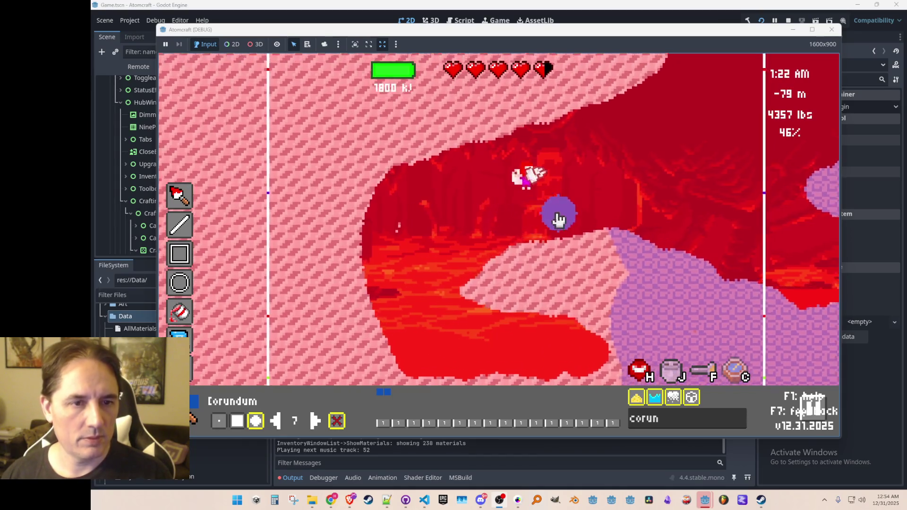
{"action": "key", "text": "d"}
{"action": "key", "text": "a"}
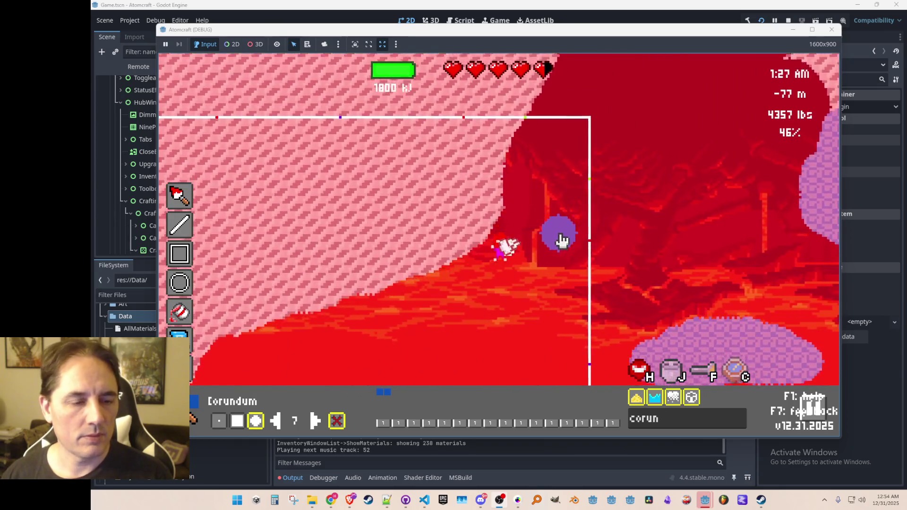
- Carve away the pink terrain wedge and close the editor to resume flying
{"action": "key", "text": "d"}
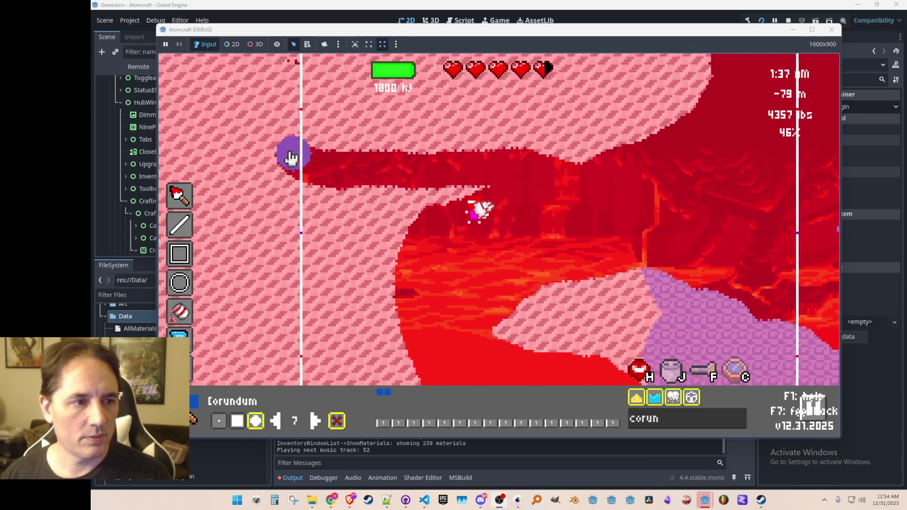
{"action": "key", "text": "a"}
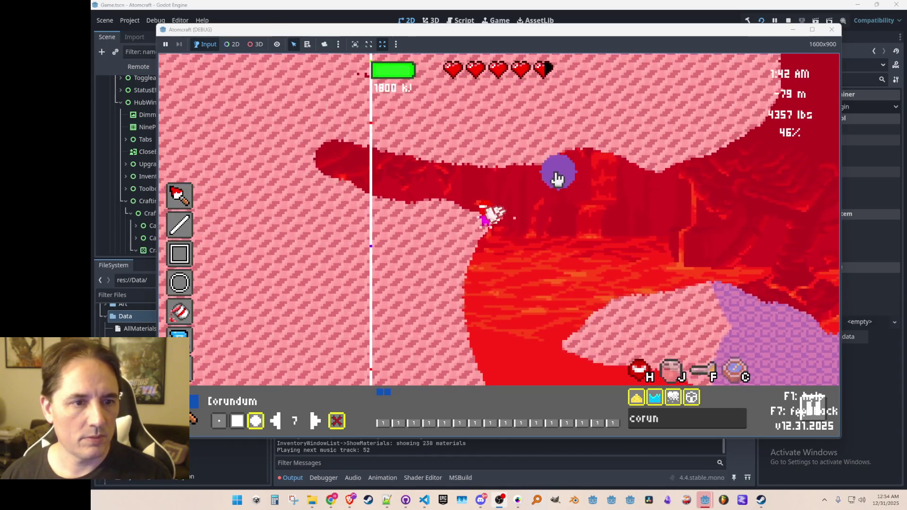
{"action": "key", "text": "d"}
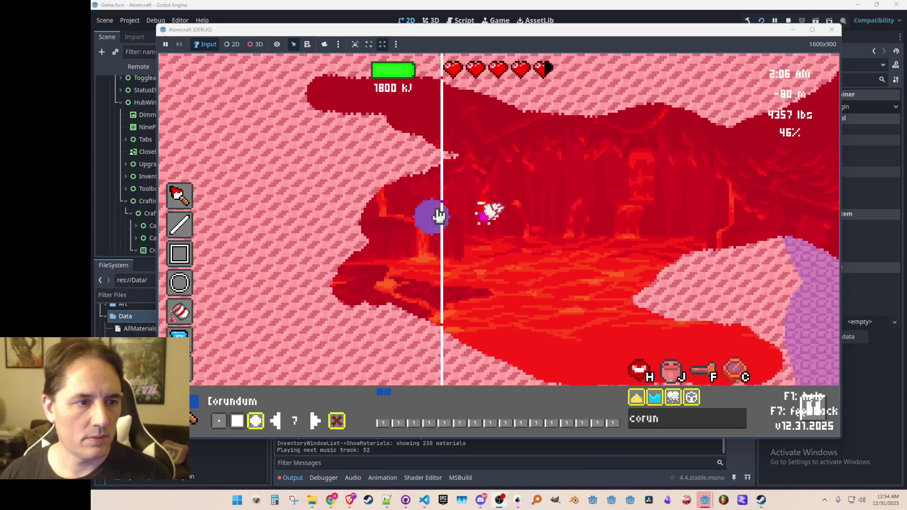
{"action": "mouse_move", "coordinate": [370, 244]}
{"action": "left_mouse_down"}
{"action": "mouse_move", "coordinate": [345, 132]}
{"action": "mouse_move", "coordinate": [487, 165]}
{"action": "left_mouse_up"}
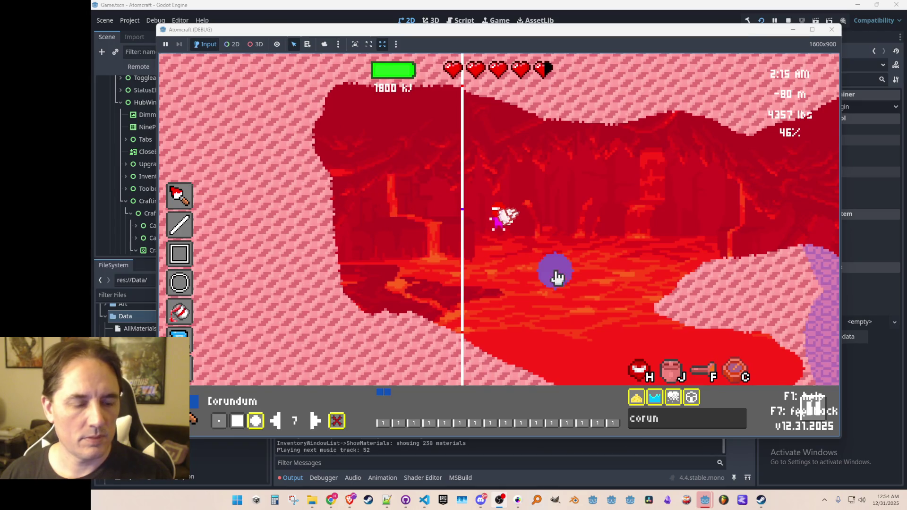
{"action": "key", "text": "Escape"}
{"action": "key", "text": "w"}
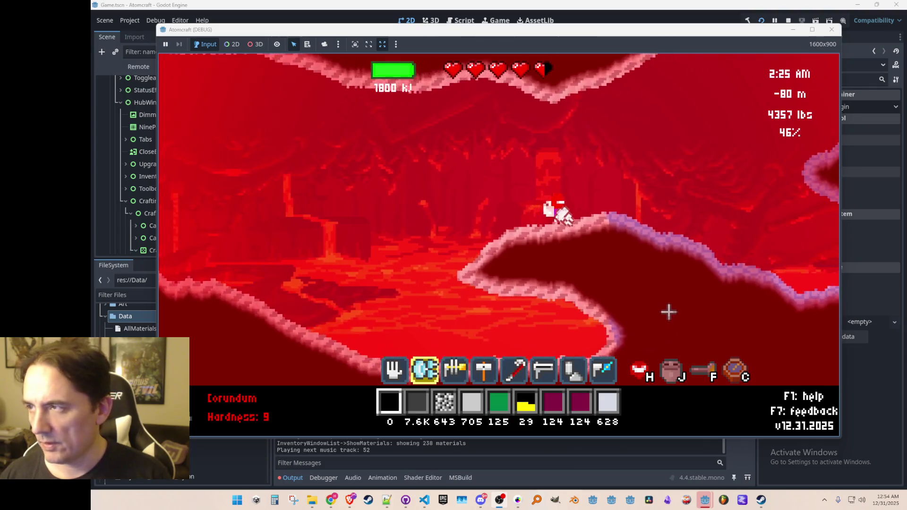
- Reopen the paint editor and carve a trench down through the purple terrain
{"action": "key", "text": "w"}
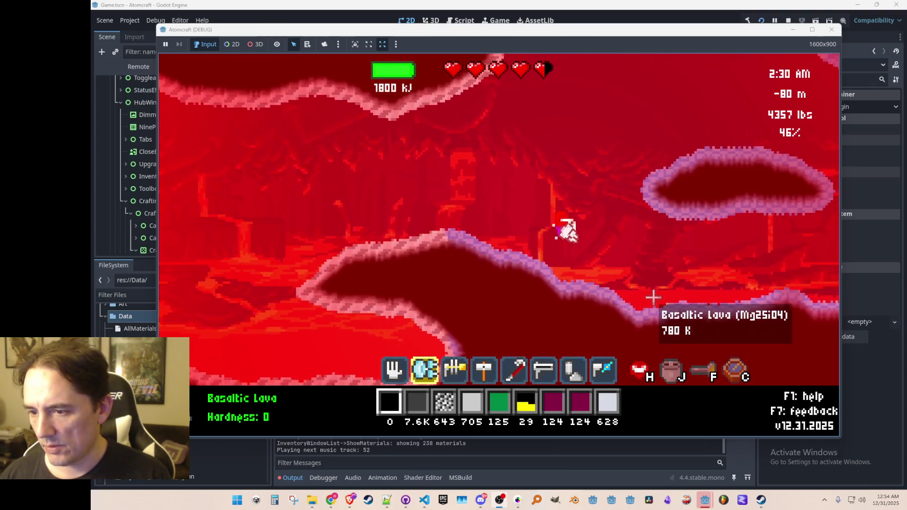
{"action": "key", "text": "e"}
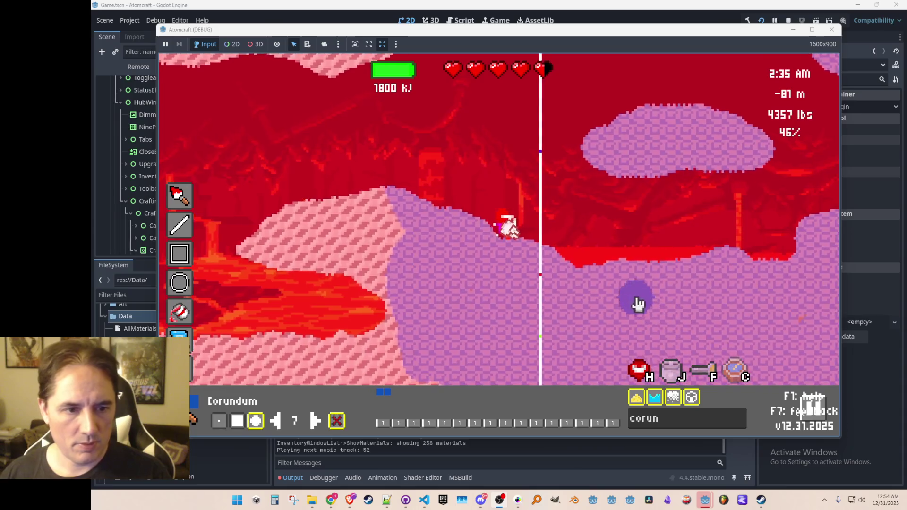
{"action": "left_click_drag", "start_coordinate": [605, 279], "coordinate": [651, 371]}
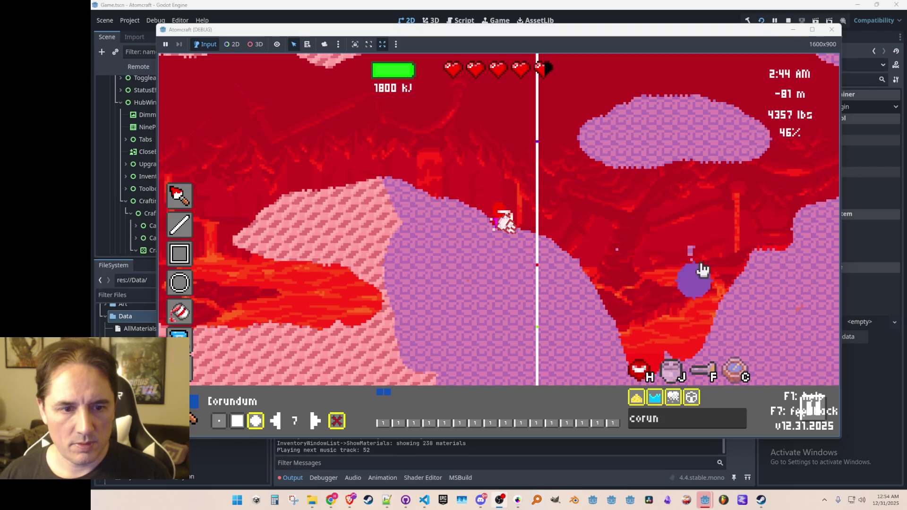
{"action": "key", "text": "d"}
{"action": "key", "text": "s"}
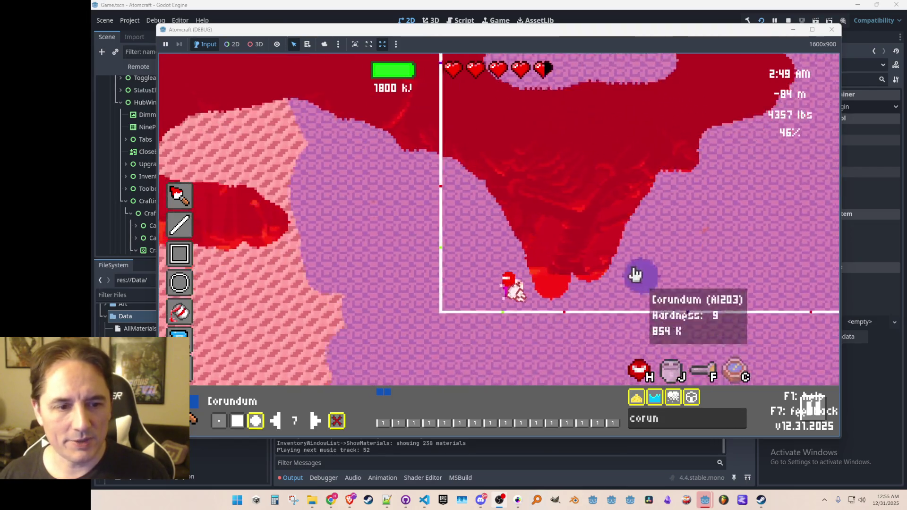
{"action": "key", "text": "w"}
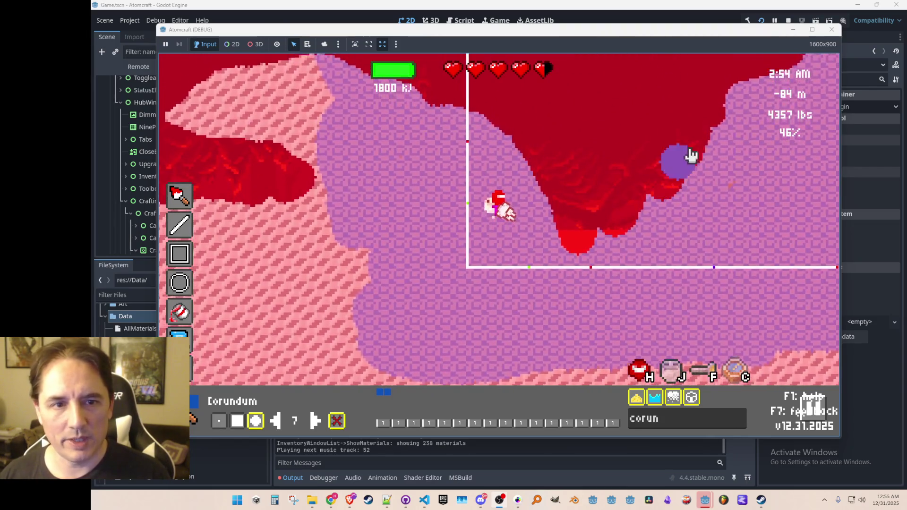
- Widen the cavity right and down, and paint Corundum over the pink rock below it
{"action": "mouse_move", "coordinate": [740, 82]}
{"action": "left_mouse_down"}
{"action": "mouse_move", "coordinate": [678, 188]}
{"action": "mouse_move", "coordinate": [690, 168]}
{"action": "mouse_move", "coordinate": [644, 274]}
{"action": "mouse_move", "coordinate": [659, 218]}
{"action": "left_mouse_up"}
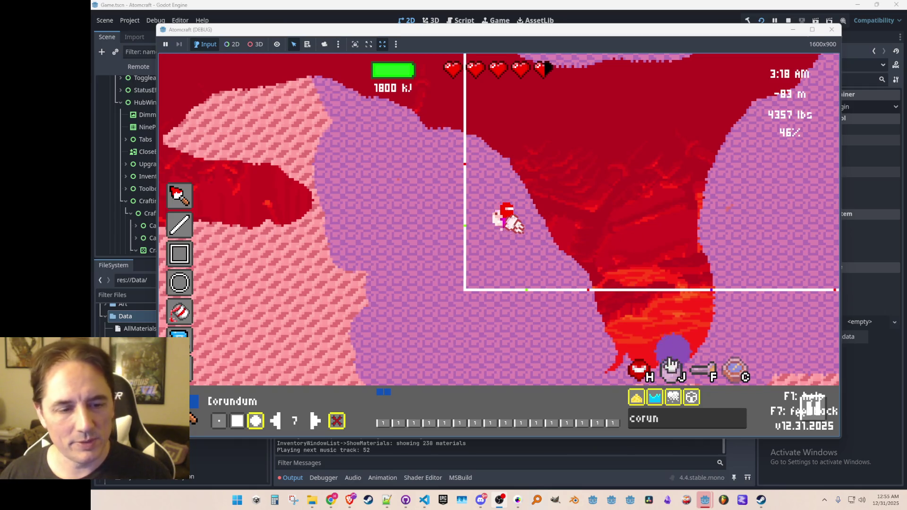
{"action": "key", "text": "d"}
{"action": "key", "text": "w"}
{"action": "key", "text": "w"}
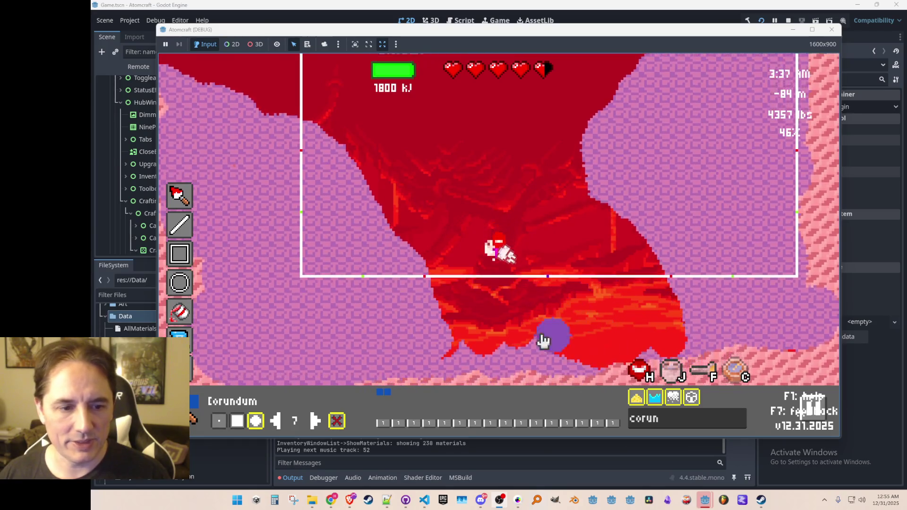
{"action": "mouse_move", "coordinate": [473, 314]}
{"action": "left_mouse_down"}
{"action": "mouse_move", "coordinate": [456, 318]}
{"action": "mouse_move", "coordinate": [464, 354]}
{"action": "mouse_move", "coordinate": [419, 293]}
{"action": "mouse_move", "coordinate": [429, 338]}
{"action": "mouse_move", "coordinate": [405, 364]}
{"action": "mouse_move", "coordinate": [354, 324]}
{"action": "mouse_move", "coordinate": [391, 299]}
{"action": "mouse_move", "coordinate": [399, 236]}
{"action": "mouse_move", "coordinate": [307, 215]}
{"action": "mouse_move", "coordinate": [315, 322]}
{"action": "mouse_move", "coordinate": [275, 326]}
{"action": "mouse_move", "coordinate": [216, 174]}
{"action": "left_mouse_up"}
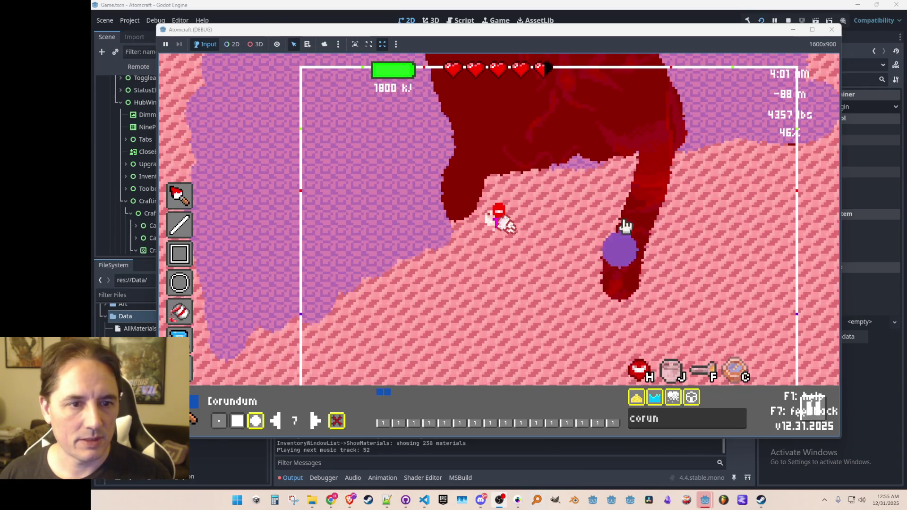
{"action": "left_click_drag", "start_coordinate": [572, 325], "coordinate": [533, 247]}
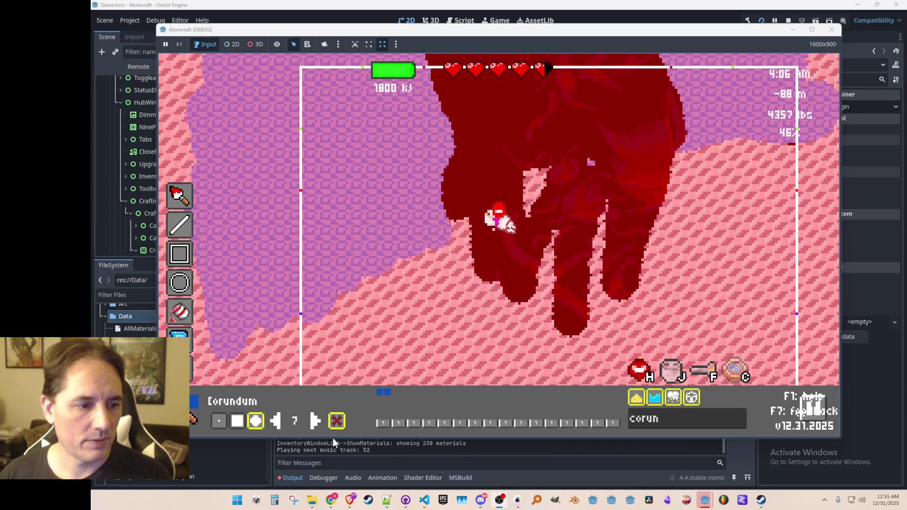
{"action": "mouse_move", "coordinate": [573, 205]}
{"action": "left_mouse_down"}
{"action": "mouse_move", "coordinate": [540, 182]}
{"action": "mouse_move", "coordinate": [576, 284]}
{"action": "left_mouse_up"}
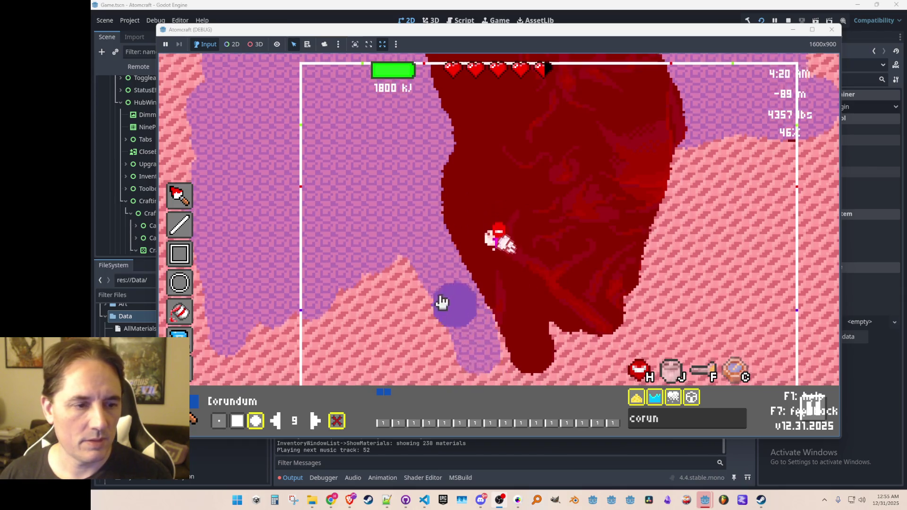
- Coat the edge rock with Corundum and carve tunnels from the right into the cavity
{"action": "left_click_drag", "start_coordinate": [450, 308], "coordinate": [398, 245]}
{"action": "mouse_move", "coordinate": [315, 316]}
{"action": "left_mouse_down"}
{"action": "mouse_move", "coordinate": [384, 233]}
{"action": "mouse_move", "coordinate": [441, 263]}
{"action": "mouse_move", "coordinate": [478, 233]}
{"action": "mouse_move", "coordinate": [506, 283]}
{"action": "mouse_move", "coordinate": [577, 283]}
{"action": "mouse_move", "coordinate": [564, 254]}
{"action": "mouse_move", "coordinate": [623, 288]}
{"action": "left_mouse_up"}
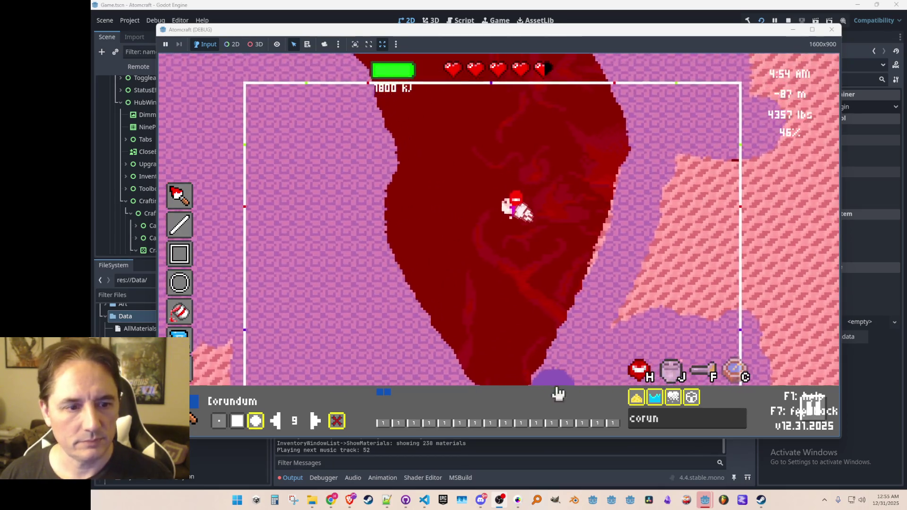
{"action": "mouse_move", "coordinate": [730, 236]}
{"action": "left_mouse_down"}
{"action": "mouse_move", "coordinate": [593, 192]}
{"action": "mouse_move", "coordinate": [606, 190]}
{"action": "left_mouse_up"}
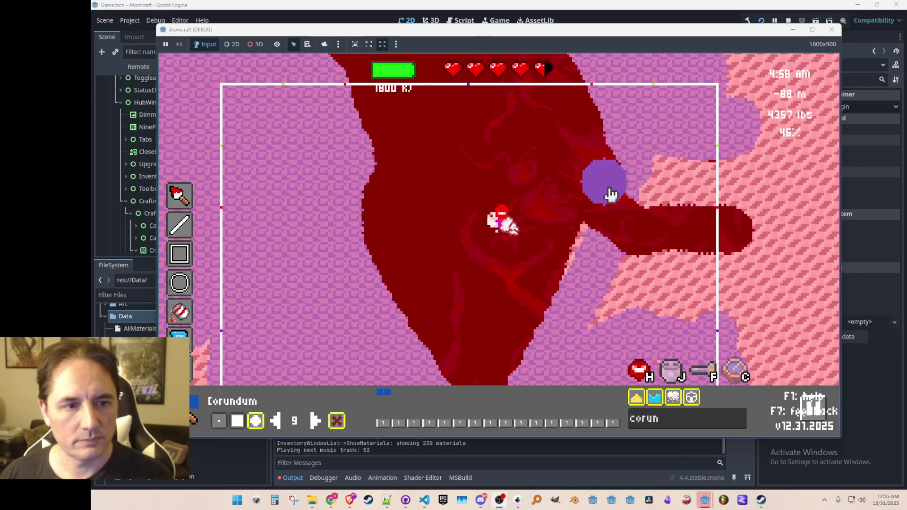
{"action": "left_click", "coordinate": [753, 339]}
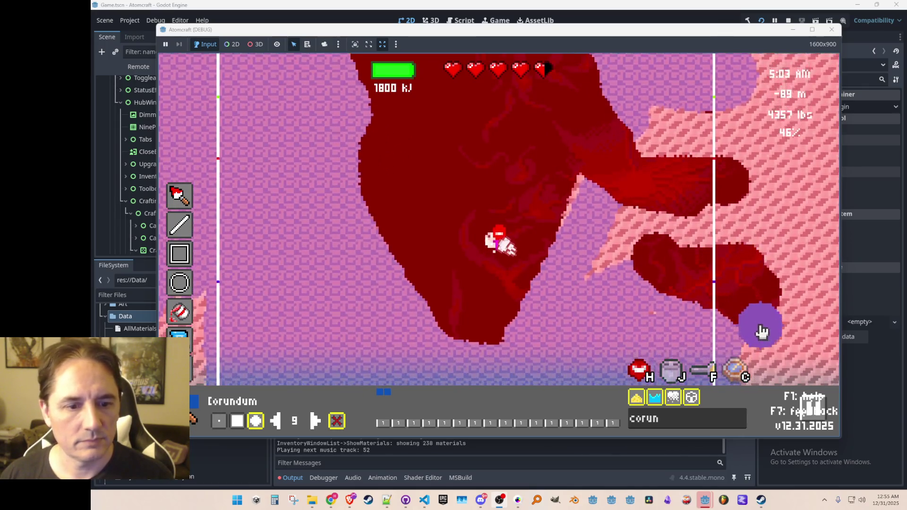
{"action": "mouse_move", "coordinate": [733, 329]}
{"action": "left_mouse_down"}
{"action": "mouse_move", "coordinate": [674, 324]}
{"action": "mouse_move", "coordinate": [461, 263]}
{"action": "left_mouse_up"}
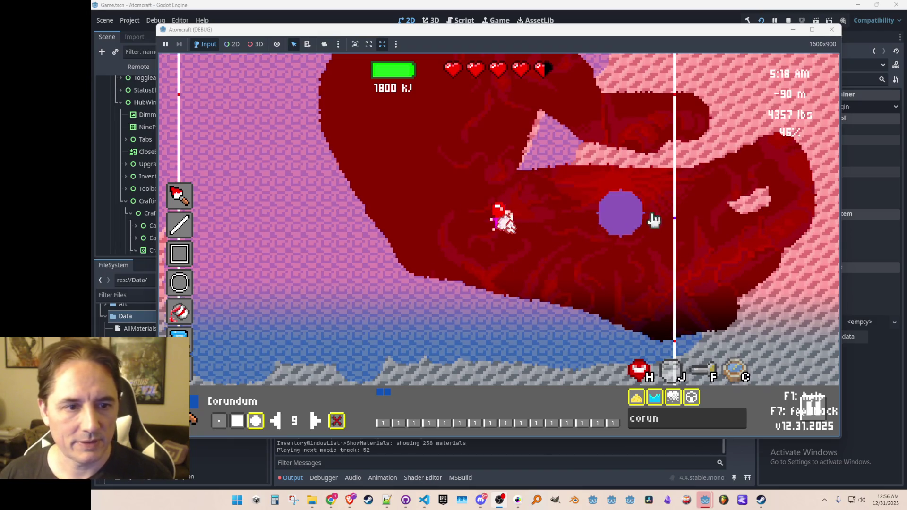
- Hollow out the pink rock and dig tunnels rightward from the player
{"action": "mouse_move", "coordinate": [713, 152]}
{"action": "left_mouse_down"}
{"action": "mouse_move", "coordinate": [502, 128]}
{"action": "mouse_move", "coordinate": [675, 128]}
{"action": "left_mouse_up"}
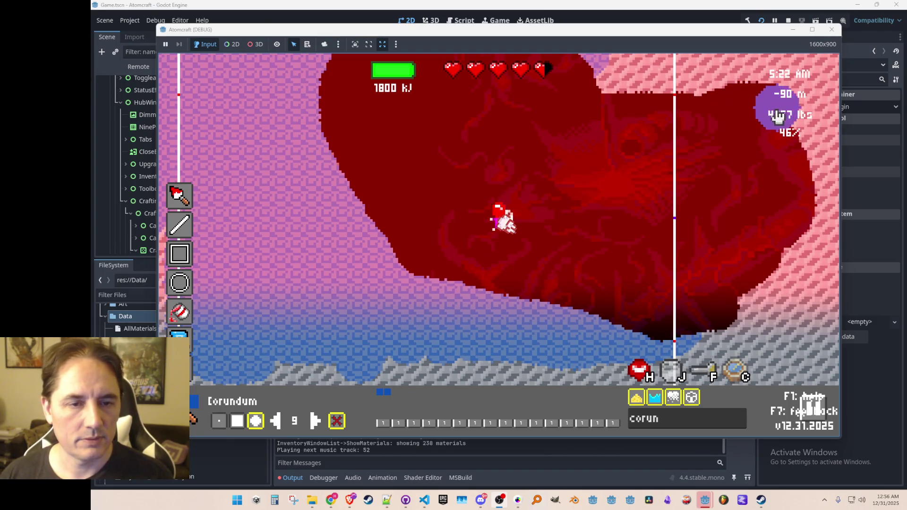
{"action": "key", "text": "d"}
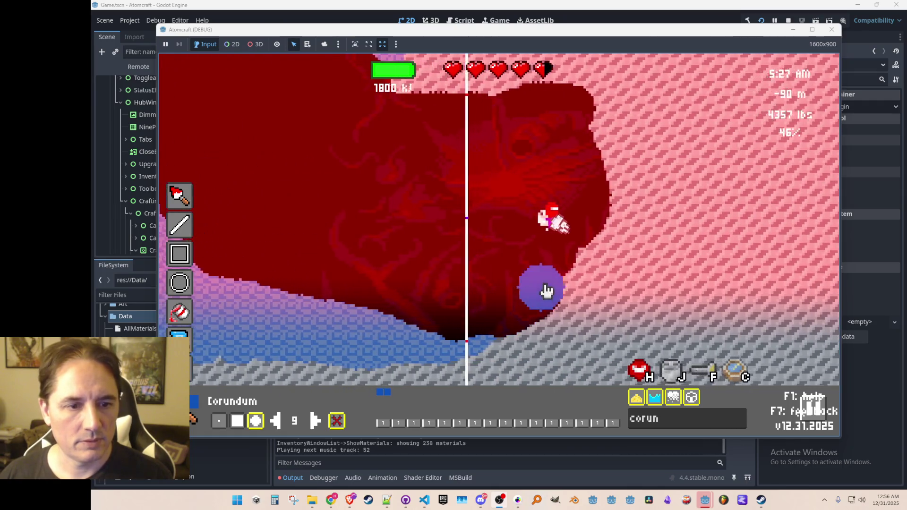
{"action": "mouse_move", "coordinate": [481, 304]}
{"action": "left_mouse_down"}
{"action": "mouse_move", "coordinate": [614, 238]}
{"action": "mouse_move", "coordinate": [711, 268]}
{"action": "mouse_move", "coordinate": [462, 295]}
{"action": "left_mouse_up"}
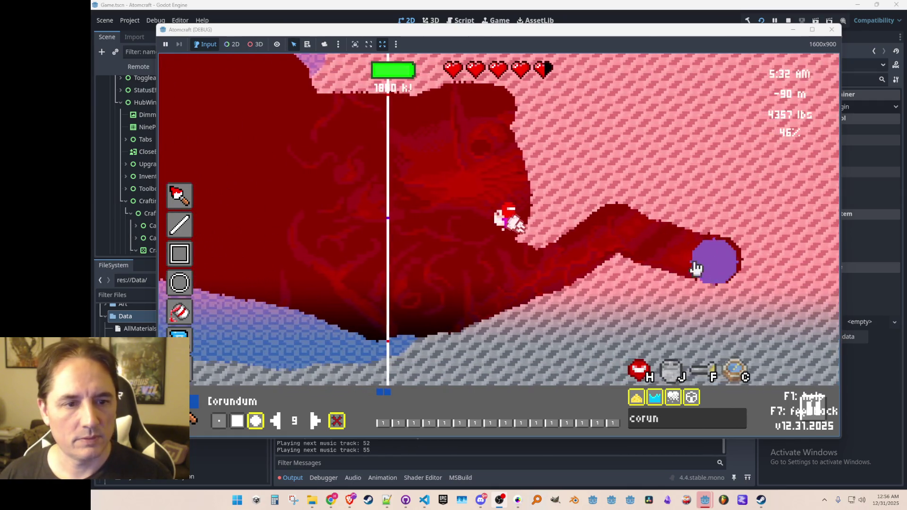
{"action": "key", "text": "w"}
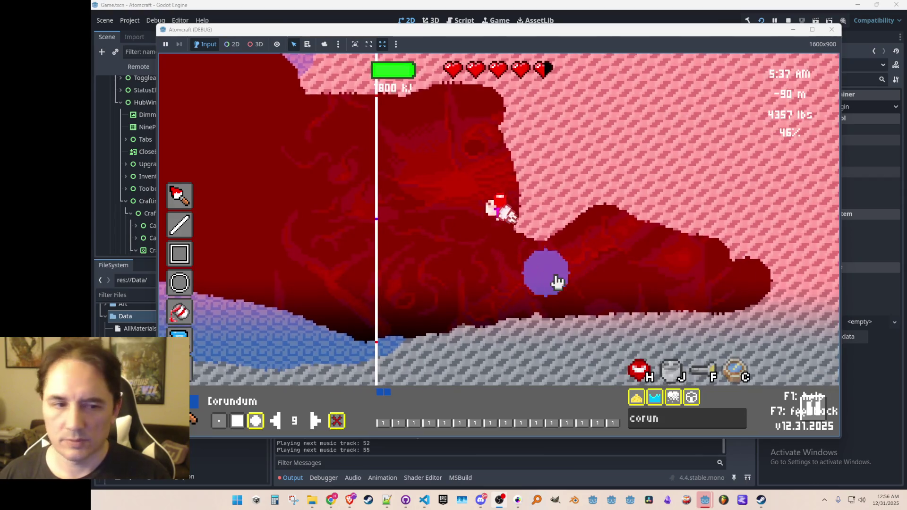
{"action": "mouse_move", "coordinate": [452, 184]}
{"action": "left_mouse_down"}
{"action": "mouse_move", "coordinate": [559, 186]}
{"action": "mouse_move", "coordinate": [735, 226]}
{"action": "left_mouse_up"}
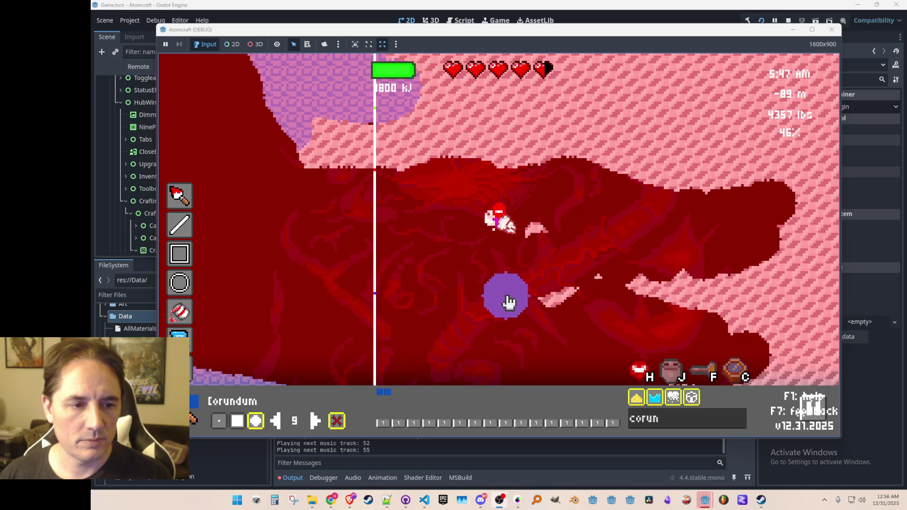
{"action": "key", "text": "d"}
- Extend the cavity right through pink and grey rock and coat the upper rock with Corundum
{"action": "mouse_move", "coordinate": [555, 292]}
{"action": "left_mouse_down"}
{"action": "mouse_move", "coordinate": [631, 298]}
{"action": "mouse_move", "coordinate": [721, 285]}
{"action": "mouse_move", "coordinate": [648, 194]}
{"action": "mouse_move", "coordinate": [778, 106]}
{"action": "mouse_move", "coordinate": [553, 193]}
{"action": "mouse_move", "coordinate": [567, 203]}
{"action": "left_mouse_up"}
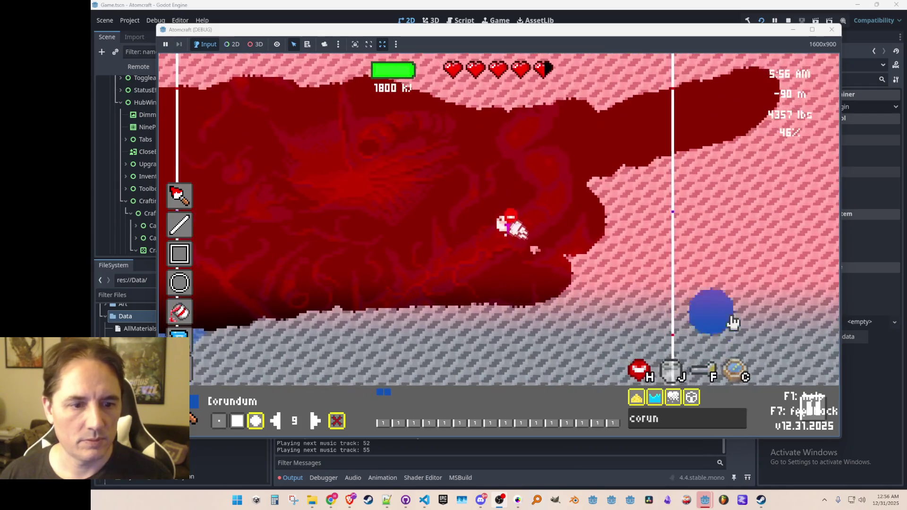
{"action": "mouse_move", "coordinate": [674, 318]}
{"action": "left_mouse_down"}
{"action": "mouse_move", "coordinate": [496, 283]}
{"action": "mouse_move", "coordinate": [458, 246]}
{"action": "mouse_move", "coordinate": [775, 257]}
{"action": "mouse_move", "coordinate": [751, 208]}
{"action": "left_mouse_up"}
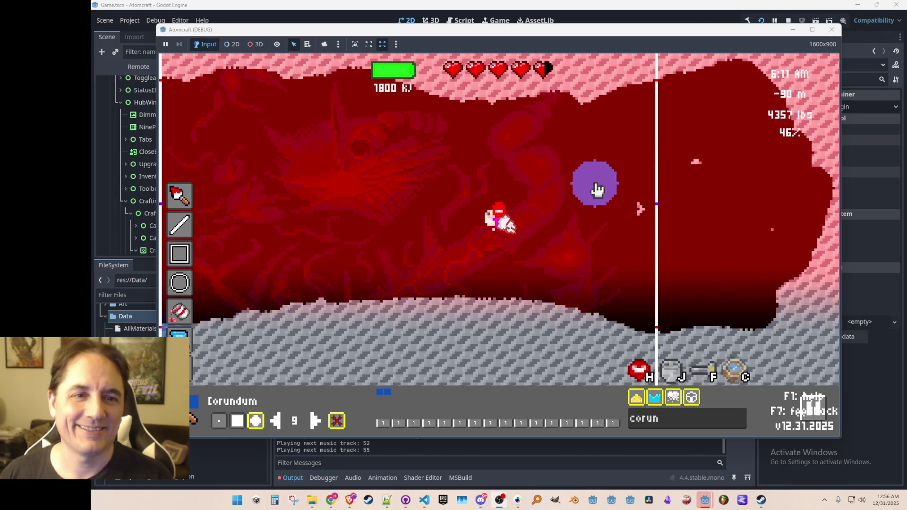
{"action": "mouse_move", "coordinate": [759, 249]}
{"action": "left_mouse_down"}
{"action": "mouse_move", "coordinate": [624, 236]}
{"action": "mouse_move", "coordinate": [652, 233]}
{"action": "mouse_move", "coordinate": [516, 299]}
{"action": "mouse_move", "coordinate": [725, 237]}
{"action": "mouse_move", "coordinate": [631, 239]}
{"action": "mouse_move", "coordinate": [614, 203]}
{"action": "mouse_move", "coordinate": [712, 184]}
{"action": "mouse_move", "coordinate": [806, 114]}
{"action": "mouse_move", "coordinate": [789, 253]}
{"action": "mouse_move", "coordinate": [624, 137]}
{"action": "mouse_move", "coordinate": [730, 98]}
{"action": "left_mouse_up"}
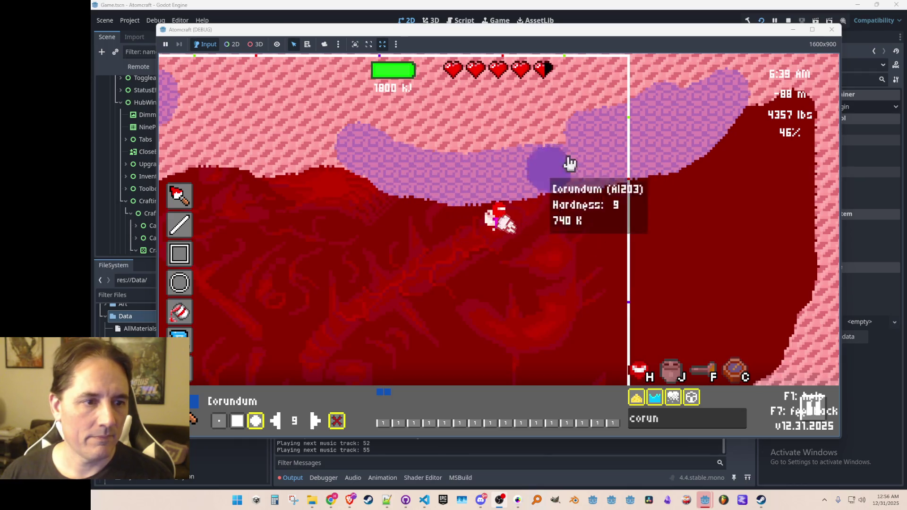
{"action": "mouse_move", "coordinate": [530, 141]}
{"action": "left_mouse_down"}
{"action": "mouse_move", "coordinate": [715, 81]}
{"action": "mouse_move", "coordinate": [569, 75]}
{"action": "mouse_move", "coordinate": [644, 142]}
{"action": "mouse_move", "coordinate": [373, 117]}
{"action": "mouse_move", "coordinate": [739, 66]}
{"action": "mouse_move", "coordinate": [385, 67]}
{"action": "left_mouse_up"}
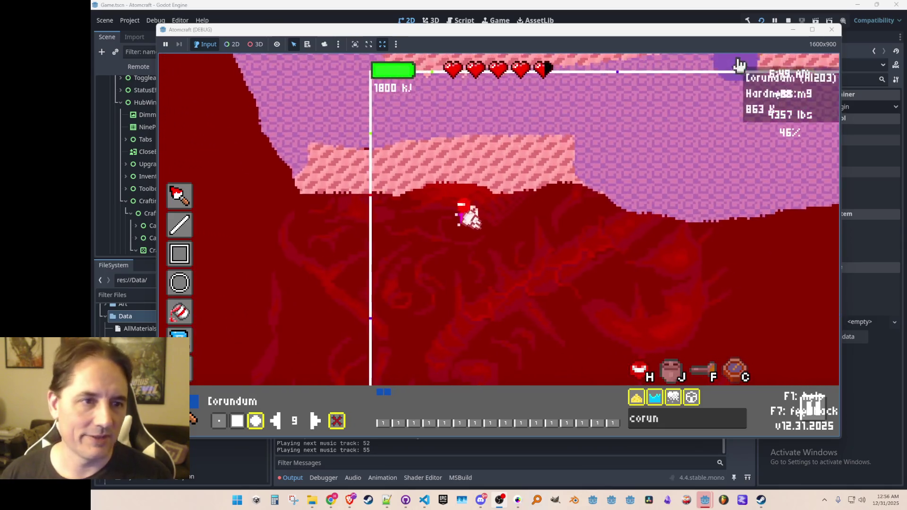
- Line the upper wall and lower floor with Corundum, then exit the world editor to play
{"action": "mouse_move", "coordinate": [589, 127]}
{"action": "left_mouse_down"}
{"action": "mouse_move", "coordinate": [346, 154]}
{"action": "mouse_move", "coordinate": [324, 176]}
{"action": "mouse_move", "coordinate": [403, 192]}
{"action": "mouse_move", "coordinate": [465, 180]}
{"action": "left_mouse_up"}
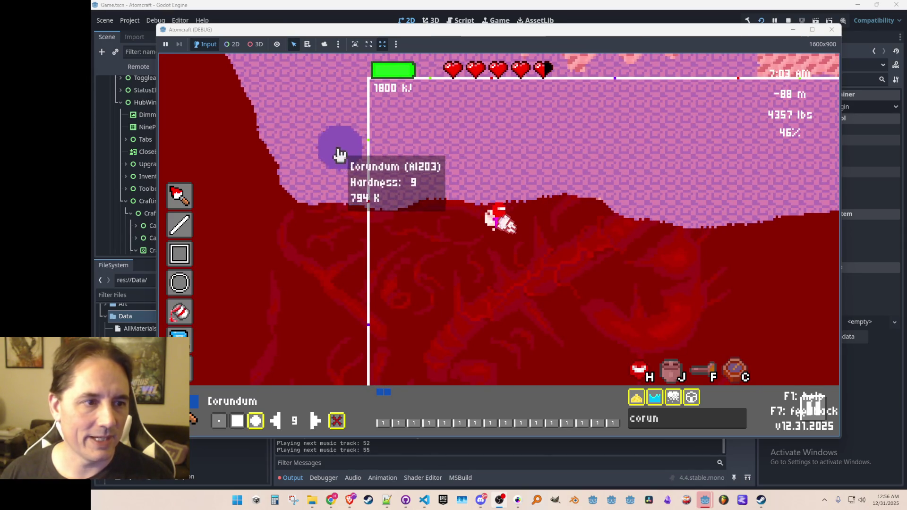
{"action": "mouse_move", "coordinate": [741, 112]}
{"action": "left_mouse_down"}
{"action": "mouse_move", "coordinate": [729, 63]}
{"action": "mouse_move", "coordinate": [562, 61]}
{"action": "mouse_move", "coordinate": [608, 71]}
{"action": "mouse_move", "coordinate": [585, 91]}
{"action": "mouse_move", "coordinate": [627, 90]}
{"action": "mouse_move", "coordinate": [437, 81]}
{"action": "mouse_move", "coordinate": [751, 94]}
{"action": "mouse_move", "coordinate": [229, 71]}
{"action": "mouse_move", "coordinate": [689, 104]}
{"action": "mouse_move", "coordinate": [605, 117]}
{"action": "mouse_move", "coordinate": [778, 204]}
{"action": "mouse_move", "coordinate": [708, 91]}
{"action": "mouse_move", "coordinate": [809, 57]}
{"action": "mouse_move", "coordinate": [800, 41]}
{"action": "mouse_move", "coordinate": [765, 268]}
{"action": "mouse_move", "coordinate": [707, 219]}
{"action": "mouse_move", "coordinate": [571, 169]}
{"action": "mouse_move", "coordinate": [506, 129]}
{"action": "mouse_move", "coordinate": [529, 108]}
{"action": "mouse_move", "coordinate": [624, 149]}
{"action": "left_mouse_up"}
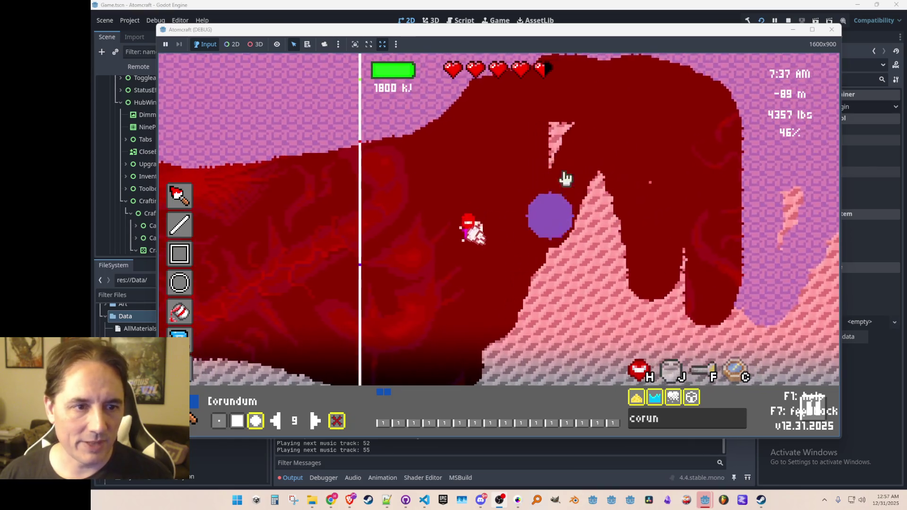
{"action": "mouse_move", "coordinate": [592, 135]}
{"action": "left_mouse_down"}
{"action": "mouse_move", "coordinate": [597, 178]}
{"action": "mouse_move", "coordinate": [575, 251]}
{"action": "mouse_move", "coordinate": [700, 148]}
{"action": "mouse_move", "coordinate": [528, 286]}
{"action": "mouse_move", "coordinate": [765, 141]}
{"action": "mouse_move", "coordinate": [536, 282]}
{"action": "mouse_move", "coordinate": [694, 252]}
{"action": "mouse_move", "coordinate": [704, 178]}
{"action": "mouse_move", "coordinate": [721, 159]}
{"action": "mouse_move", "coordinate": [652, 242]}
{"action": "mouse_move", "coordinate": [744, 174]}
{"action": "mouse_move", "coordinate": [454, 326]}
{"action": "left_mouse_up"}
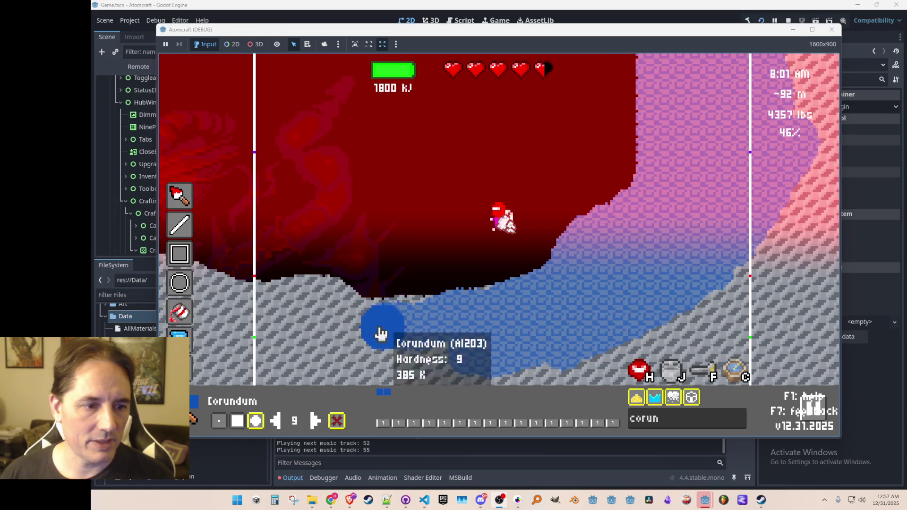
{"action": "key", "text": "a"}
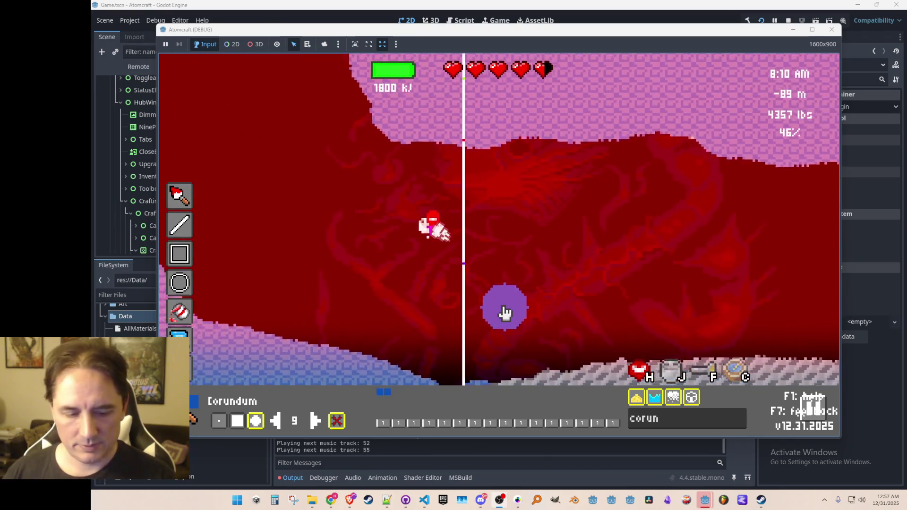
{"action": "key", "text": "Escape"}
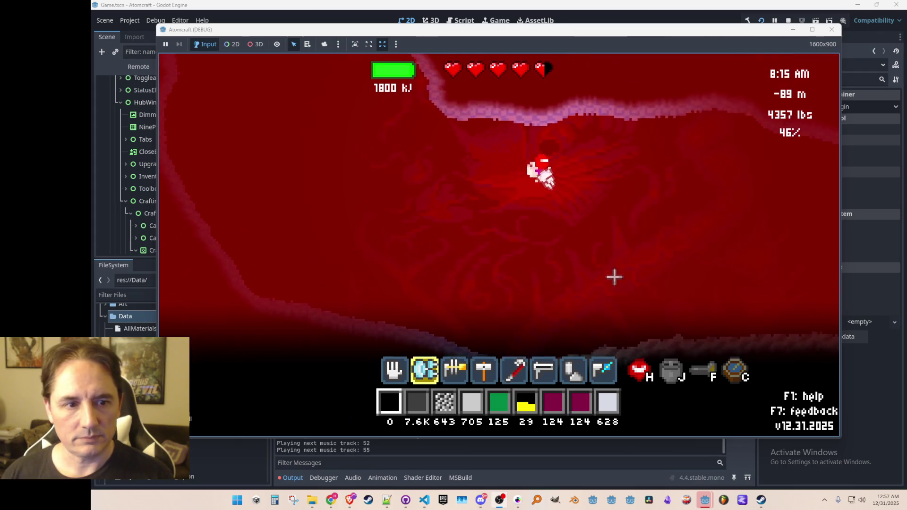
- Jetpack up into the lava cavern, check the materials inventory, and reopen the world editor
{"action": "key", "text": "a"}
{"action": "key", "text": "w"}
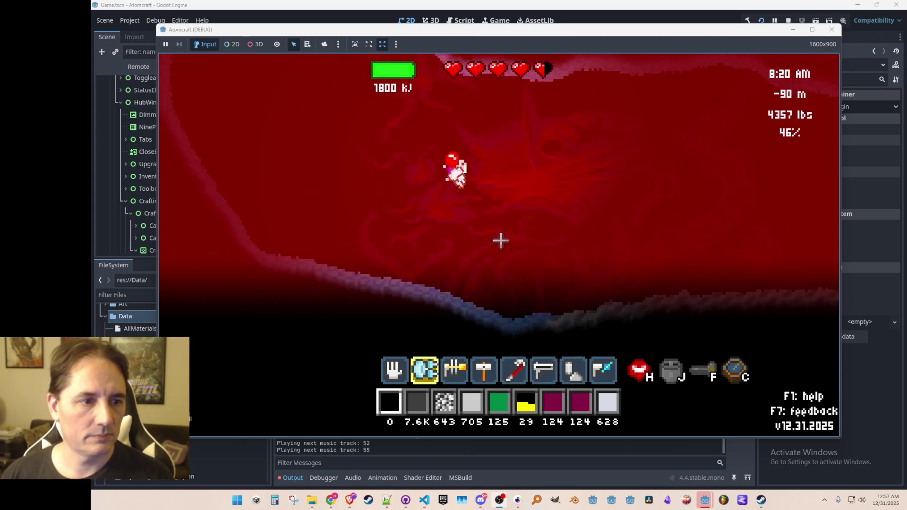
{"action": "key", "text": "w"}
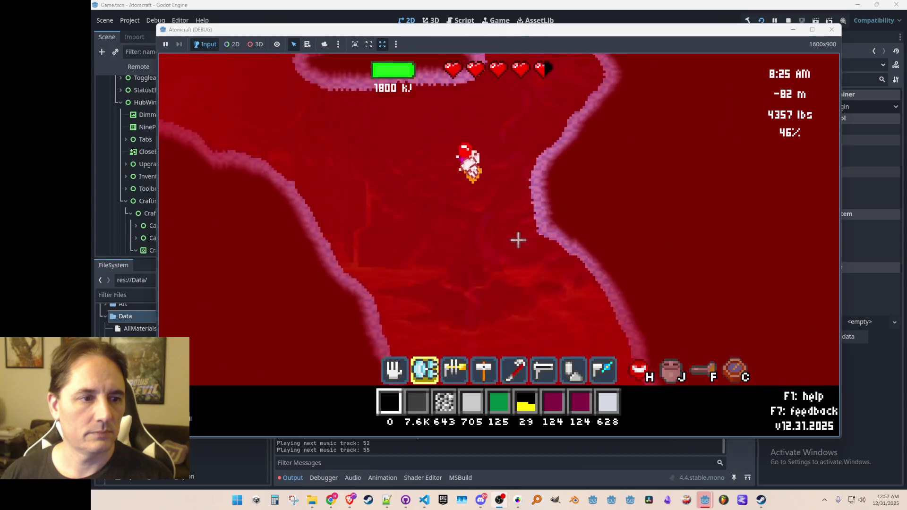
{"action": "key", "text": "d"}
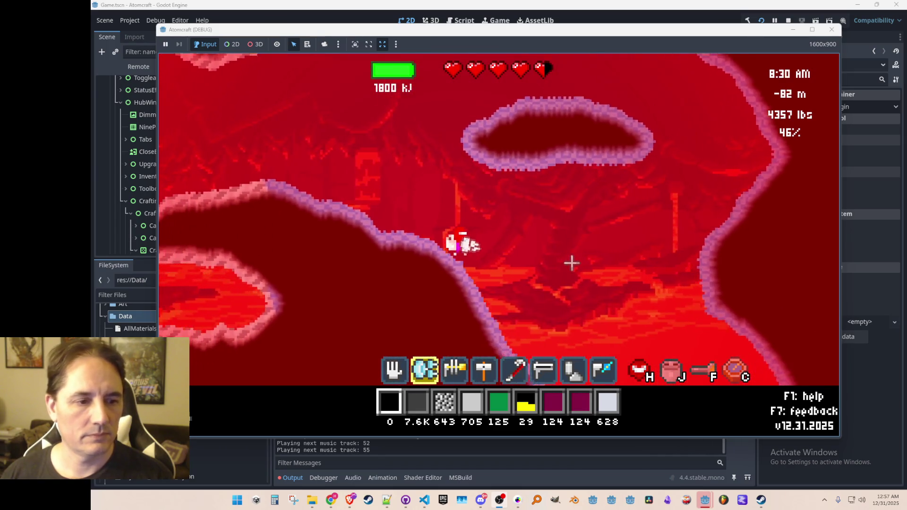
{"action": "key", "text": "i"}
{"action": "key", "text": "i"}
{"action": "key", "text": "F2"}
- Search the materials for lava and choose Basaltic Lava as the brush material
{"action": "left_click", "coordinate": [640, 419]}
{"action": "type", "text": "lova"}
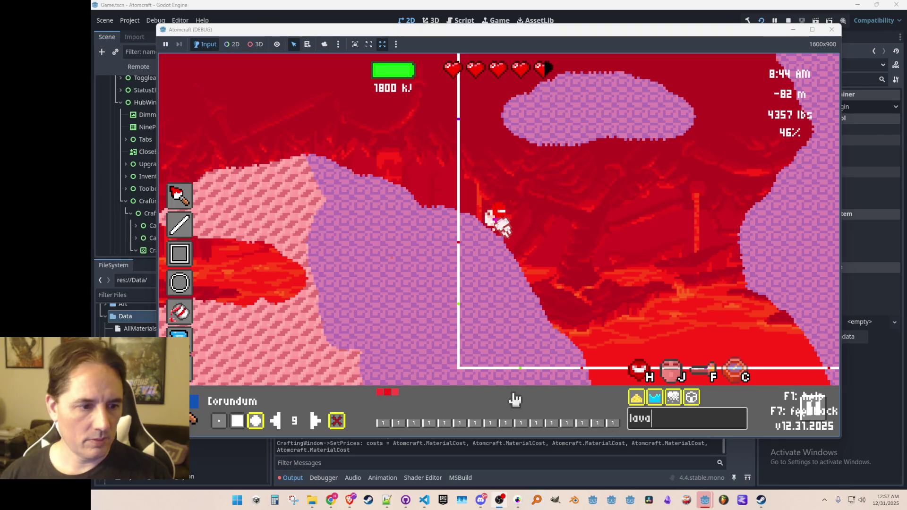
{"action": "left_click", "coordinate": [388, 394]}
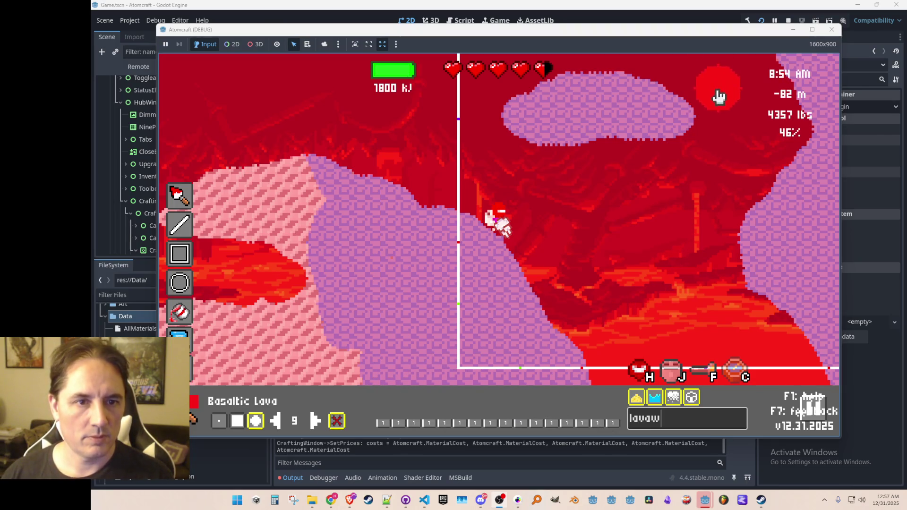
{"action": "key", "text": "Escape"}
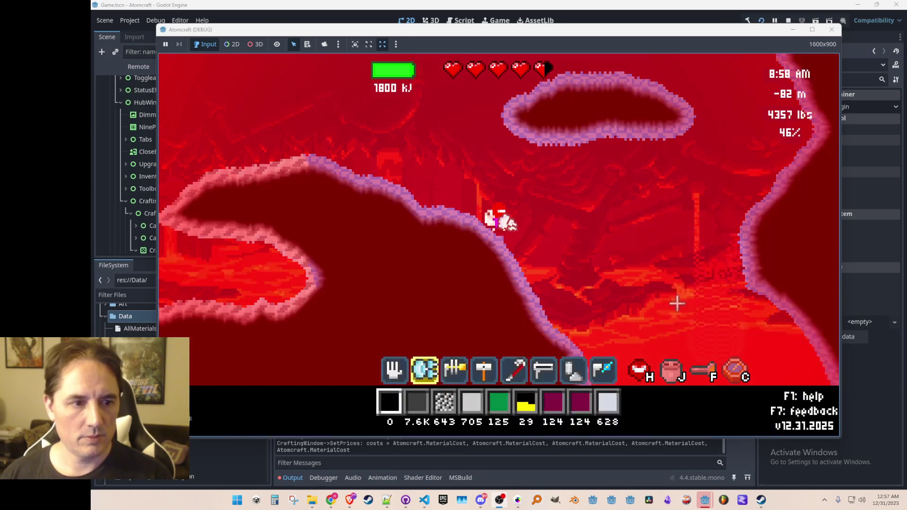
- Flood the cavern's middle with Basaltic Lava, then return to play to test it
{"action": "key", "text": "e"}
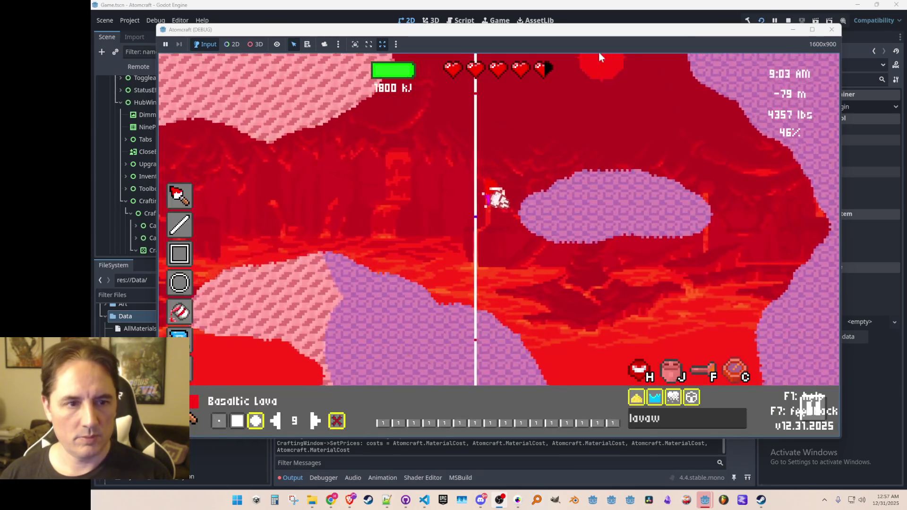
{"action": "key", "text": "w"}
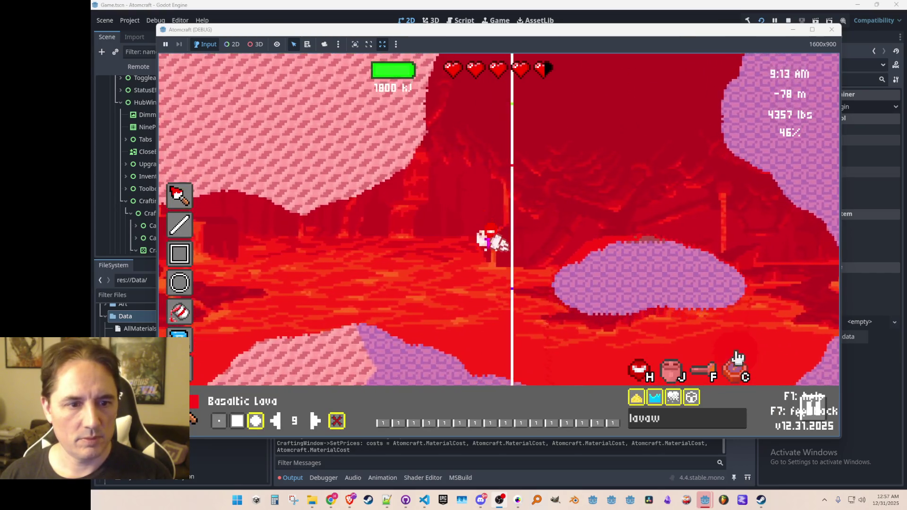
{"action": "key", "text": "w"}
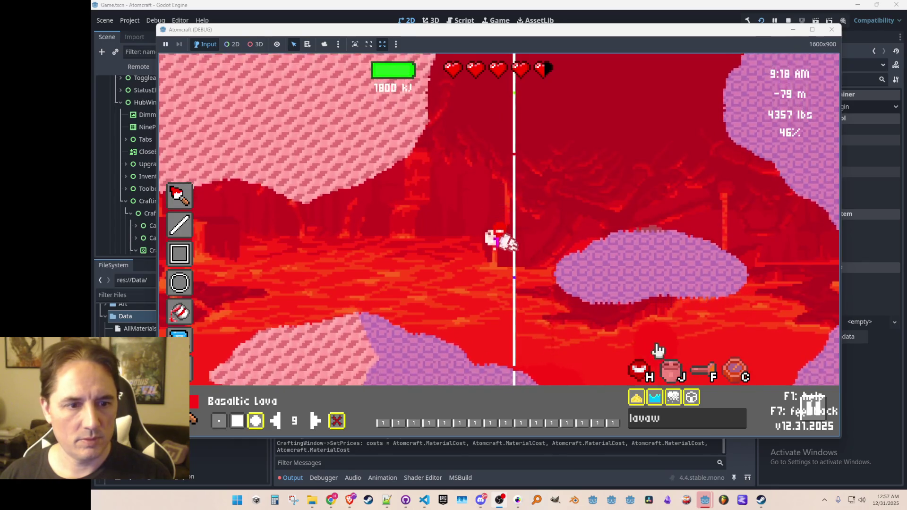
{"action": "key", "text": "d"}
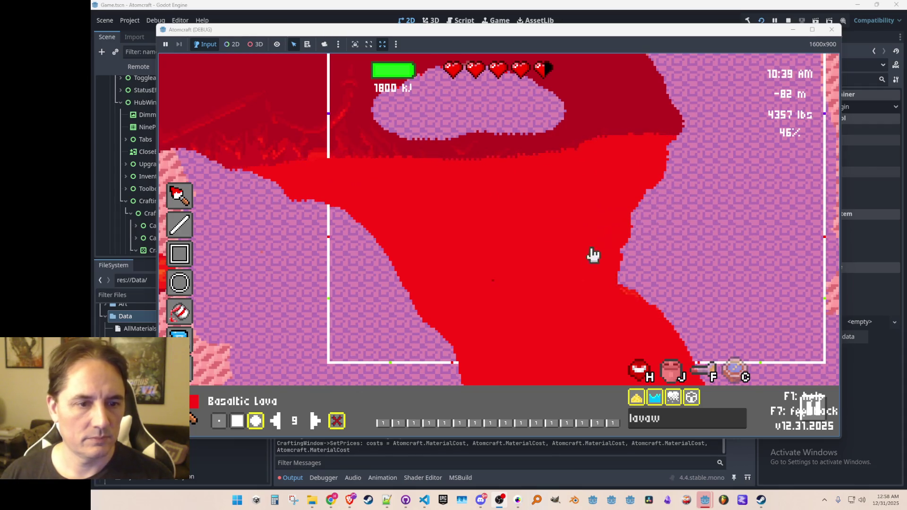
{"action": "key", "text": "a"}
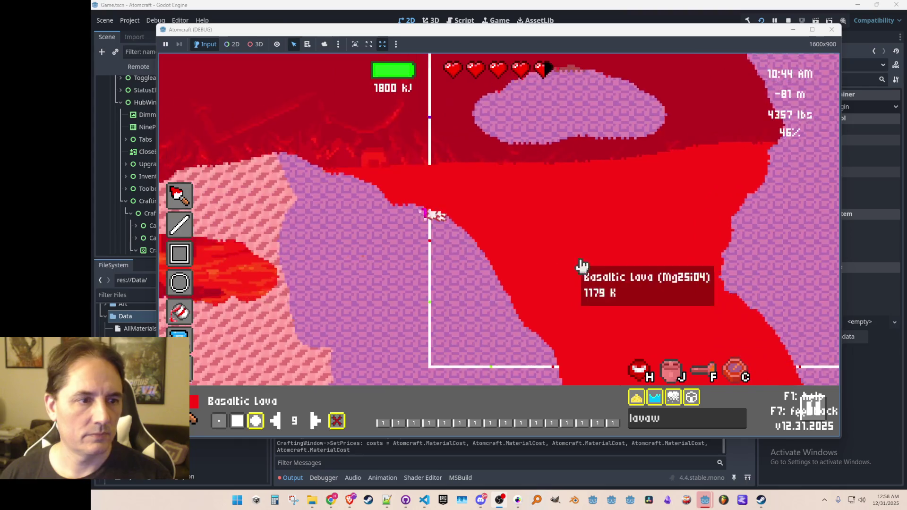
{"action": "key", "text": "Escape"}
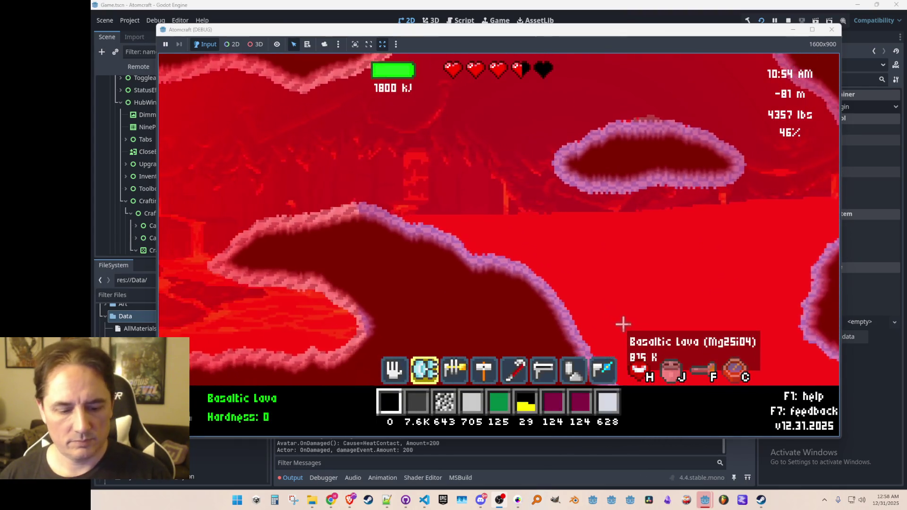
- Close the world editor and jetpack up off the ledge with the debug performance overlay shown
{"action": "key", "text": "Escape"}
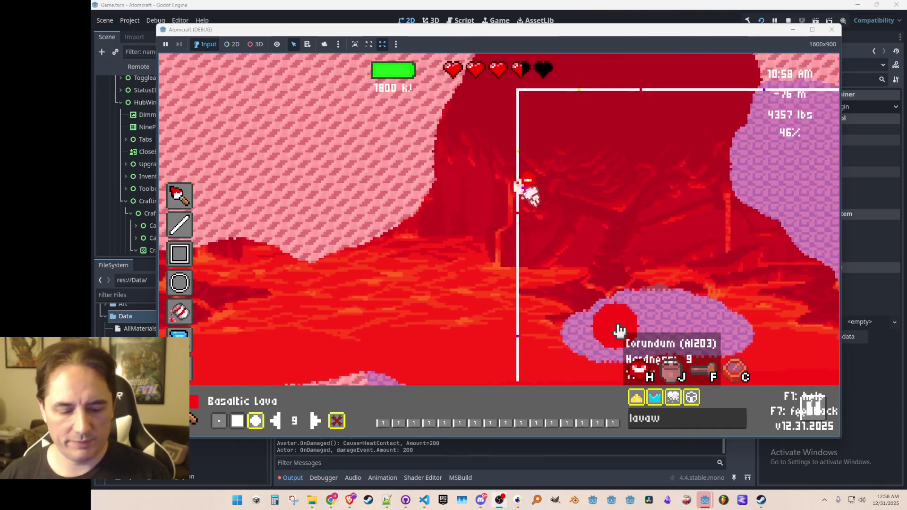
{"action": "key", "text": "Escape"}
{"action": "key", "text": "w"}
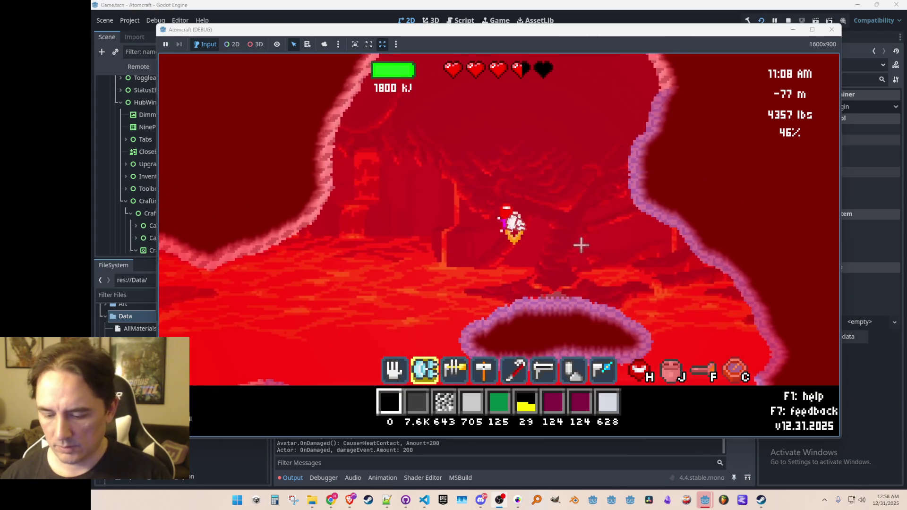
{"action": "key", "text": "F3"}
{"action": "key", "text": "w"}
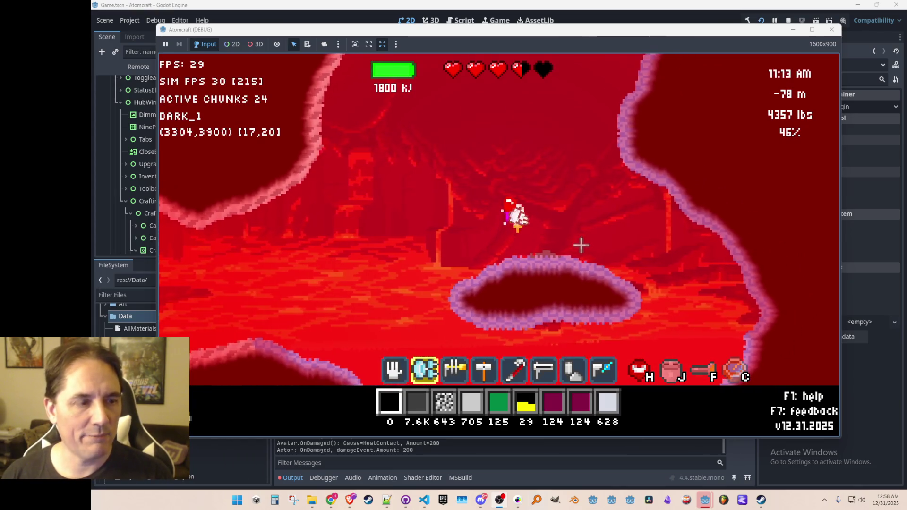
{"action": "key", "text": "w"}
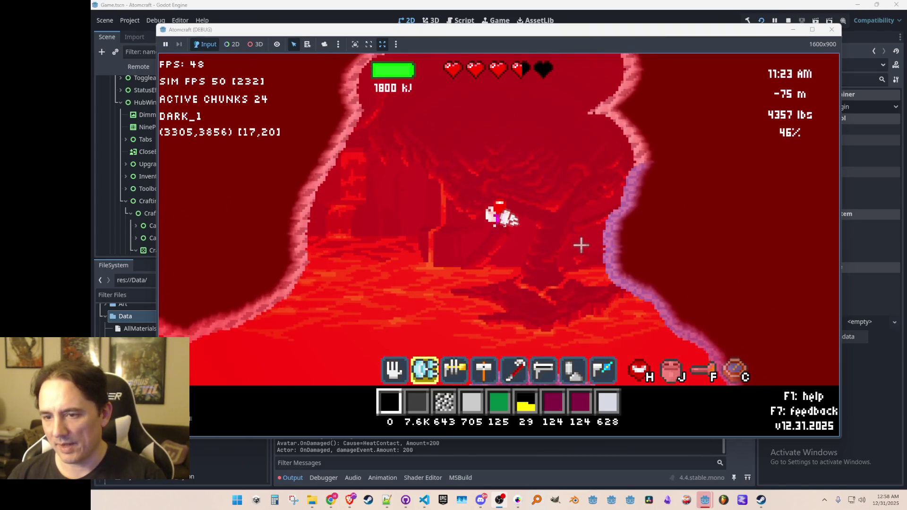
{"action": "key", "text": "w"}
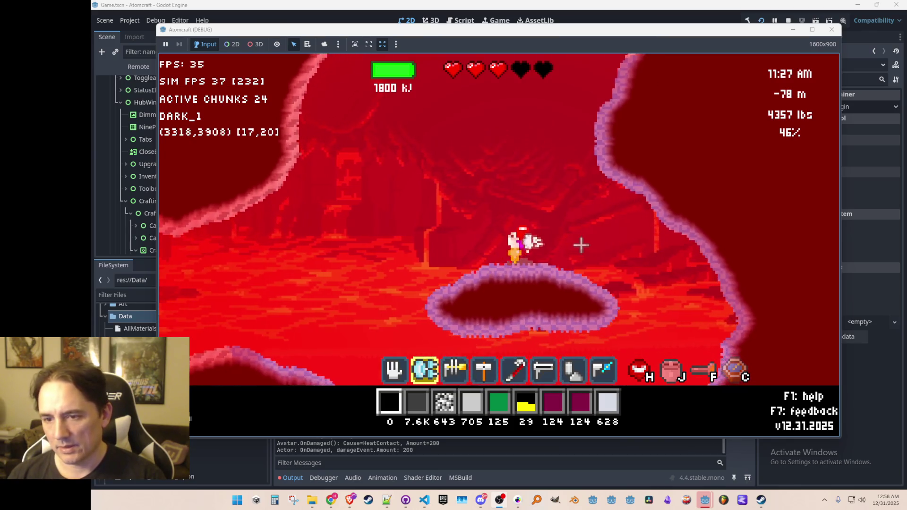
- Briefly bring up the level-painting tools while flying, then resume play
{"action": "key", "text": "a"}
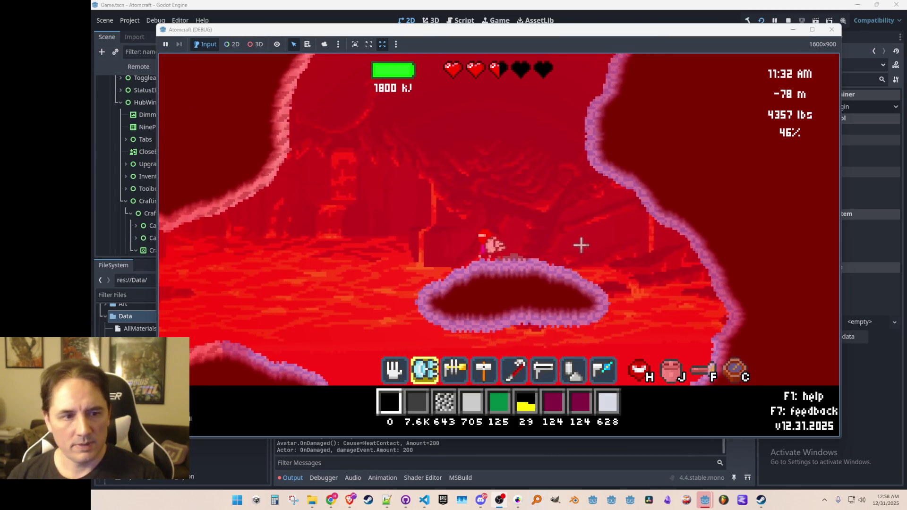
{"action": "key", "text": "w"}
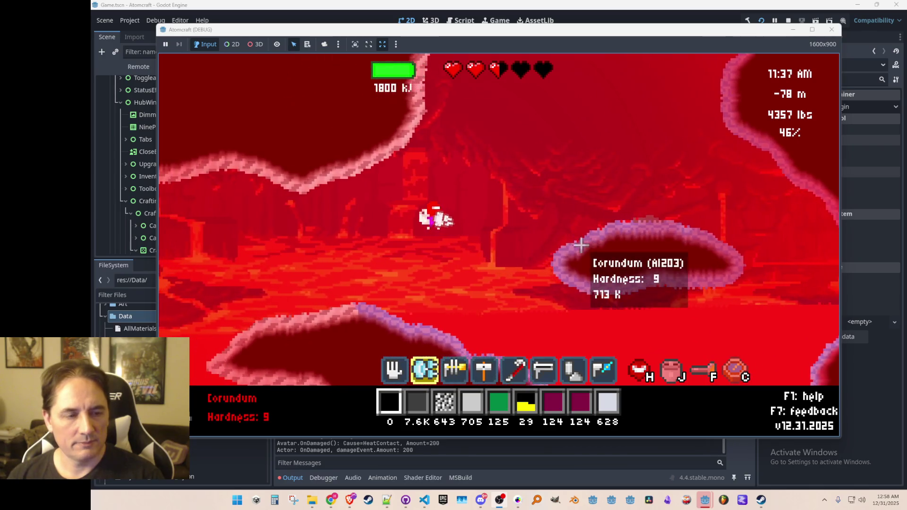
{"action": "key", "text": "F2"}
{"action": "key", "text": "w"}
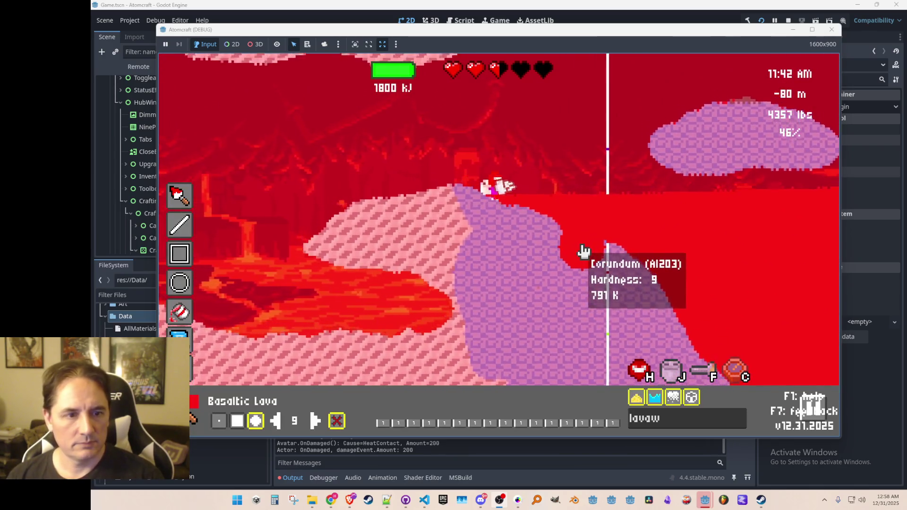
{"action": "key", "text": "F3"}
{"action": "key", "text": "w"}
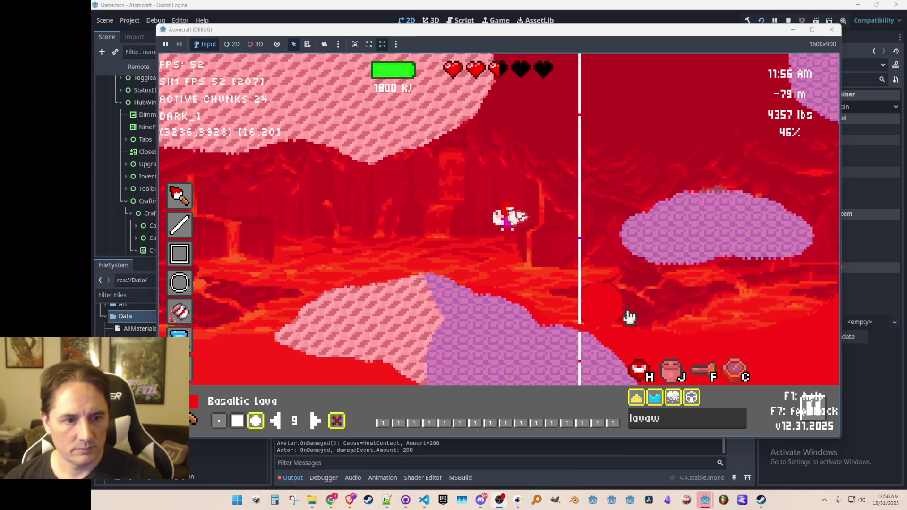
{"action": "key", "text": "d"}
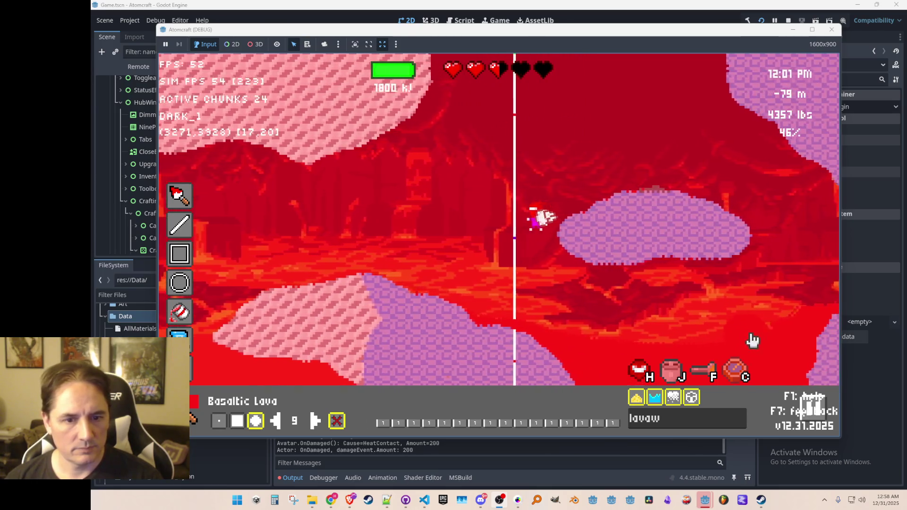
{"action": "key", "text": "Tab"}
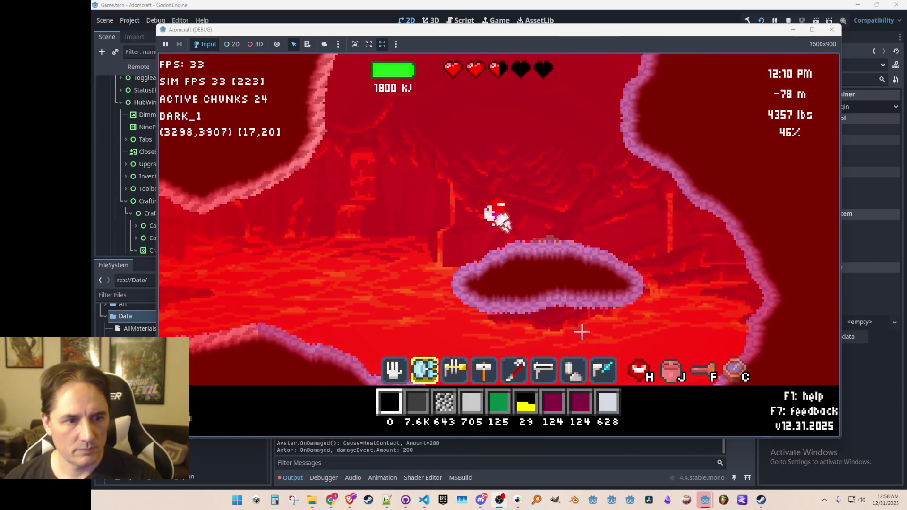
- Jetpack up and left and peek at the materials crafting list
{"action": "key", "text": "w"}
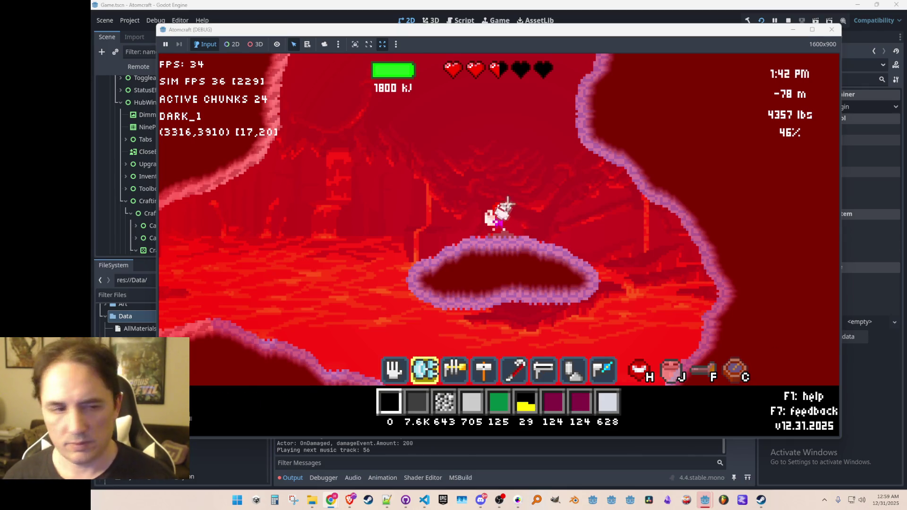
{"action": "key", "text": "space"}
{"action": "key", "text": "a"}
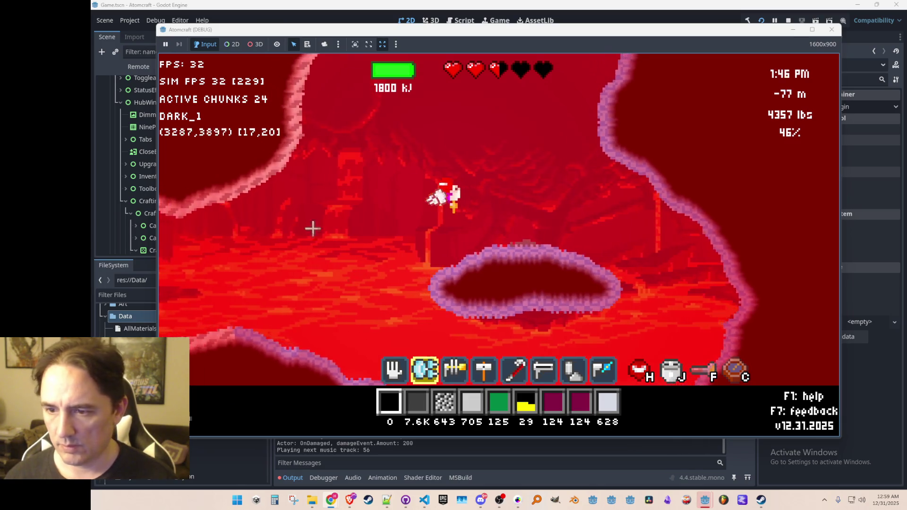
{"action": "key", "text": "c"}
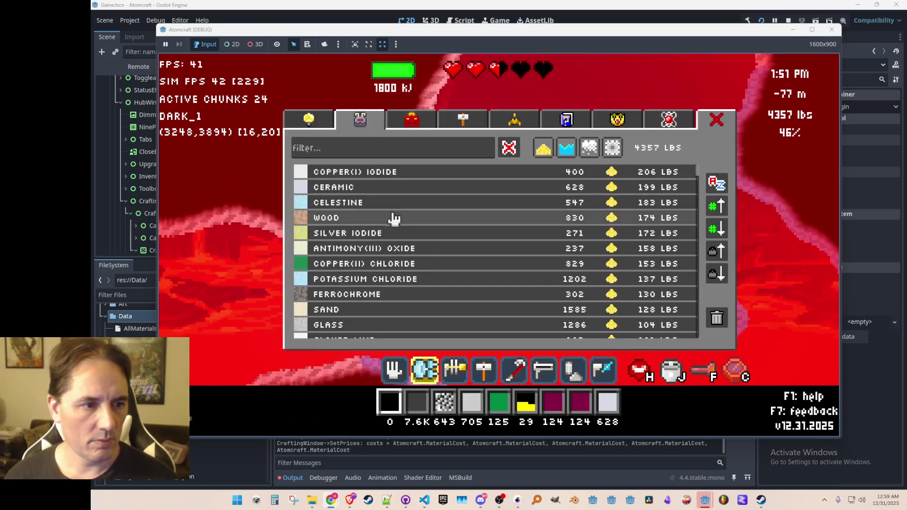
{"action": "key", "text": "c"}
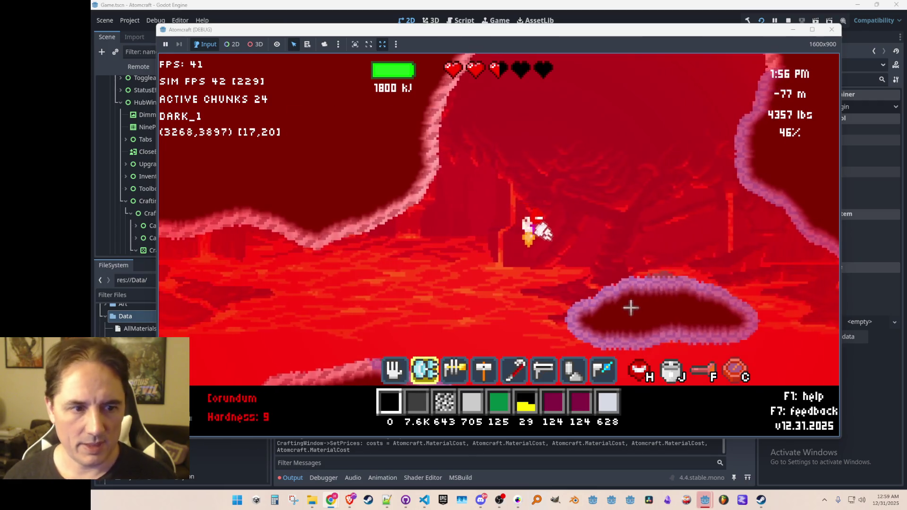
{"action": "key", "text": "space"}
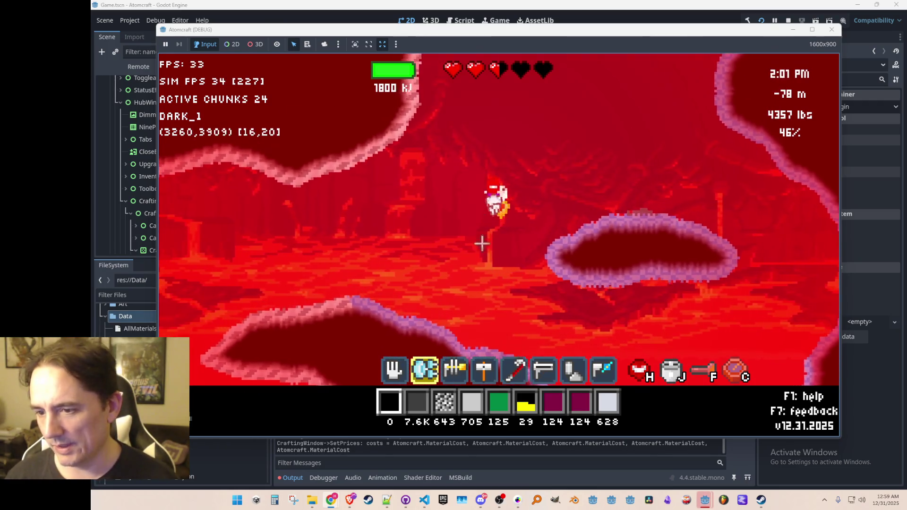
- Fly around the Corundum walls, then open the level-painting tools and select the material search
{"action": "key", "text": "space"}
{"action": "key", "text": "a"}
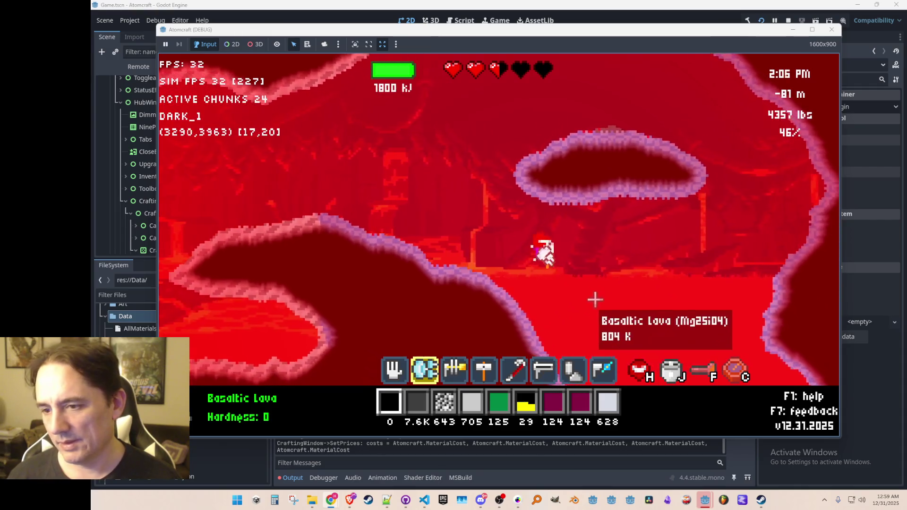
{"action": "key", "text": "space"}
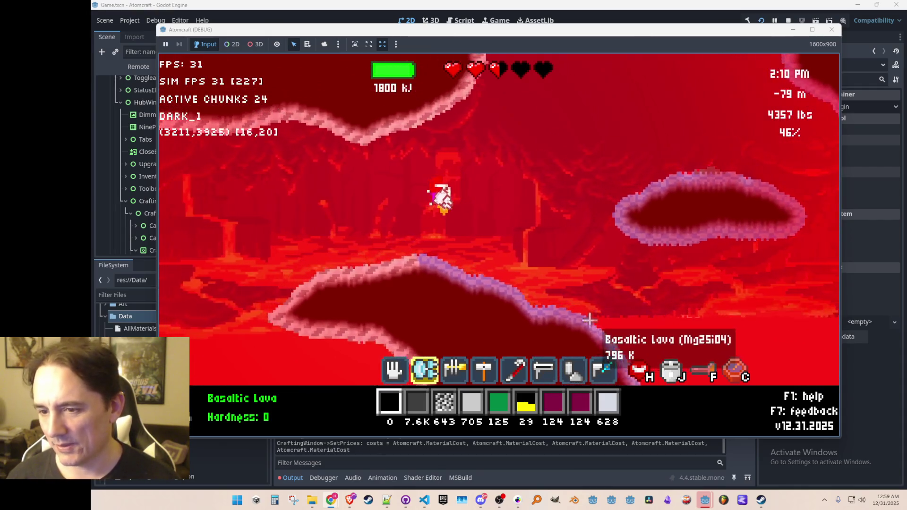
{"action": "key", "text": "d"}
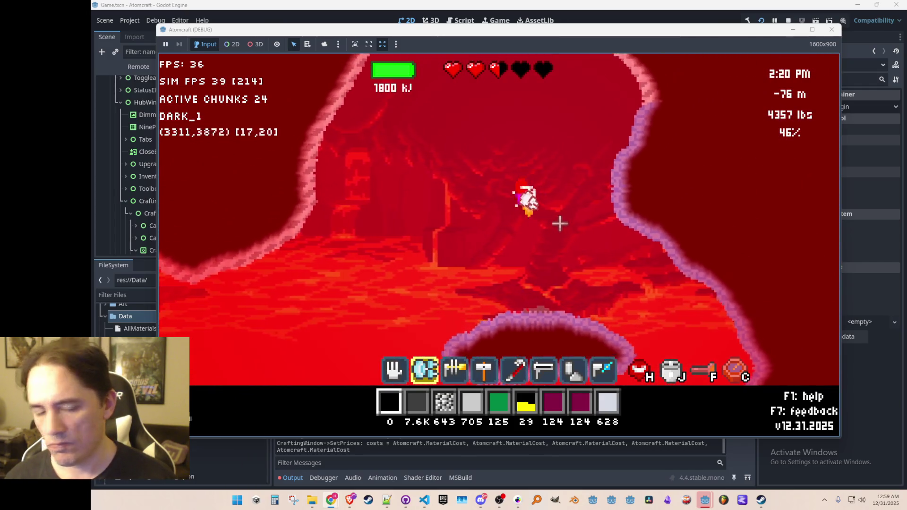
{"action": "key", "text": "a"}
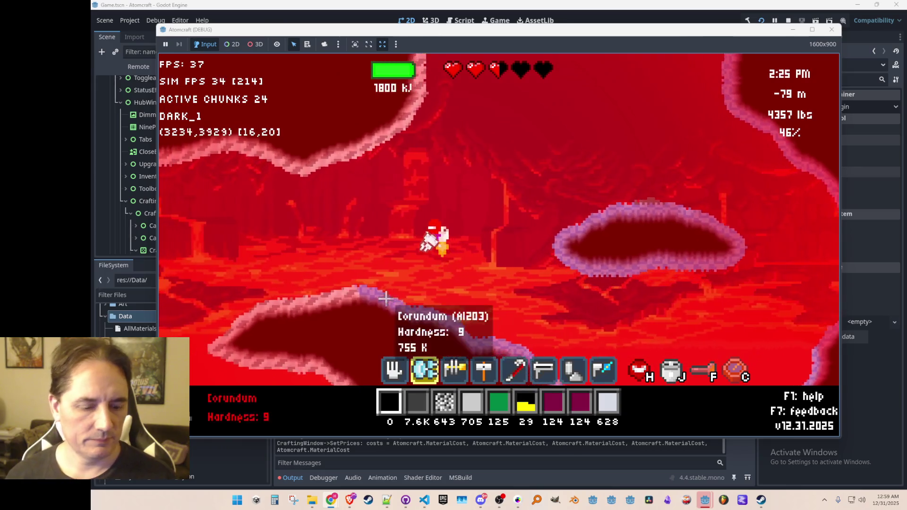
{"action": "key", "text": "F2"}
{"action": "left_click", "coordinate": [644, 419]}
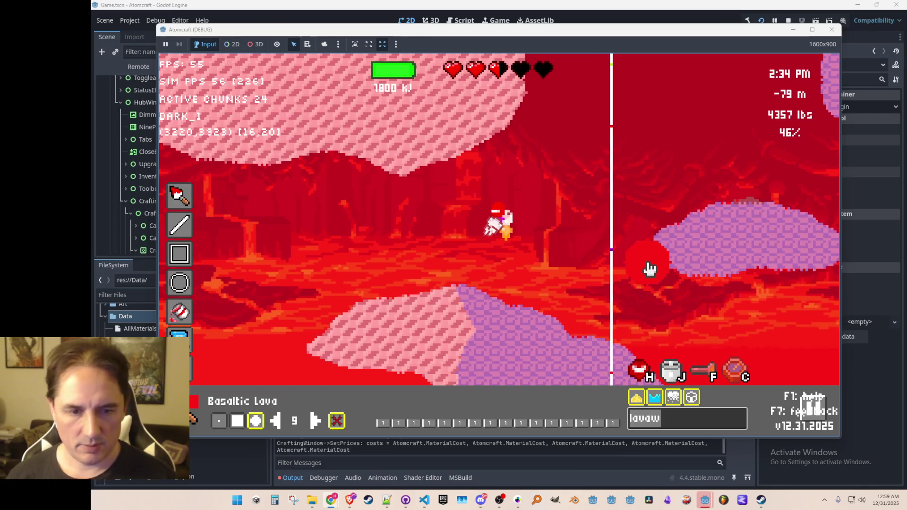
- Search materials for 'corun' and choose Corundum as the paint material
{"action": "key", "text": "BackSpace"}
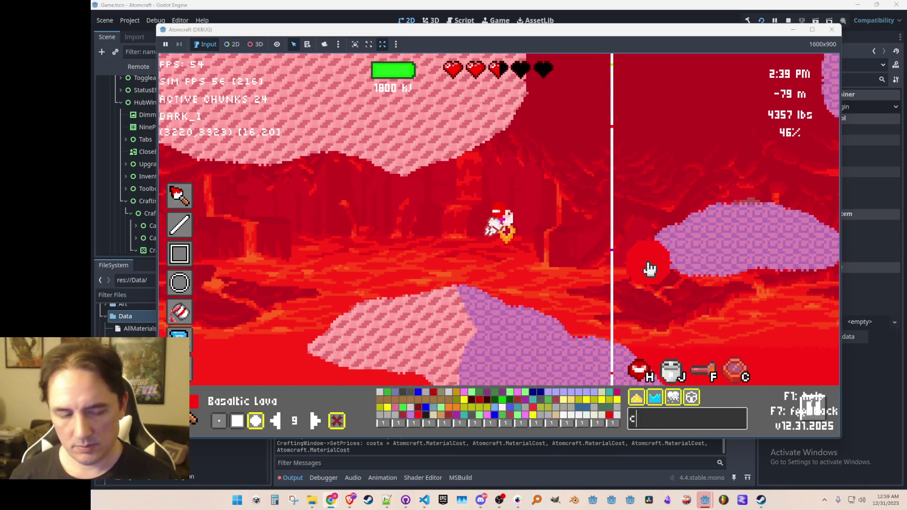
{"action": "type", "text": "corun"}
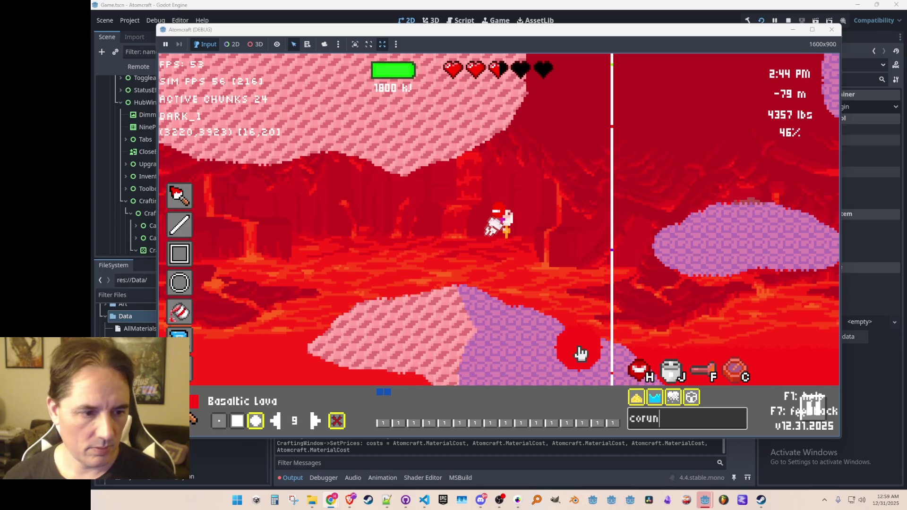
{"action": "left_click", "coordinate": [387, 392]}
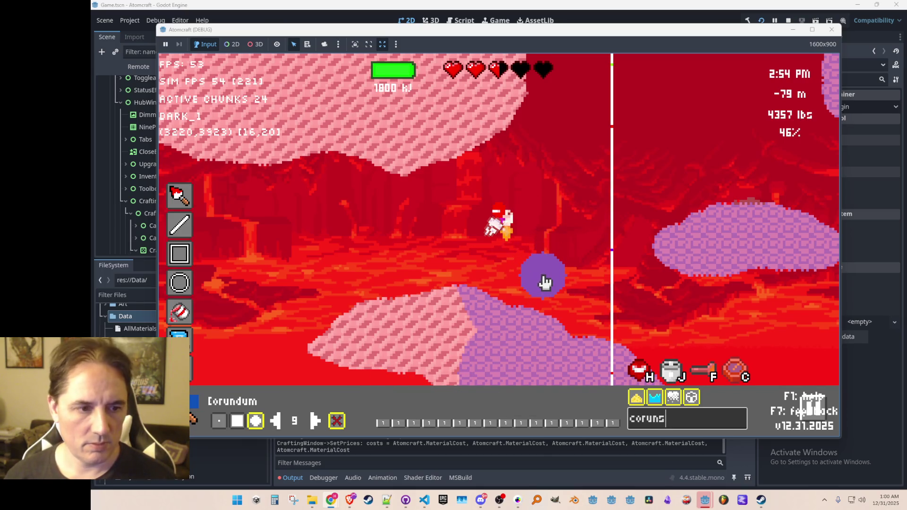
{"action": "key", "text": "Escape"}
{"action": "key", "text": "Escape"}
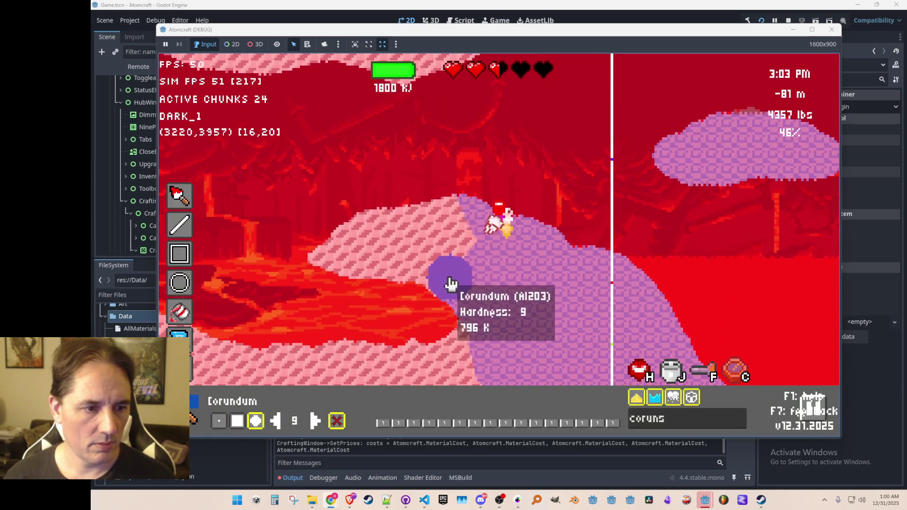
- Paint Corundum bands over the pink terrain and lava edge around the character
{"action": "mouse_move", "coordinate": [408, 269]}
{"action": "left_mouse_down"}
{"action": "mouse_move", "coordinate": [330, 265]}
{"action": "mouse_move", "coordinate": [451, 236]}
{"action": "mouse_move", "coordinate": [388, 239]}
{"action": "left_mouse_up"}
{"action": "key", "text": "a"}
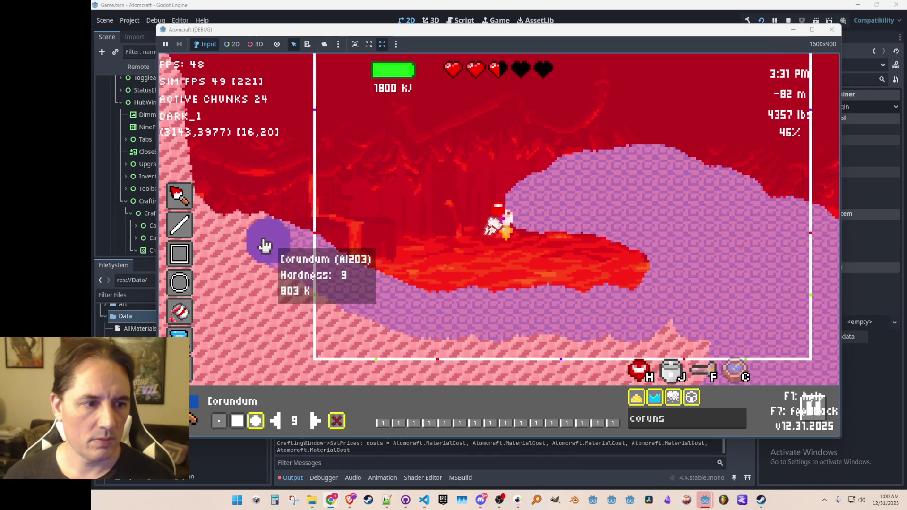
{"action": "left_click_drag", "start_coordinate": [267, 249], "coordinate": [371, 291]}
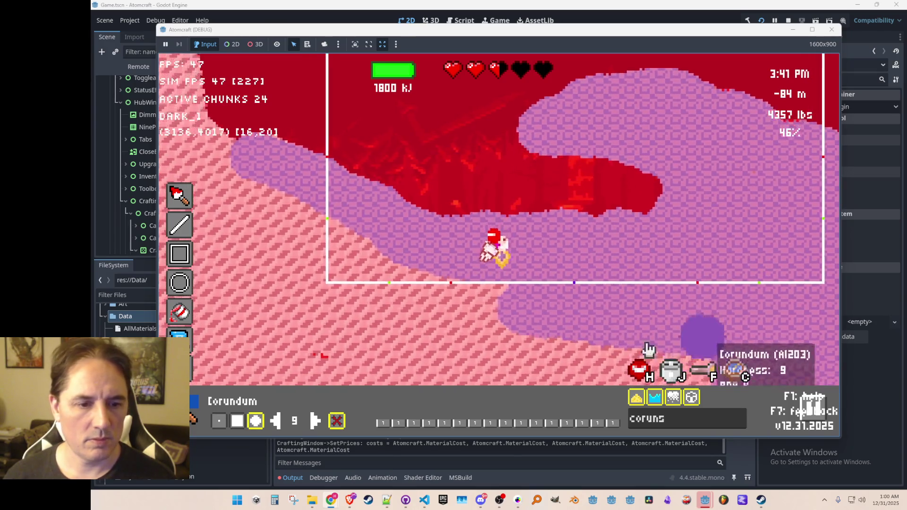
{"action": "mouse_move", "coordinate": [698, 354]}
{"action": "left_mouse_down"}
{"action": "mouse_move", "coordinate": [304, 351]}
{"action": "mouse_move", "coordinate": [563, 263]}
{"action": "mouse_move", "coordinate": [519, 270]}
{"action": "mouse_move", "coordinate": [317, 162]}
{"action": "mouse_move", "coordinate": [482, 320]}
{"action": "mouse_move", "coordinate": [431, 247]}
{"action": "mouse_move", "coordinate": [391, 220]}
{"action": "mouse_move", "coordinate": [392, 279]}
{"action": "left_mouse_up"}
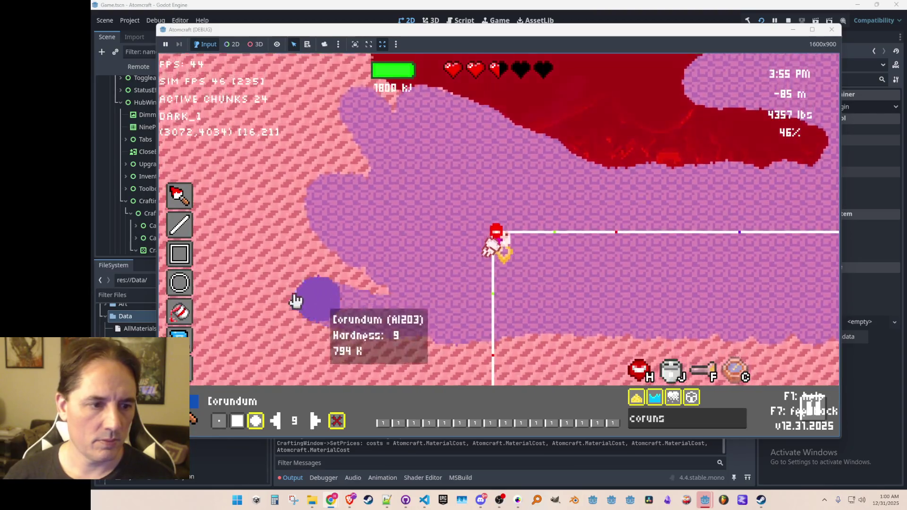
{"action": "mouse_move", "coordinate": [304, 285]}
{"action": "left_mouse_down"}
{"action": "mouse_move", "coordinate": [504, 278]}
{"action": "mouse_move", "coordinate": [321, 182]}
{"action": "left_mouse_up"}
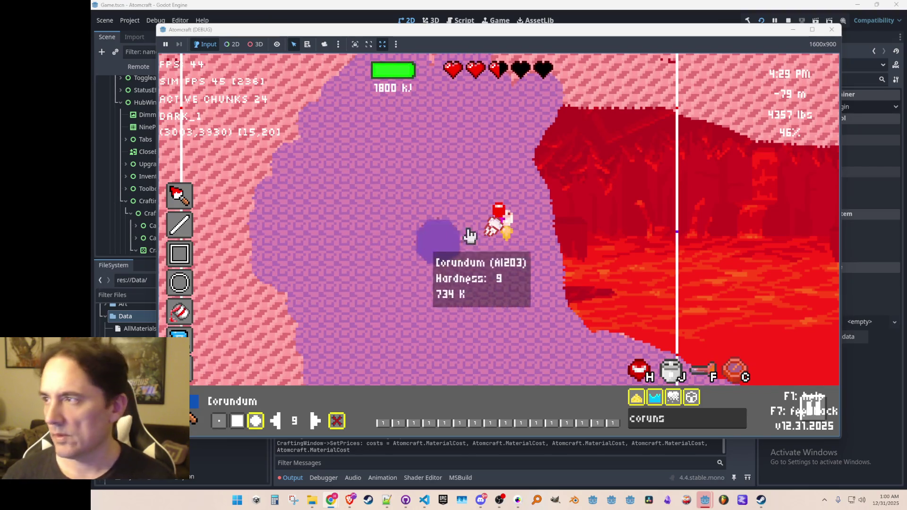
- Paint Corundum patches over more pink wall right of the character
{"action": "key", "text": "d"}
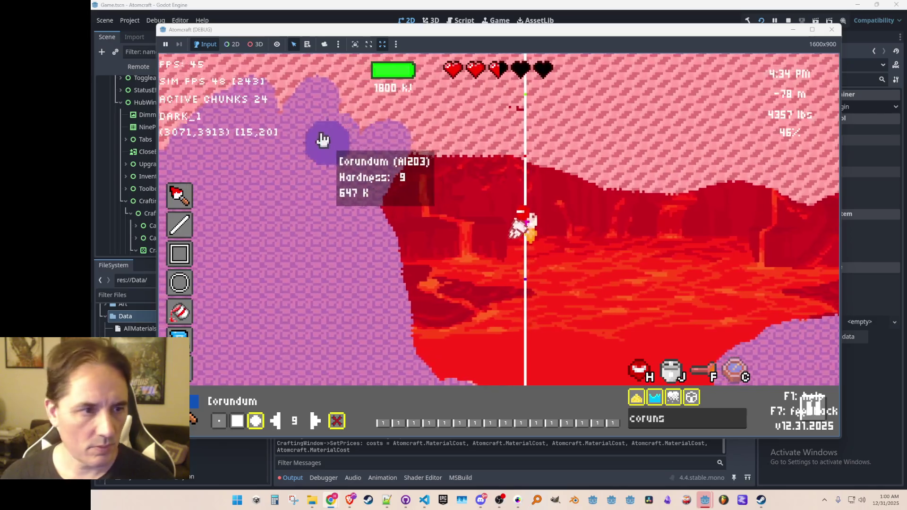
{"action": "key", "text": "w"}
{"action": "mouse_move", "coordinate": [438, 162]}
{"action": "left_mouse_down"}
{"action": "mouse_move", "coordinate": [583, 219]}
{"action": "mouse_move", "coordinate": [450, 197]}
{"action": "mouse_move", "coordinate": [507, 155]}
{"action": "mouse_move", "coordinate": [233, 114]}
{"action": "mouse_move", "coordinate": [541, 92]}
{"action": "left_mouse_up"}
{"action": "mouse_move", "coordinate": [215, 144]}
{"action": "left_mouse_down"}
{"action": "mouse_move", "coordinate": [573, 127]}
{"action": "mouse_move", "coordinate": [474, 196]}
{"action": "left_mouse_up"}
{"action": "key", "text": "d"}
{"action": "key", "text": "d"}
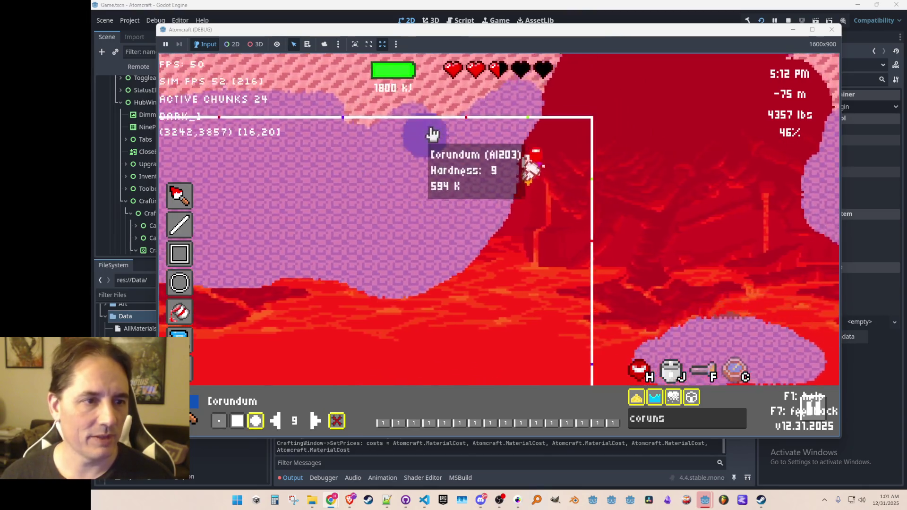
- Fly around the Corundum-walled chamber, then close the material painting overlay
{"action": "key", "text": "w"}
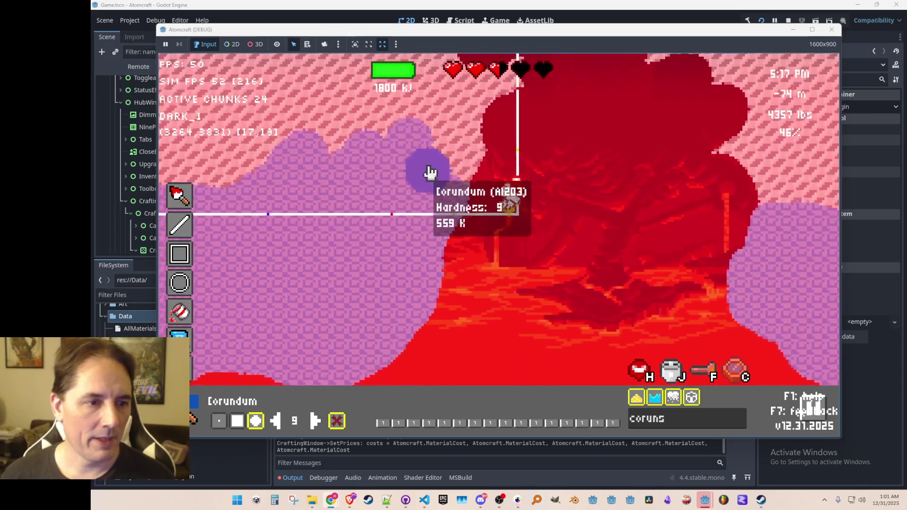
{"action": "key", "text": "w"}
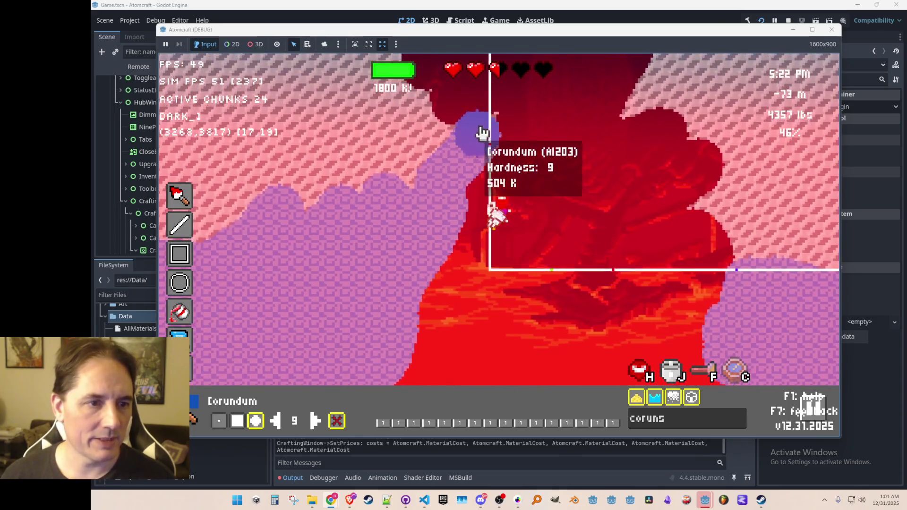
{"action": "key", "text": "a"}
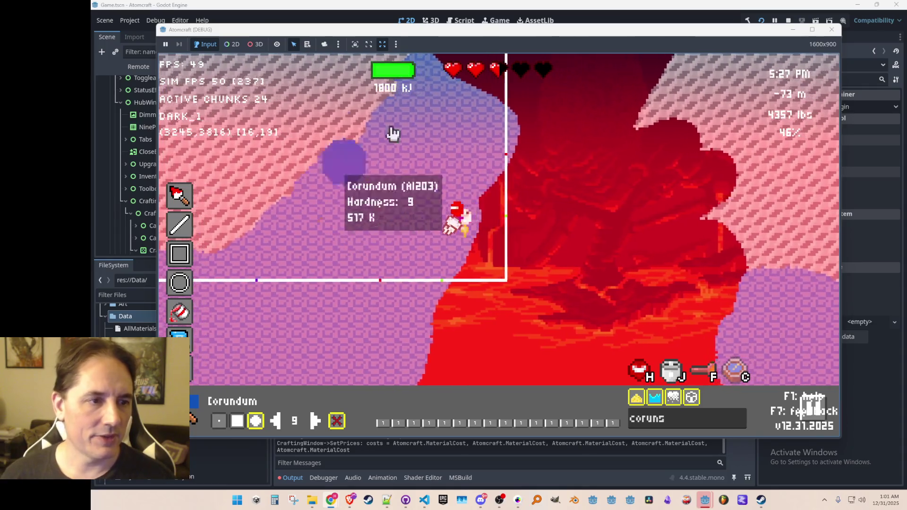
{"action": "key", "text": "a"}
{"action": "key", "text": "w"}
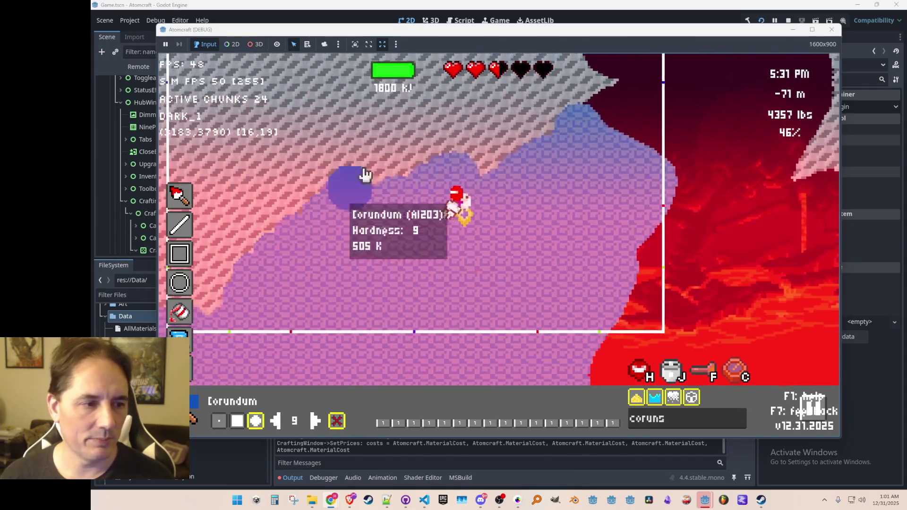
{"action": "key", "text": "w"}
{"action": "key", "text": "d"}
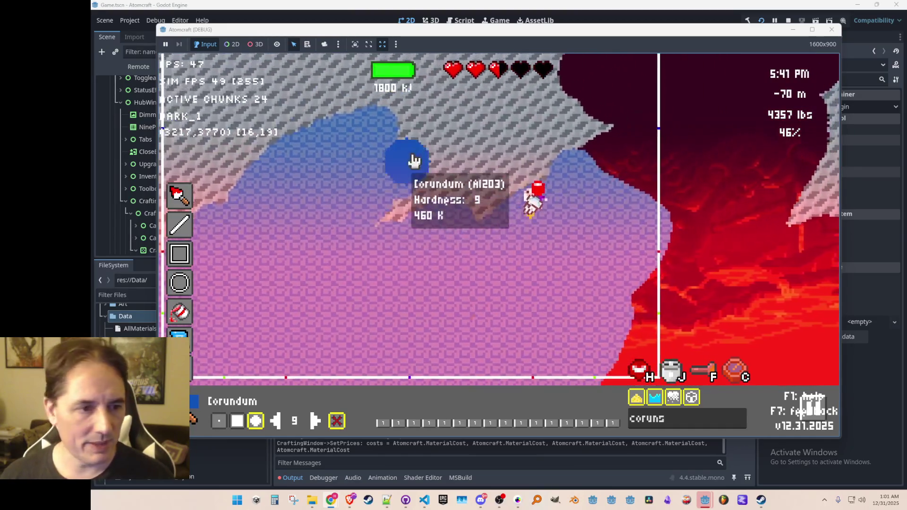
{"action": "key", "text": "w"}
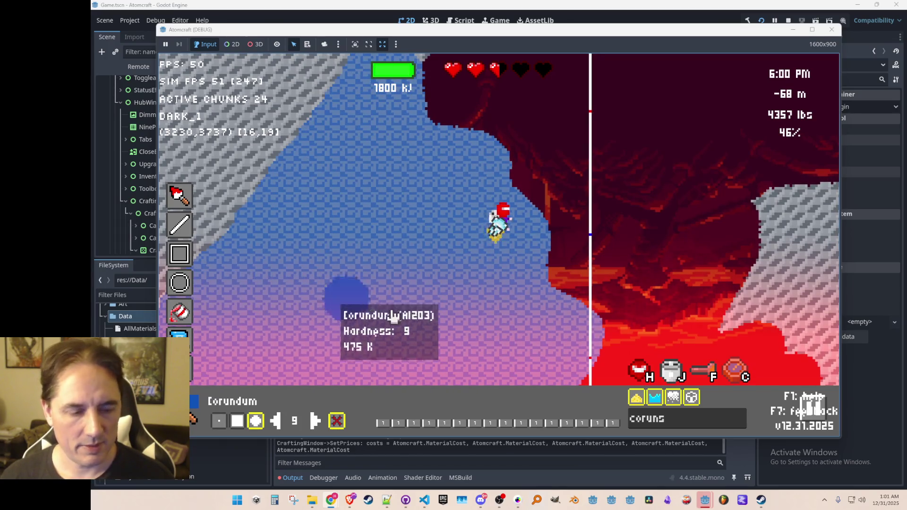
{"action": "key", "text": "d"}
{"action": "key", "text": "Escape"}
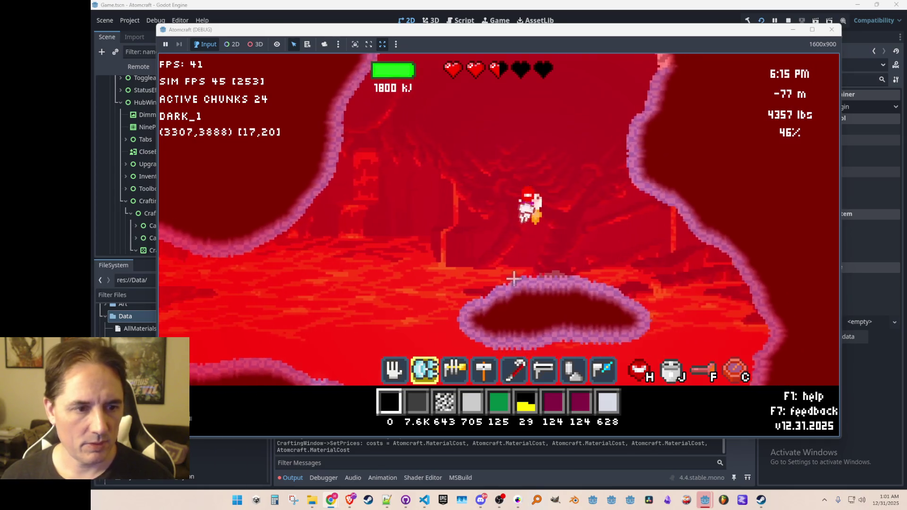
- Reopen the material painting overlay and choose Xenotime as the paint material
{"action": "key", "text": "w"}
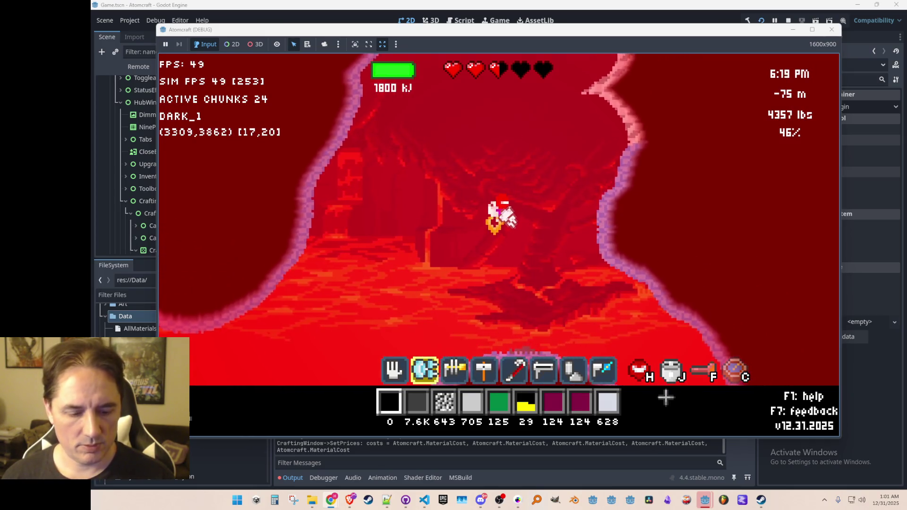
{"action": "key", "text": "F2"}
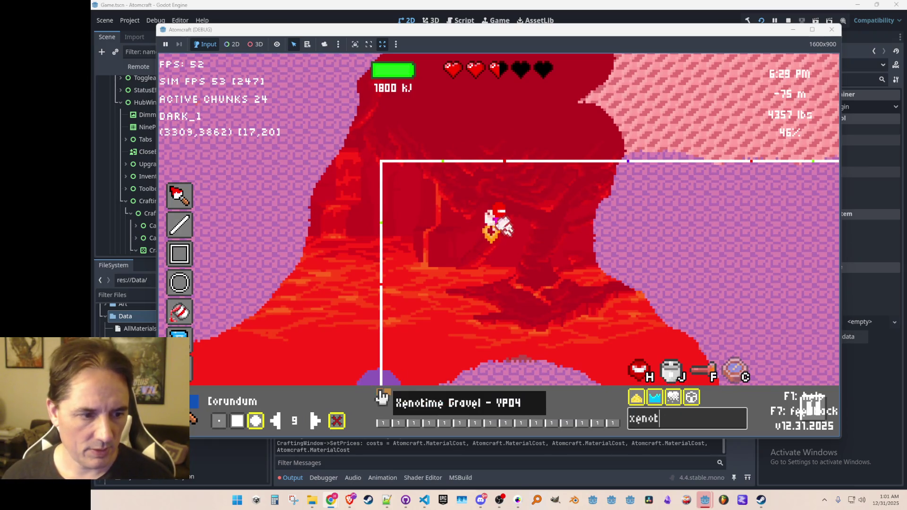
{"action": "left_click", "coordinate": [382, 399]}
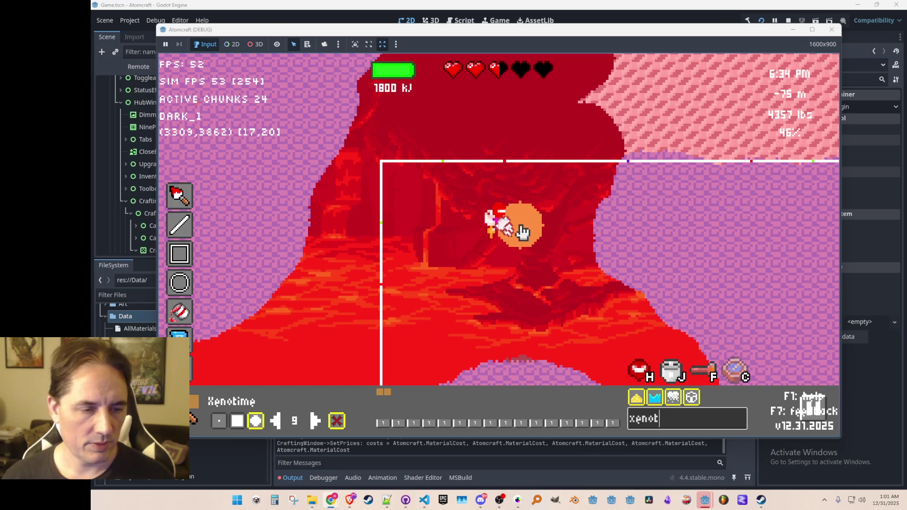
- Leave the overlay and fly the player up and around the Corundum-walled lava chamber
{"action": "key", "text": "Escape"}
{"action": "key", "text": "Escape"}
{"action": "key", "text": "d"}
{"action": "key", "text": "w"}
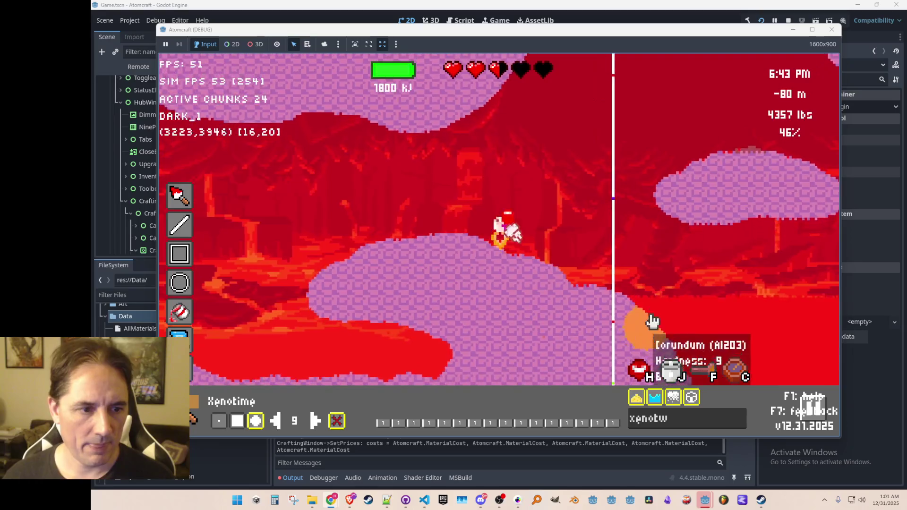
{"action": "key", "text": "d"}
{"action": "key", "text": "w"}
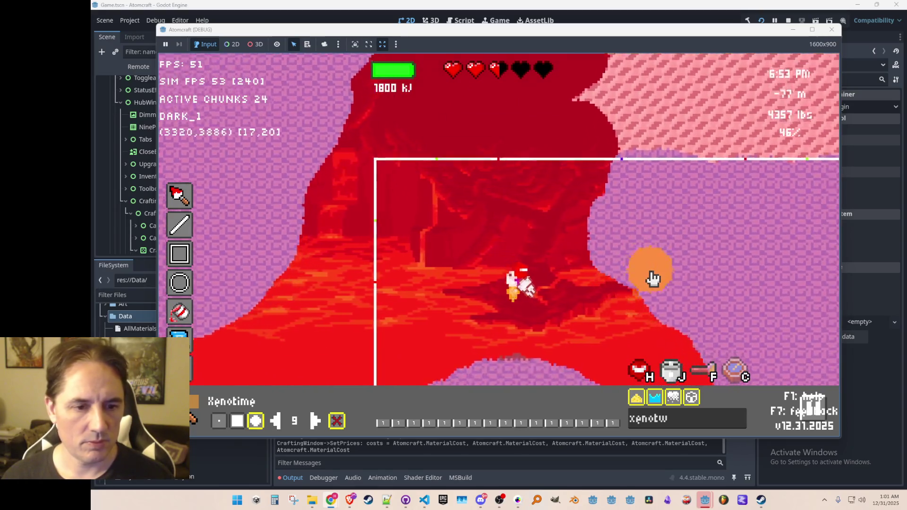
{"action": "key", "text": "w"}
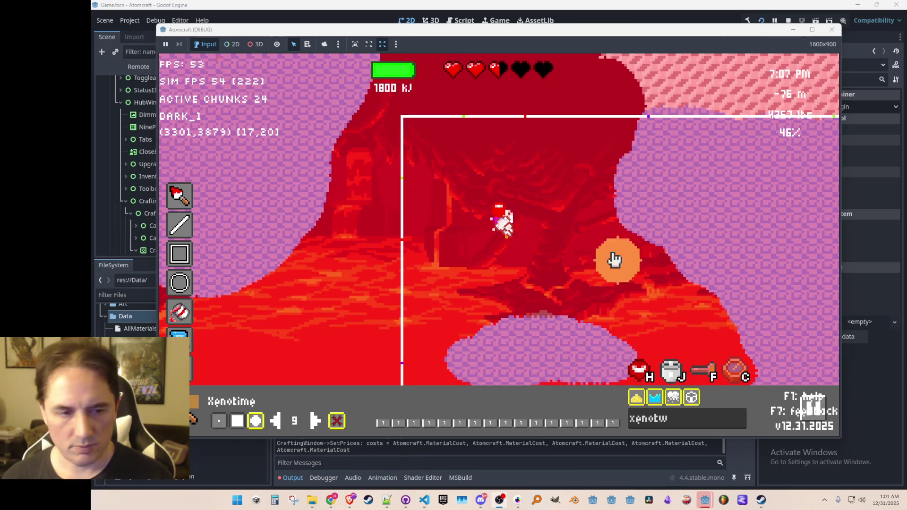
- Search 'pitch', pick Pitchblende, and paint a patch of it into the middle of the cave
{"action": "left_click", "coordinate": [688, 424]}
{"action": "type", "text": "monazi"}
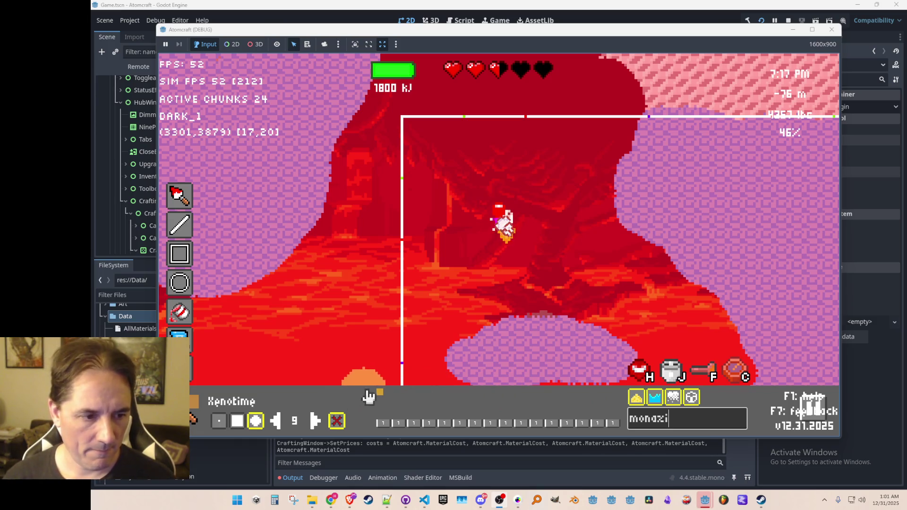
{"action": "key", "text": "BackSpace"}
{"action": "key", "text": "BackSpace"}
{"action": "key", "text": "BackSpace"}
{"action": "type", "text": "pitch"}
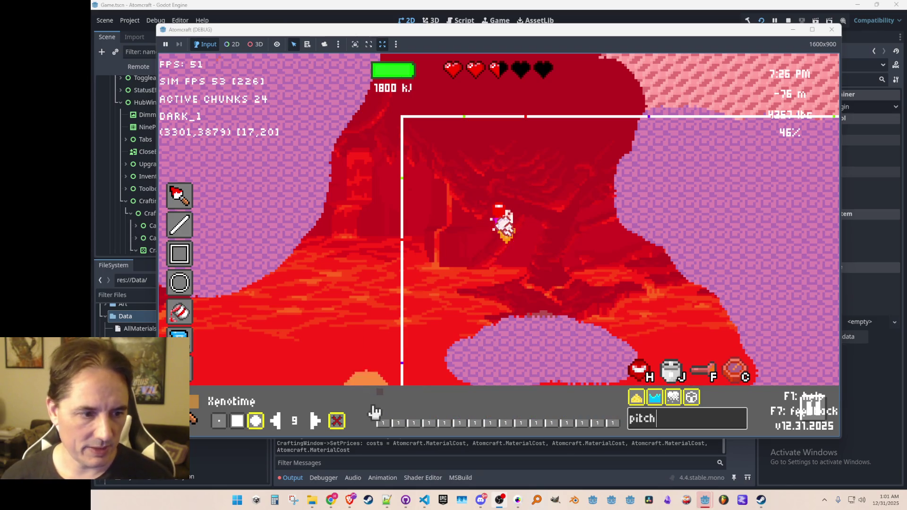
{"action": "left_click", "coordinate": [381, 400]}
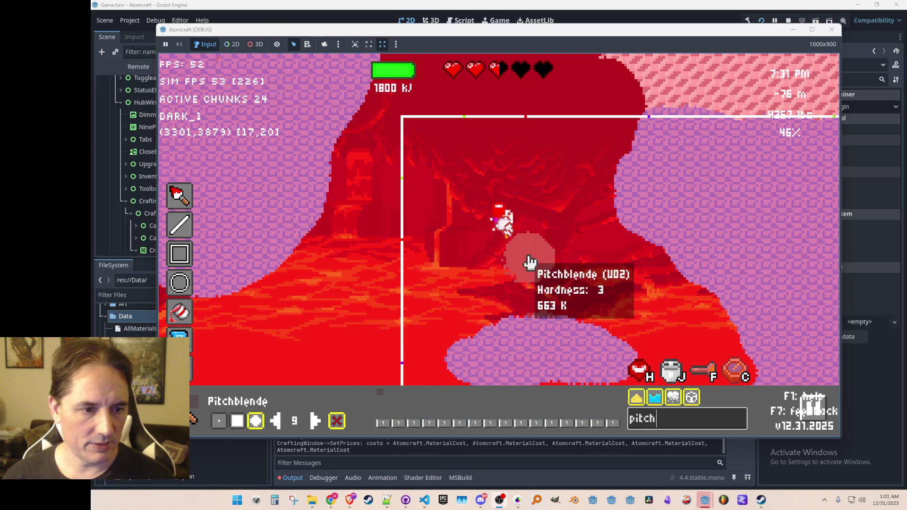
{"action": "mouse_move", "coordinate": [523, 299]}
{"action": "left_mouse_down"}
{"action": "mouse_move", "coordinate": [461, 320]}
{"action": "mouse_move", "coordinate": [543, 288]}
{"action": "mouse_move", "coordinate": [577, 295]}
{"action": "left_mouse_up"}
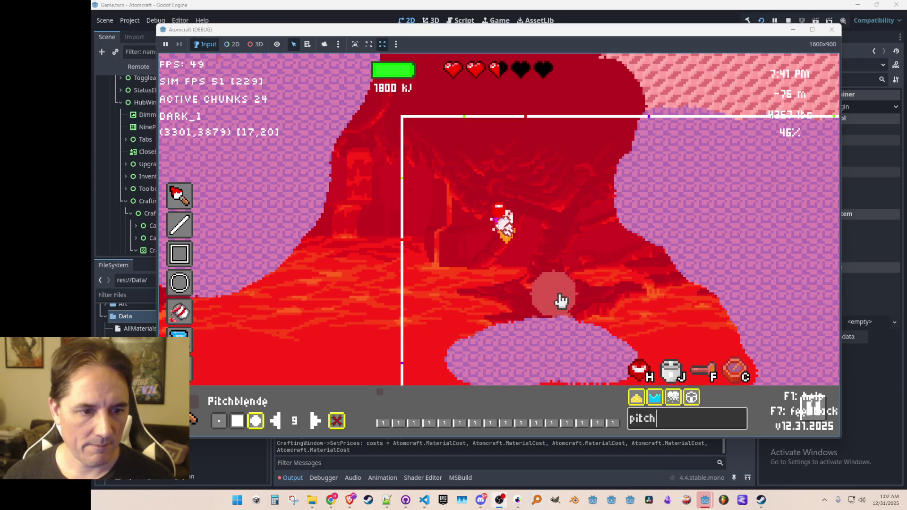
- Fly up a little, then clear the material search and search for 'cory'
{"action": "type", "text": "w"}
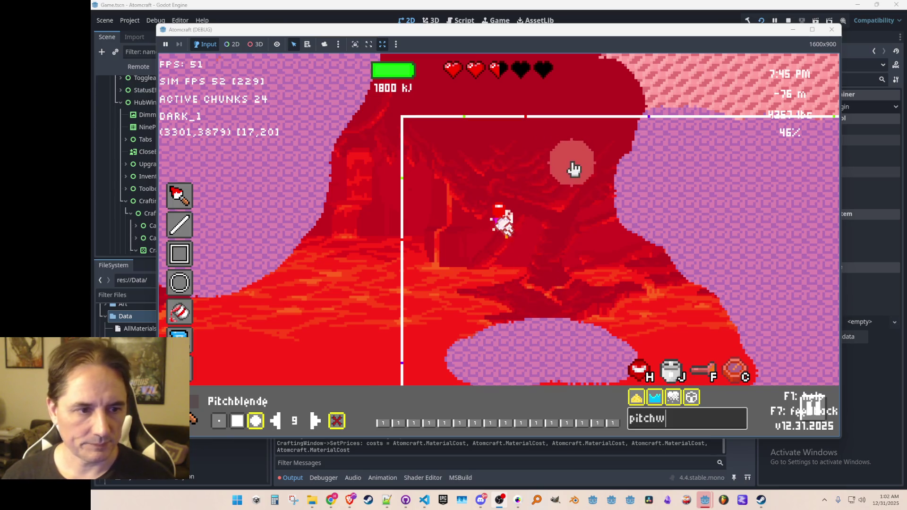
{"action": "type", "text": "w"}
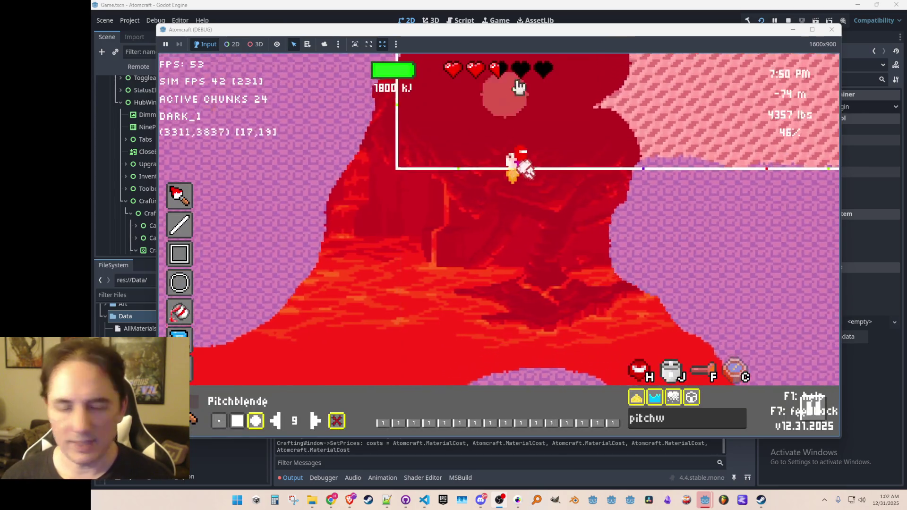
{"action": "type", "text": "w"}
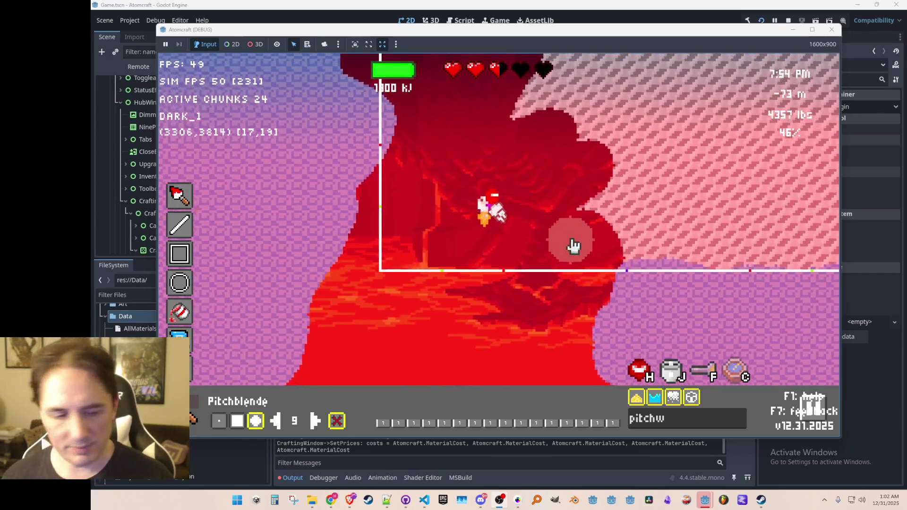
{"action": "left_click", "coordinate": [688, 428]}
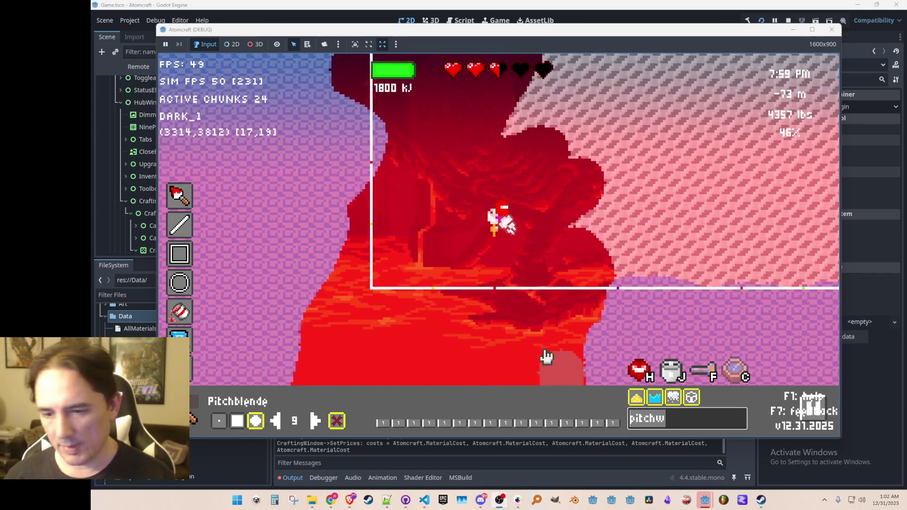
{"action": "mouse_move", "coordinate": [616, 324]}
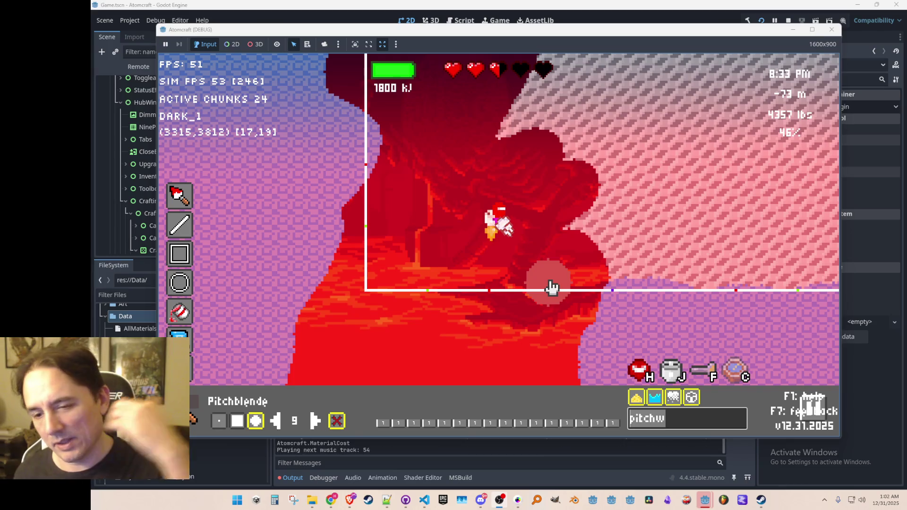
{"action": "key", "text": "BackSpace"}
{"action": "key", "text": "BackSpace"}
{"action": "key", "text": "BackSpace"}
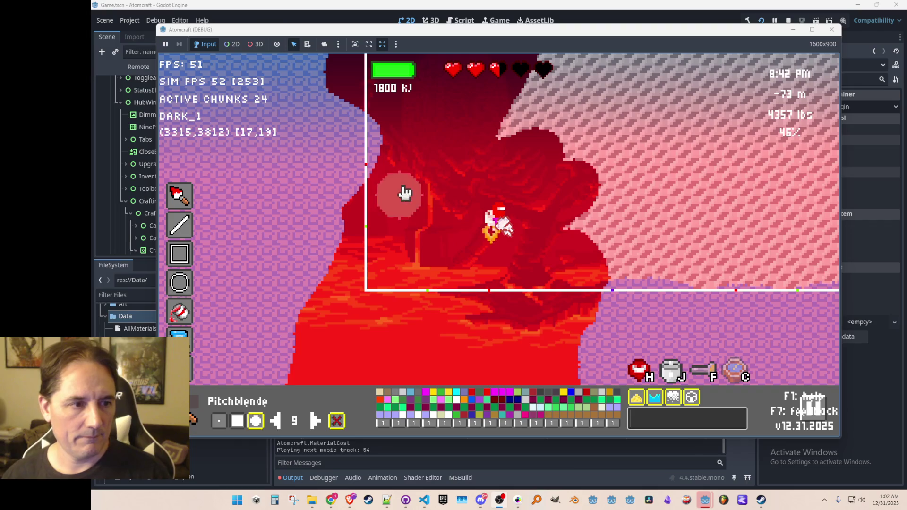
{"action": "type", "text": "cory"}
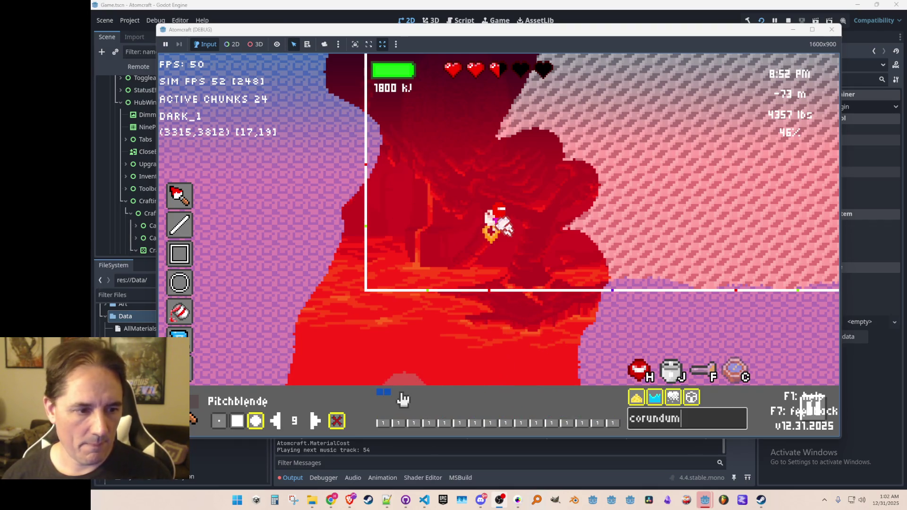
- Pick Corundum again and paint it over the pink rock right of the lava cavern
{"action": "left_click", "coordinate": [386, 392]}
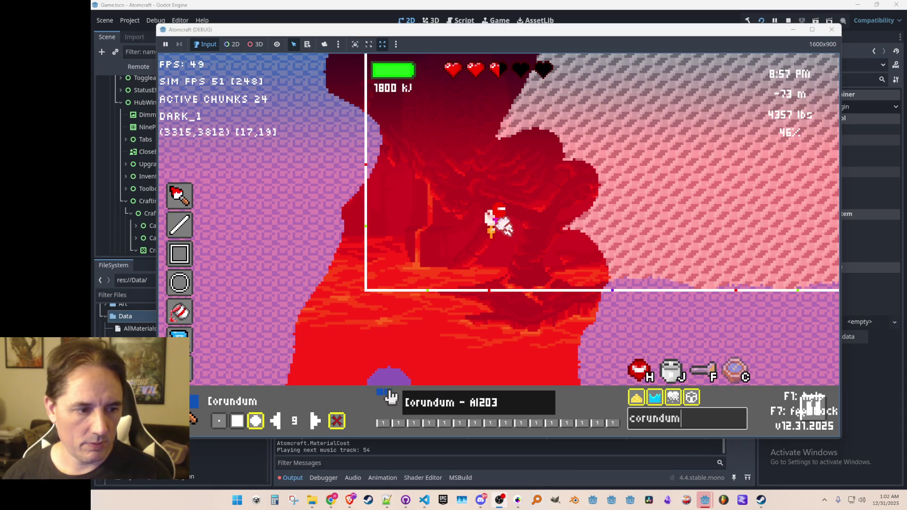
{"action": "mouse_move", "coordinate": [612, 257]}
{"action": "left_mouse_down"}
{"action": "mouse_move", "coordinate": [529, 115]}
{"action": "mouse_move", "coordinate": [633, 177]}
{"action": "mouse_move", "coordinate": [627, 208]}
{"action": "mouse_move", "coordinate": [735, 239]}
{"action": "mouse_move", "coordinate": [840, 289]}
{"action": "mouse_move", "coordinate": [779, 249]}
{"action": "mouse_move", "coordinate": [778, 152]}
{"action": "mouse_move", "coordinate": [590, 138]}
{"action": "mouse_move", "coordinate": [579, 95]}
{"action": "mouse_move", "coordinate": [548, 89]}
{"action": "mouse_move", "coordinate": [732, 101]}
{"action": "mouse_move", "coordinate": [713, 142]}
{"action": "mouse_move", "coordinate": [729, 158]}
{"action": "mouse_move", "coordinate": [631, 275]}
{"action": "left_mouse_up"}
{"action": "type", "text": "w"}
- Fly the player up and to the left, then close the material painting overlay
{"action": "key", "text": "Escape"}
{"action": "key", "text": "w"}
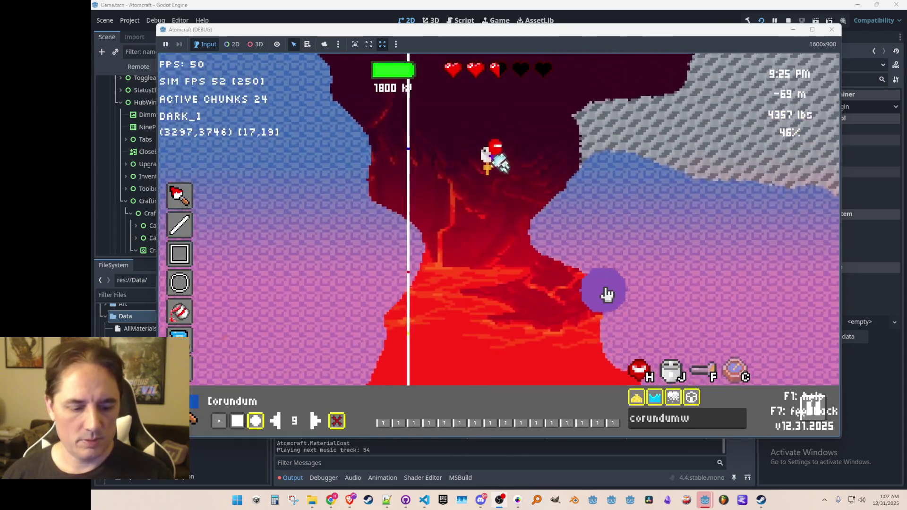
{"action": "key", "text": "Escape"}
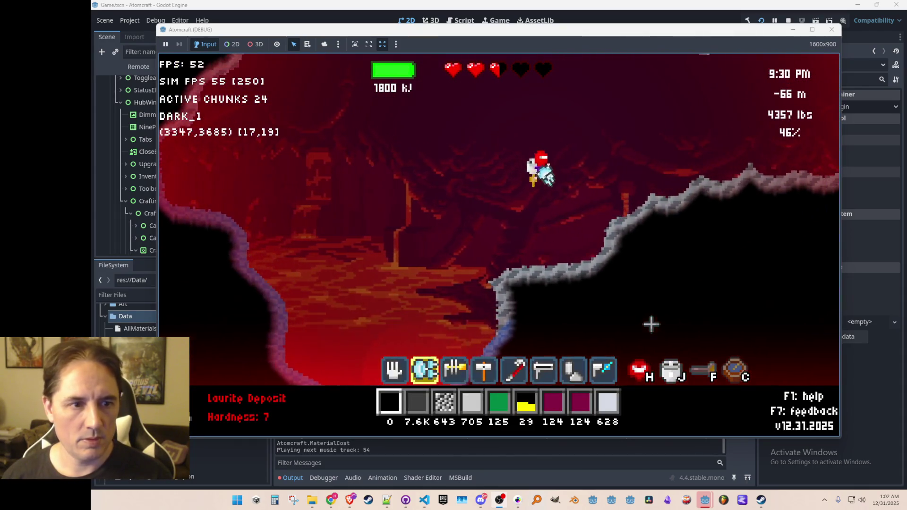
- Fly down the shaft to the Corundum walls at -74 m and reopen the painting overlay
{"action": "key", "text": "a"}
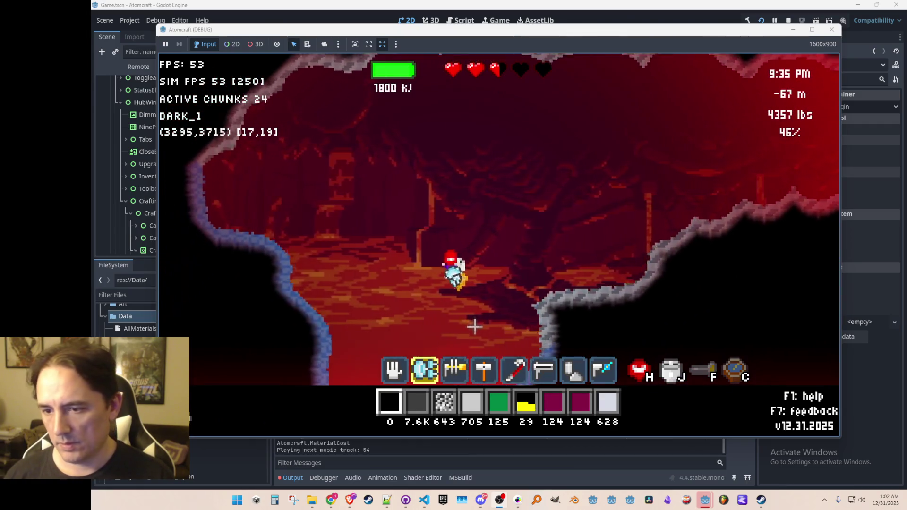
{"action": "key", "text": "w"}
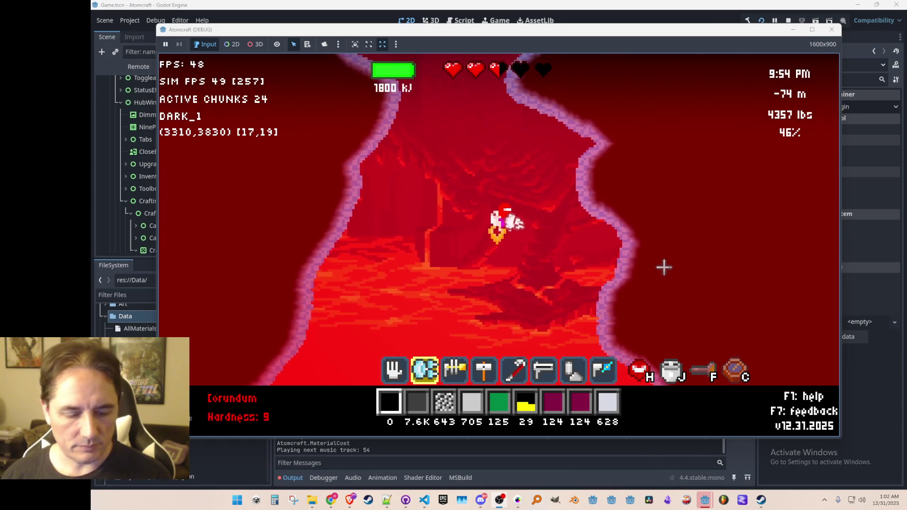
{"action": "mouse_move", "coordinate": [618, 269]}
{"action": "key", "text": "F2"}
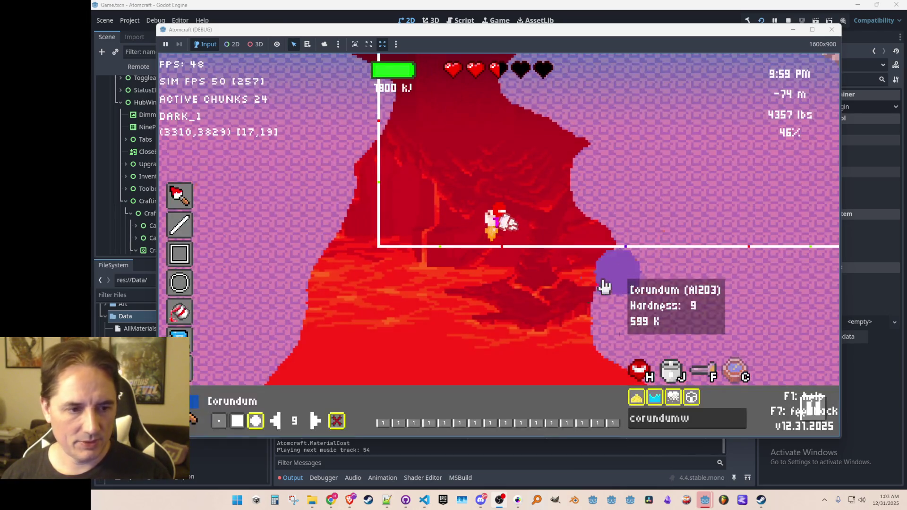
- Search 'ceram', choose Ceramic Wall with a 1-pixel square brush, and place the first line corners
{"action": "type", "text": "con"}
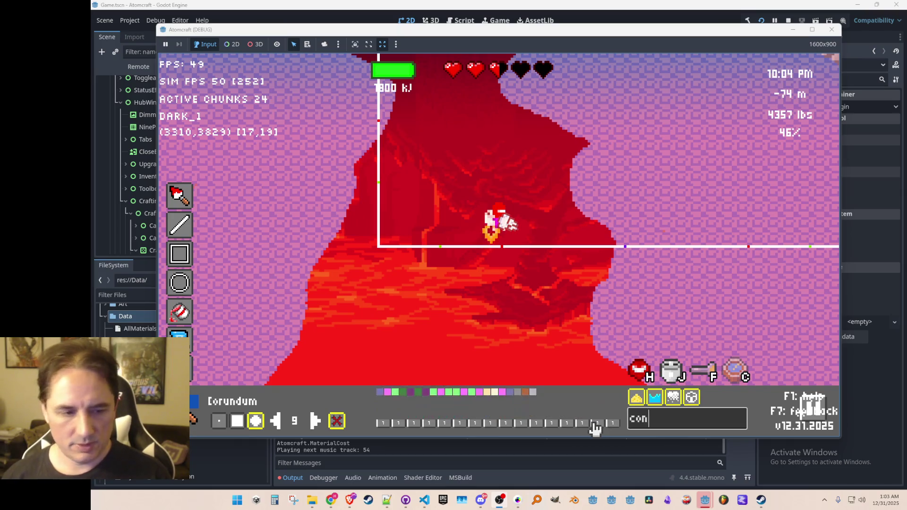
{"action": "key", "text": "BackSpace"}
{"action": "key", "text": "BackSpace"}
{"action": "key", "text": "BackSpace"}
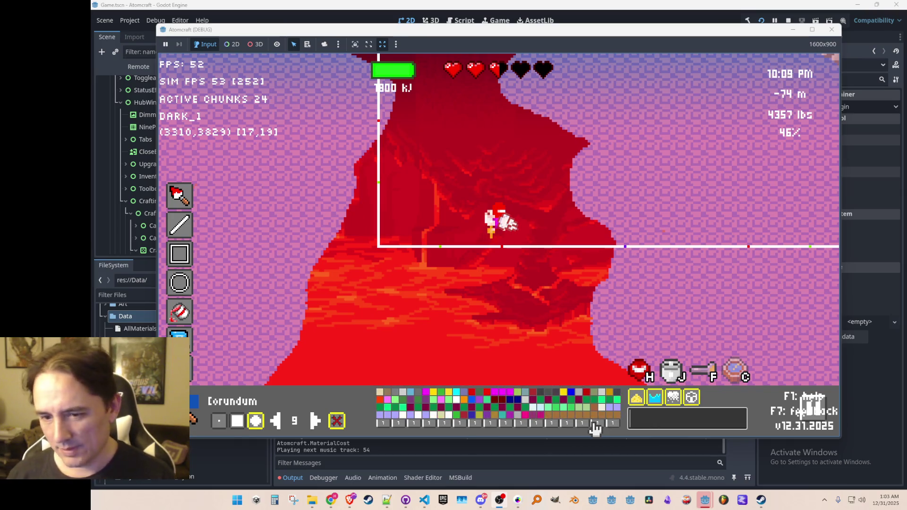
{"action": "type", "text": "ceram"}
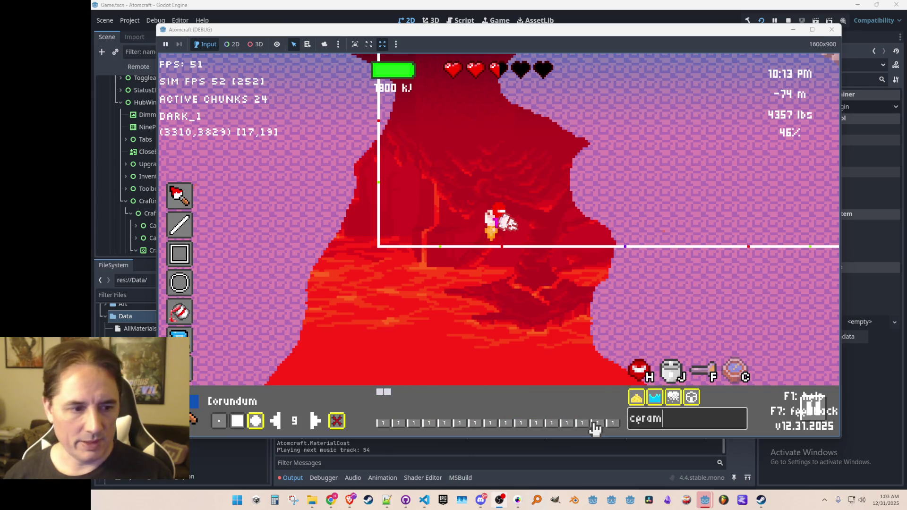
{"action": "left_click", "coordinate": [387, 394]}
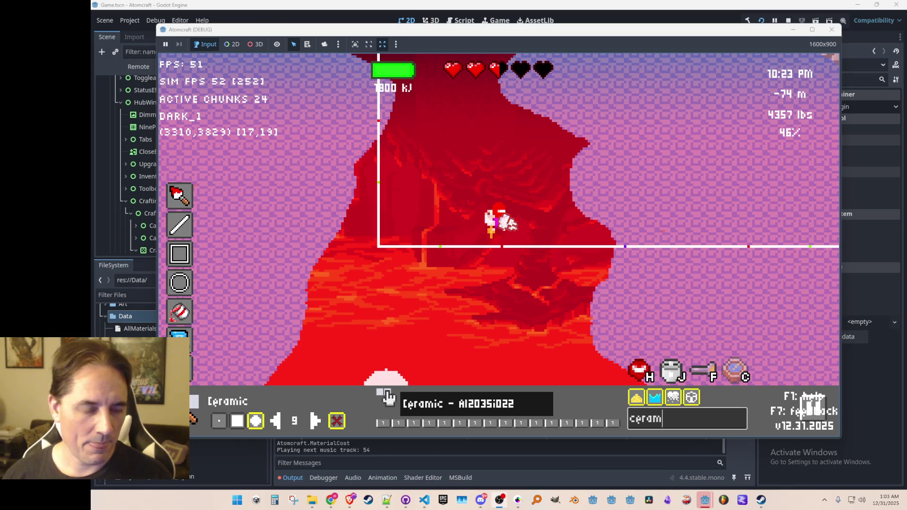
{"action": "left_click", "coordinate": [379, 394]}
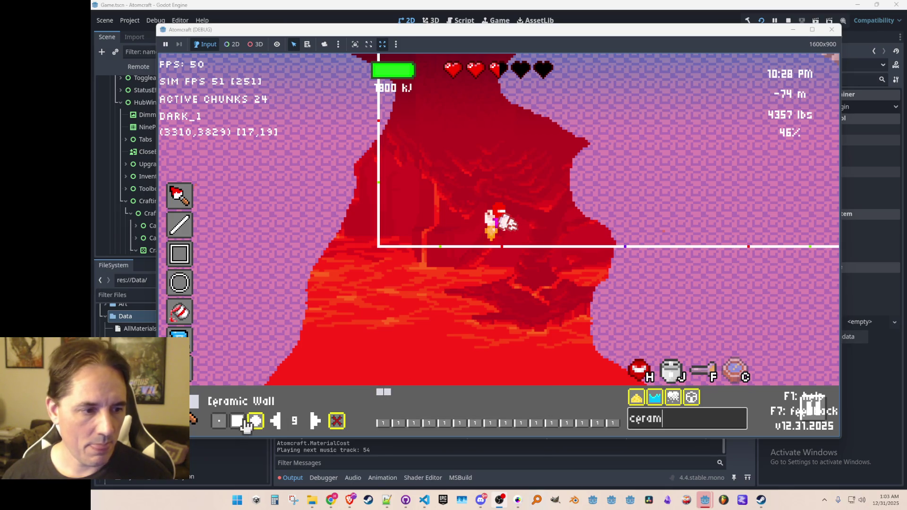
{"action": "left_click", "coordinate": [225, 423]}
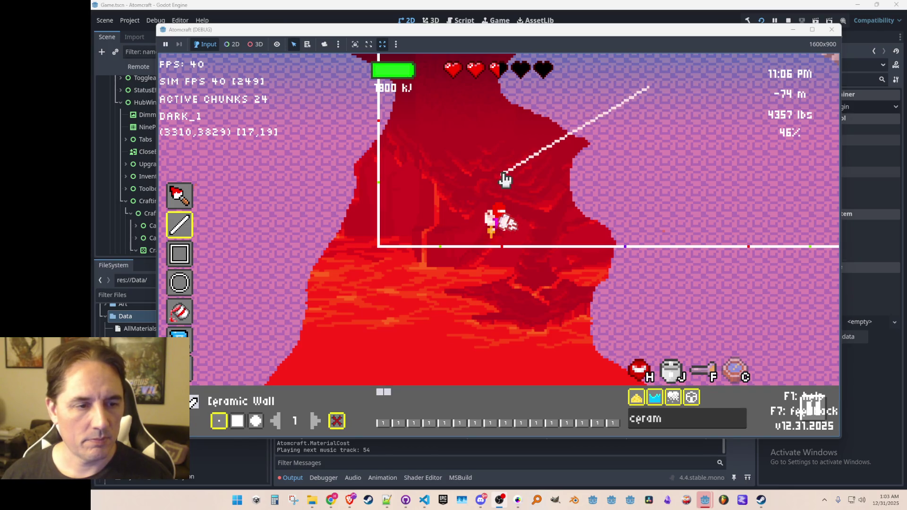
{"action": "left_click", "coordinate": [503, 174]}
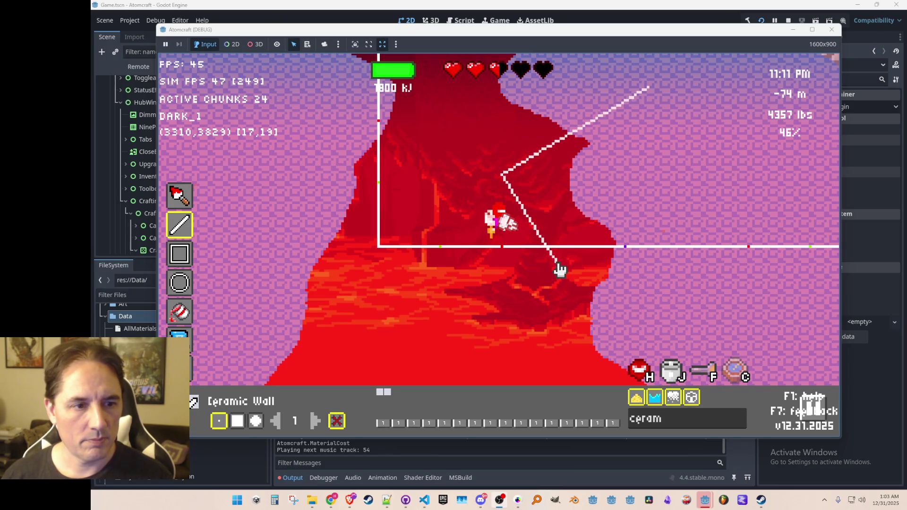
- Close the tilted outline and fill it solid with Ceramic Wall
{"action": "left_click", "coordinate": [557, 261]}
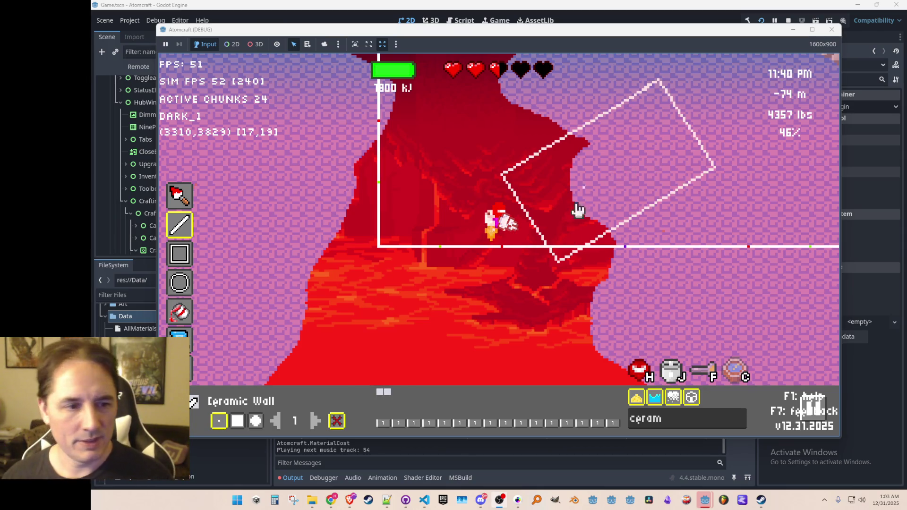
{"action": "left_click", "coordinate": [197, 307]}
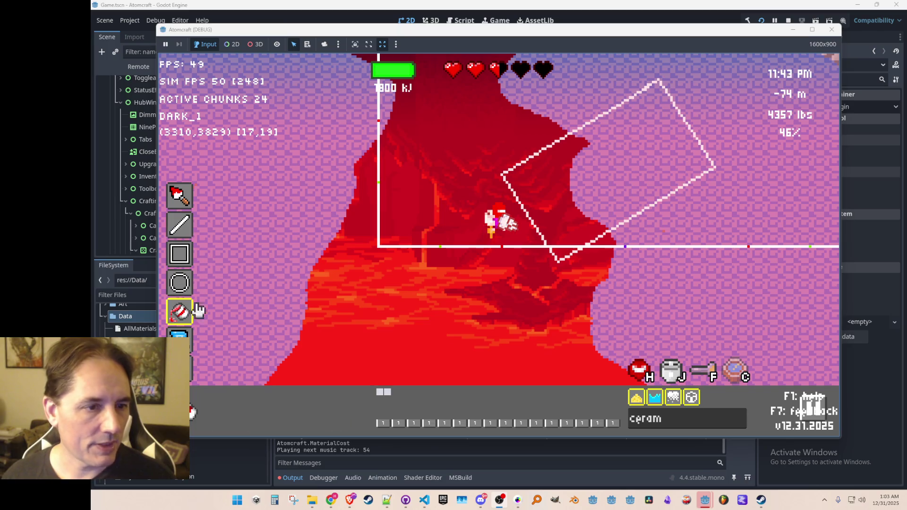
{"action": "left_click", "coordinate": [552, 193]}
- Outline an inner rectangle and brush its interior clear to hollow the frame, then exit build mode
{"action": "left_click", "coordinate": [180, 195]}
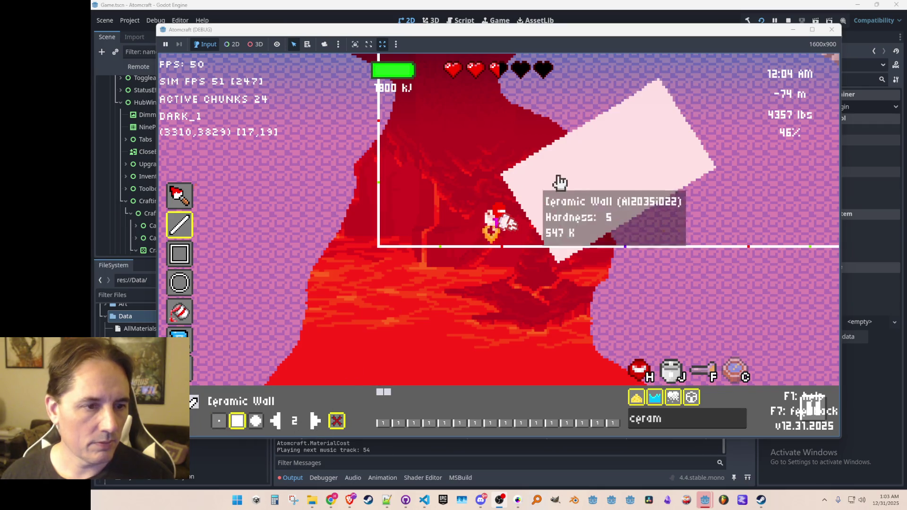
{"action": "left_click", "coordinate": [653, 111]}
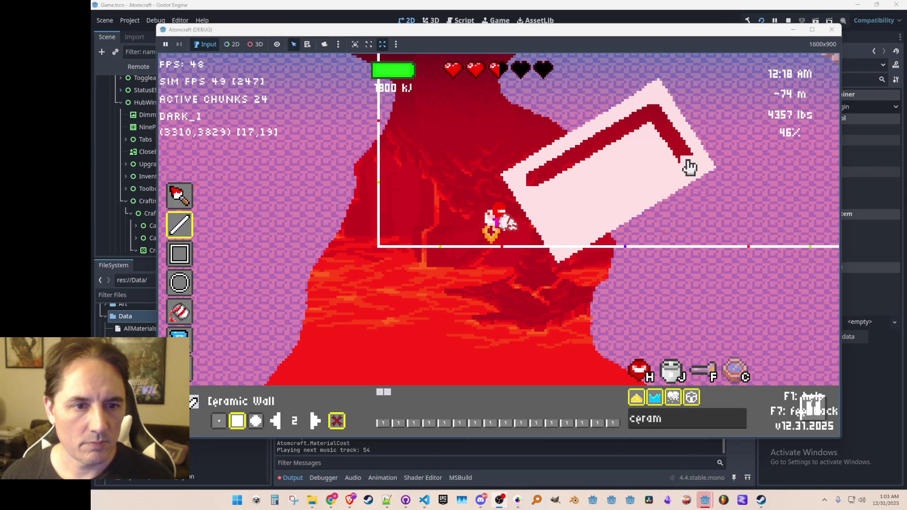
{"action": "left_click", "coordinate": [568, 232]}
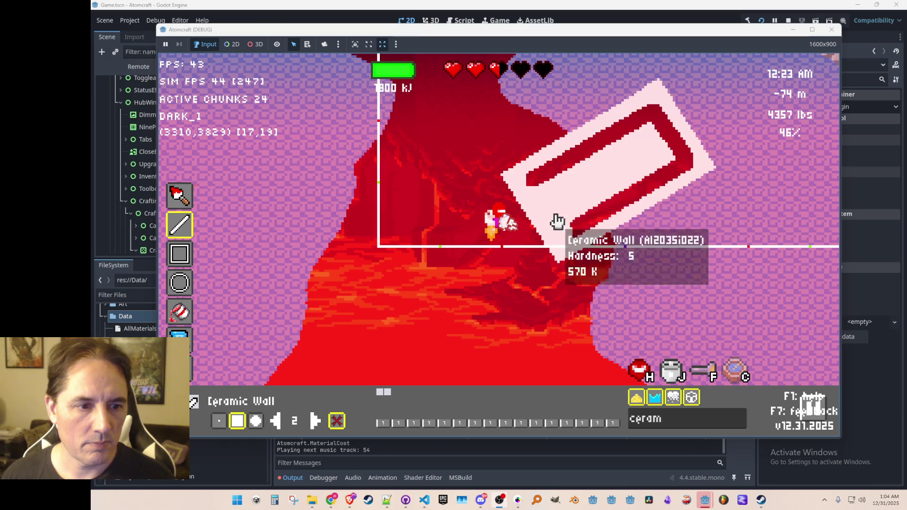
{"action": "left_click", "coordinate": [535, 187]}
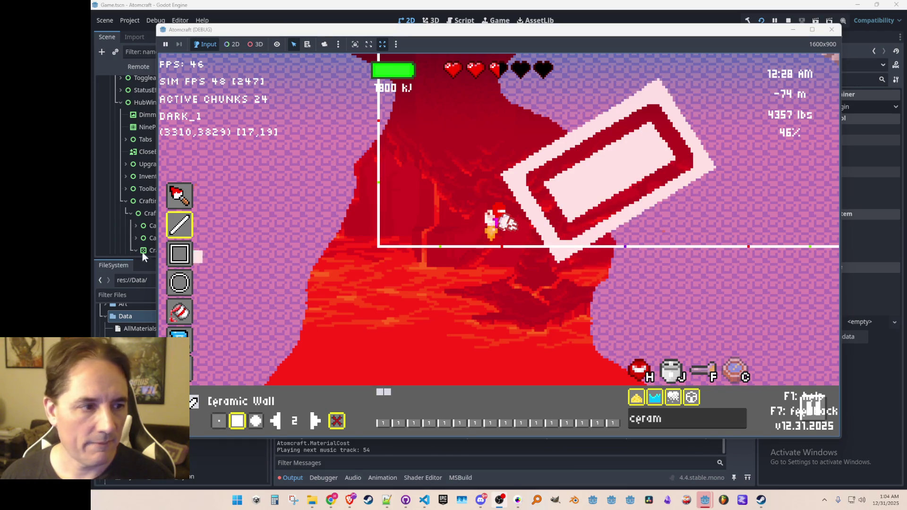
{"action": "left_click", "coordinate": [178, 313]}
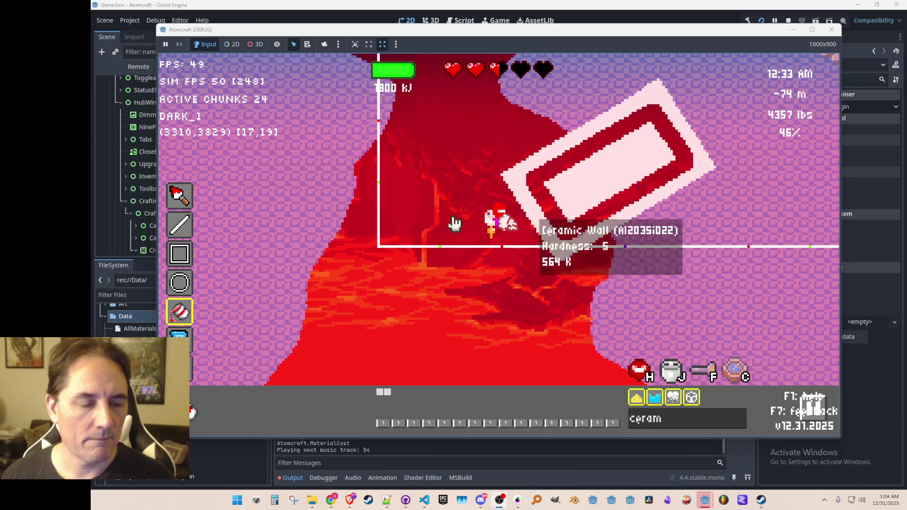
{"action": "left_click", "coordinate": [180, 195]}
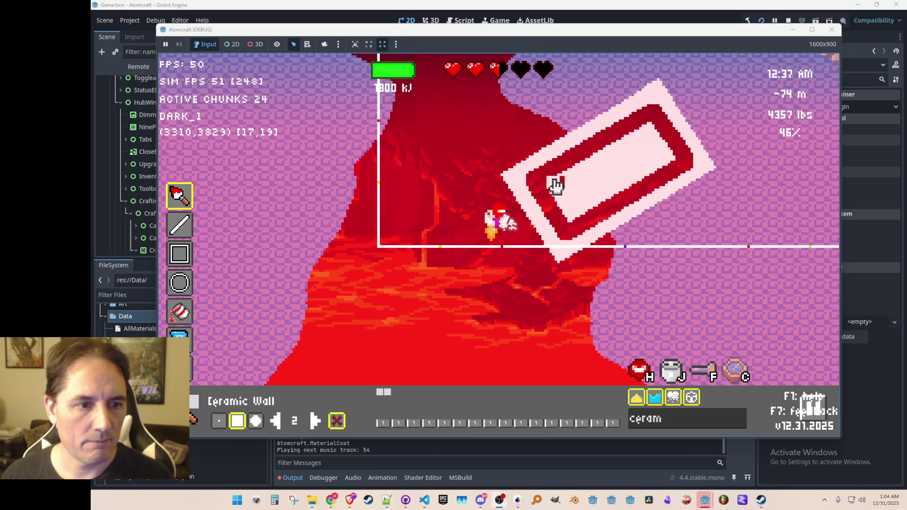
{"action": "left_click_drag", "start_coordinate": [620, 151], "coordinate": [655, 135]}
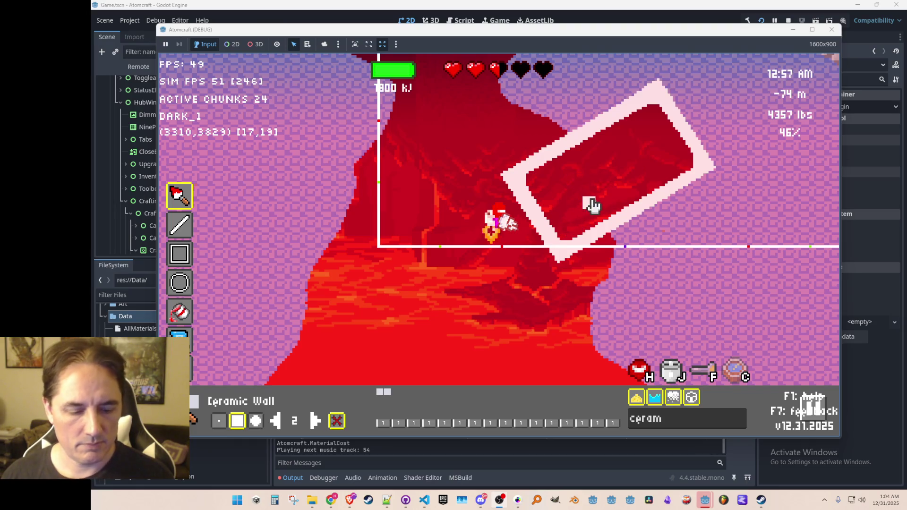
{"action": "key", "text": "Escape"}
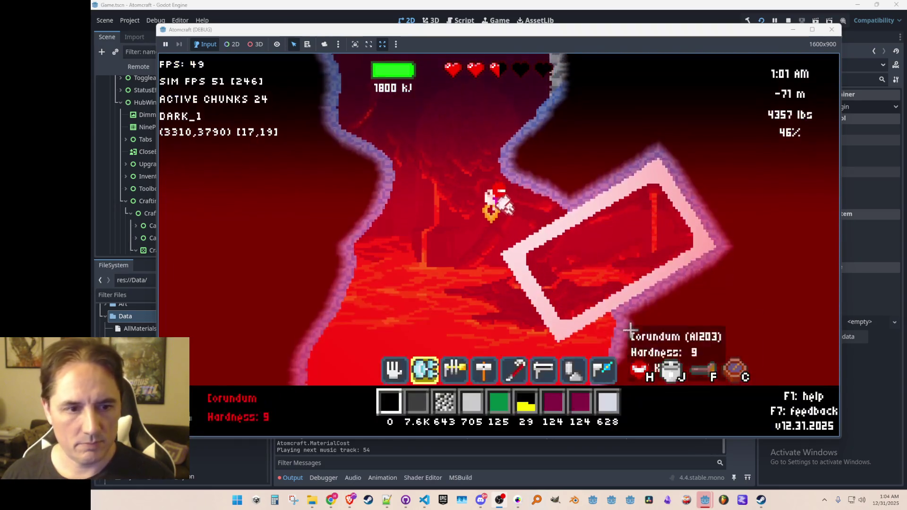
- Fly the character around the lava cave and hover above the tilted Ceramic Wall frame at -69 m
{"action": "key", "text": "a"}
{"action": "key", "text": "d"}
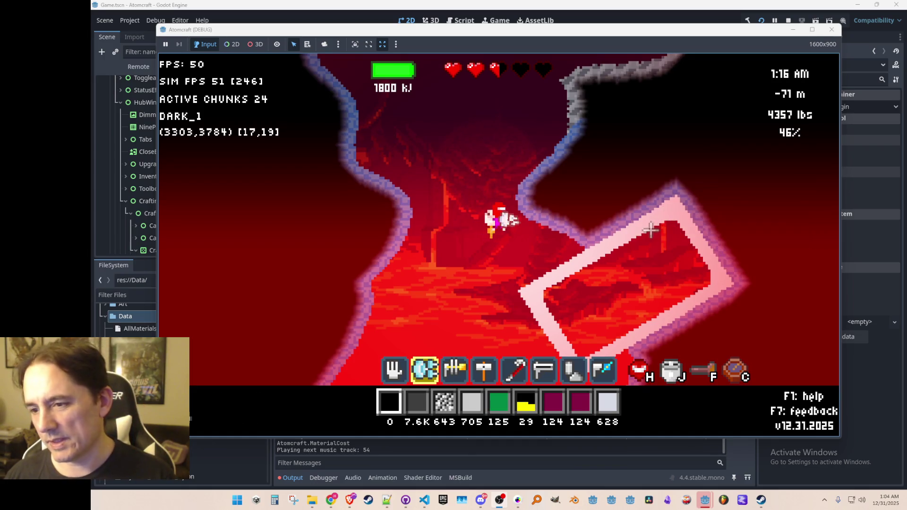
{"action": "key", "text": "s"}
{"action": "key", "text": "d"}
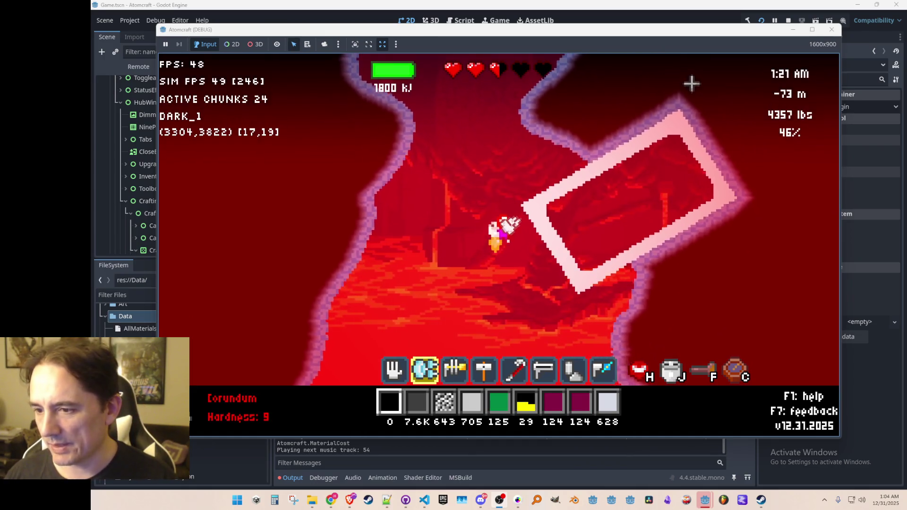
{"action": "key", "text": "w"}
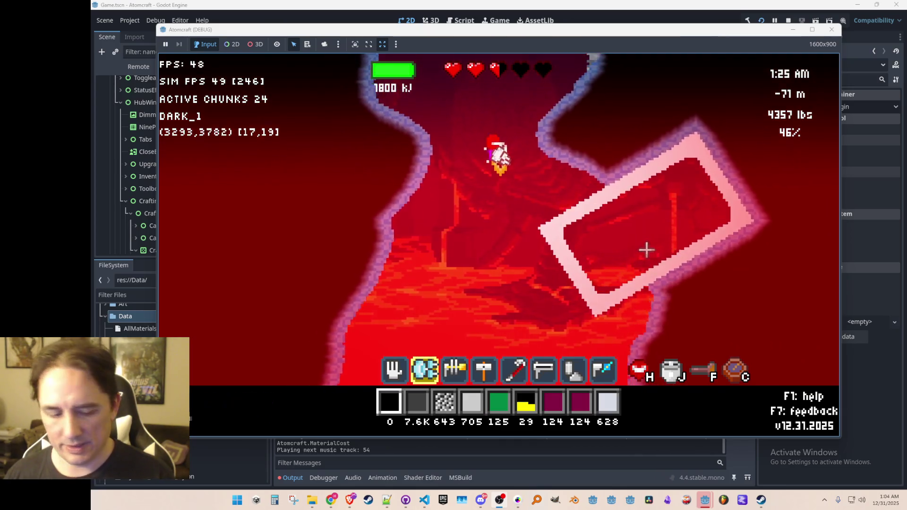
{"action": "key", "text": "w"}
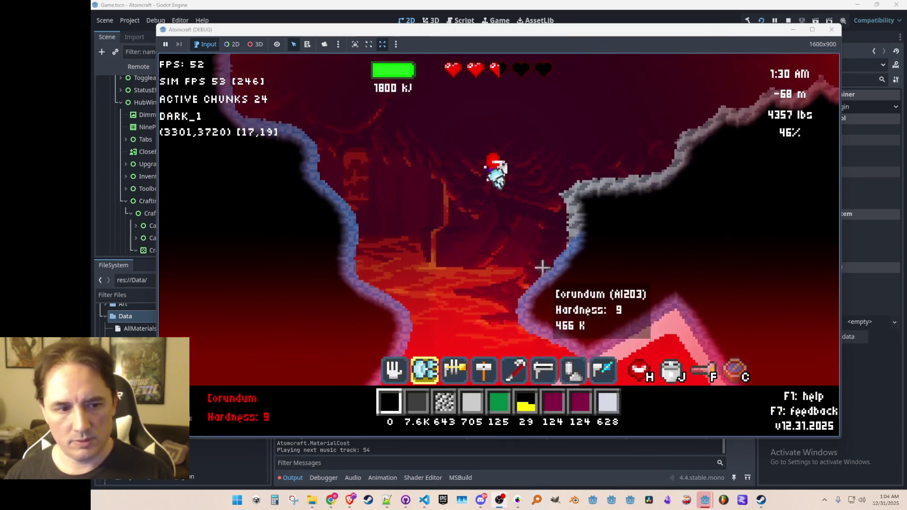
{"action": "key", "text": "1"}
{"action": "key", "text": "2"}
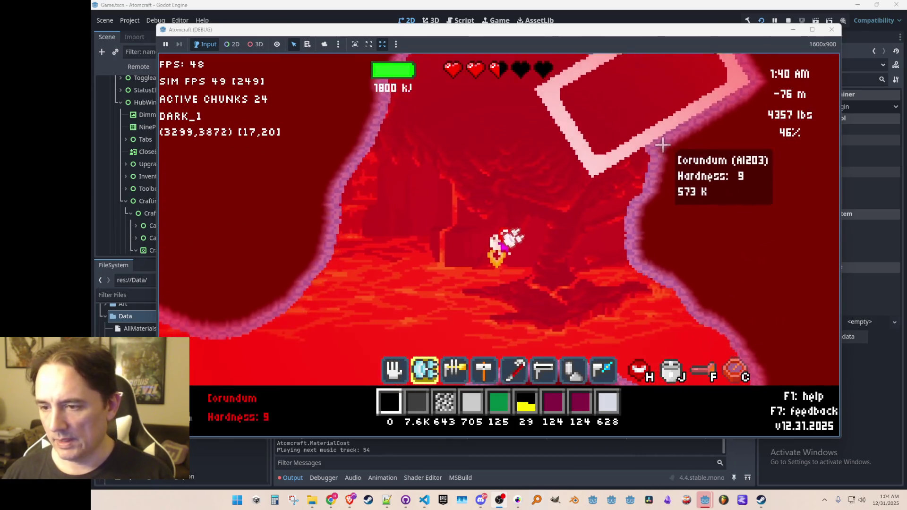
{"action": "key", "text": "w"}
{"action": "key", "text": "w"}
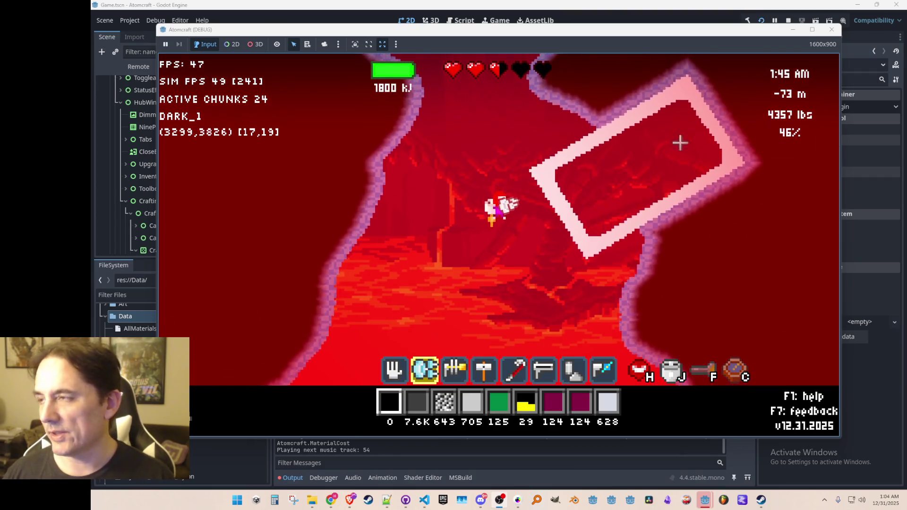
{"action": "key", "text": "w"}
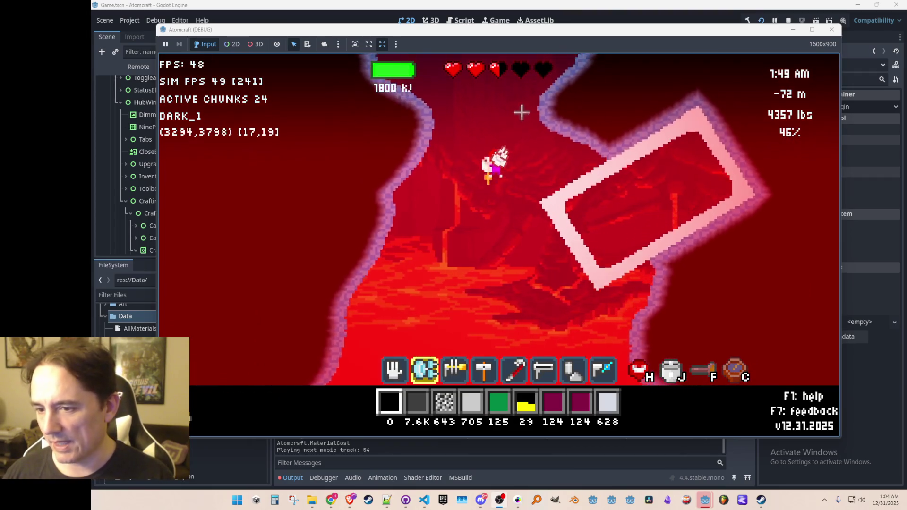
{"action": "key", "text": "w"}
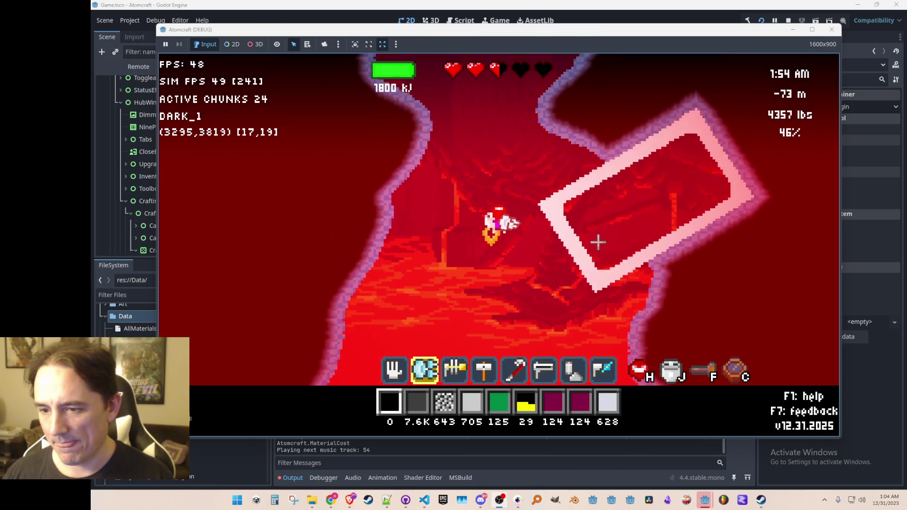
{"action": "key", "text": "w"}
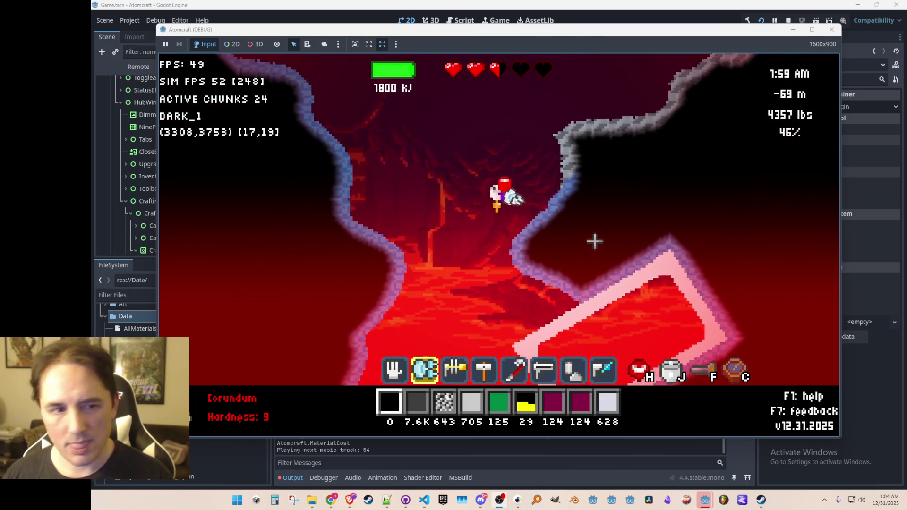
{"action": "key", "text": "w"}
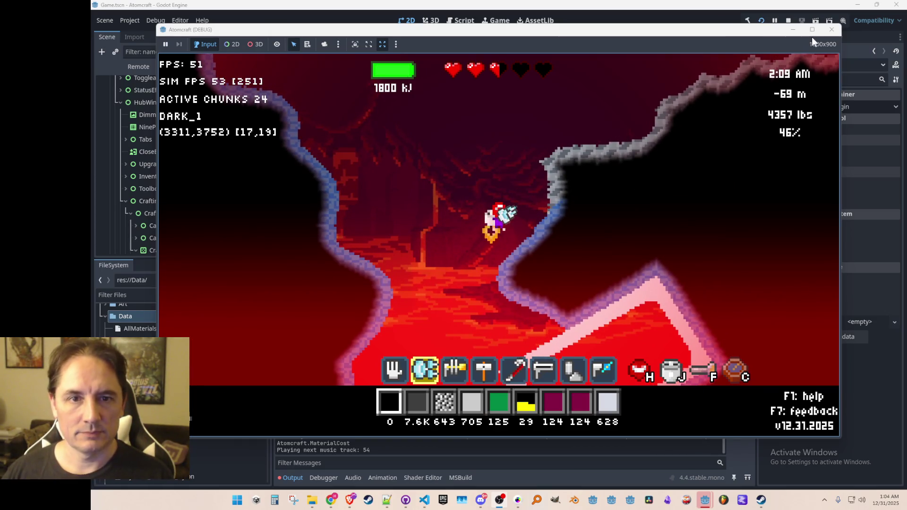
- Briefly reopen the build overlay, then stop the Atomcraft debug run with F8
{"action": "key", "text": "e"}
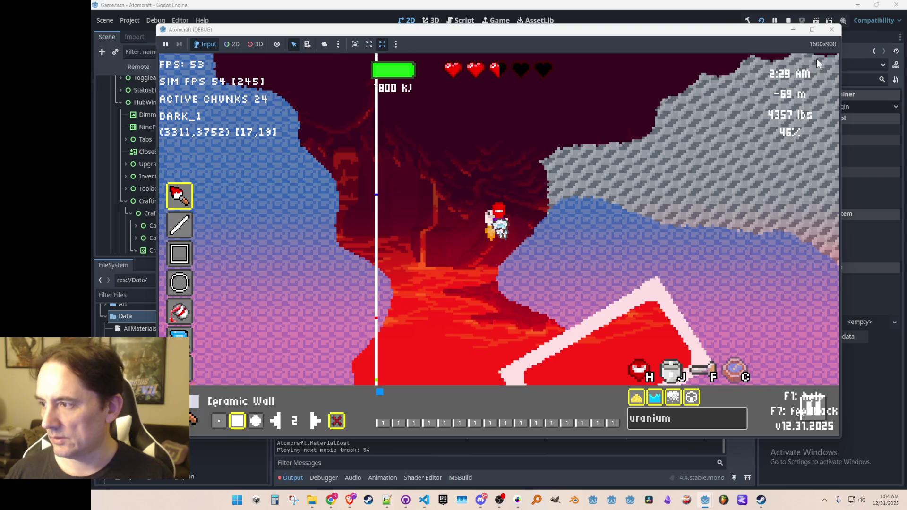
{"action": "key", "text": "F8"}
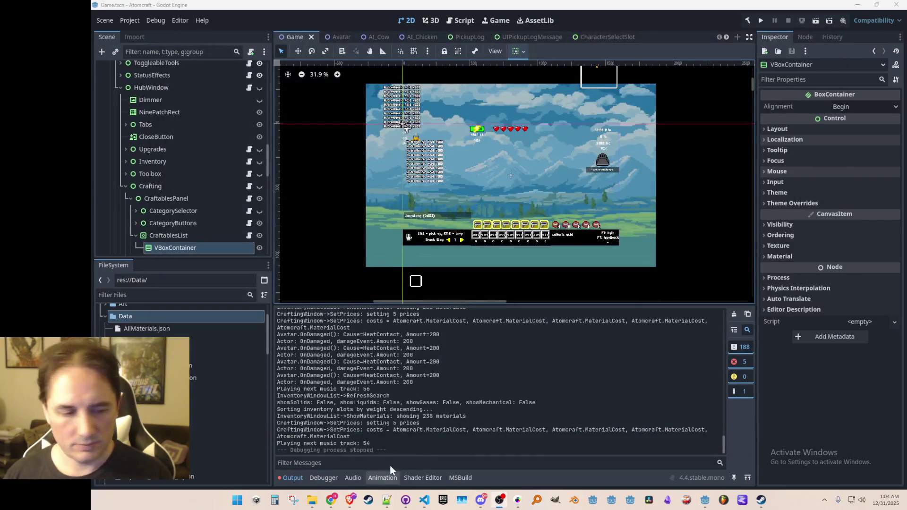
- Bring the Materials folder forward in File Explorer and refresh it so Uranium.json appears
{"action": "mouse_move", "coordinate": [315, 504]}
{"action": "left_click", "coordinate": [318, 449]}
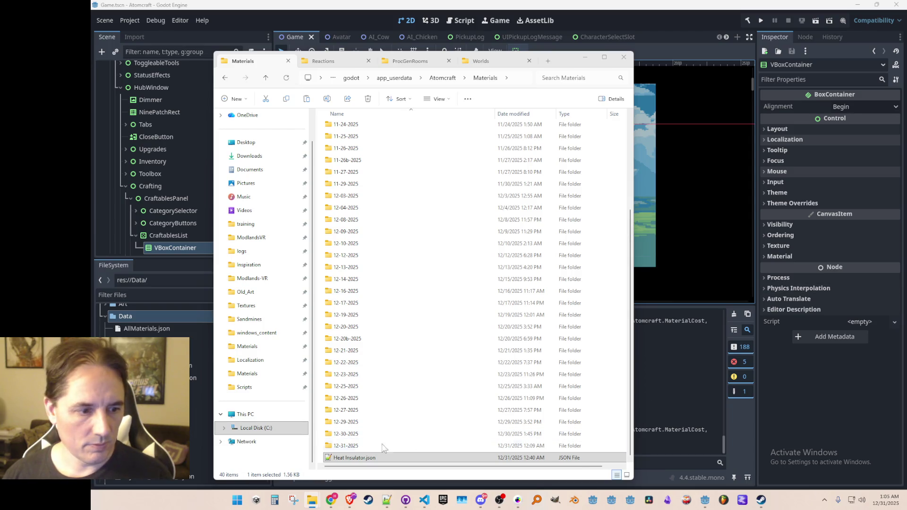
{"action": "left_click", "coordinate": [603, 456]}
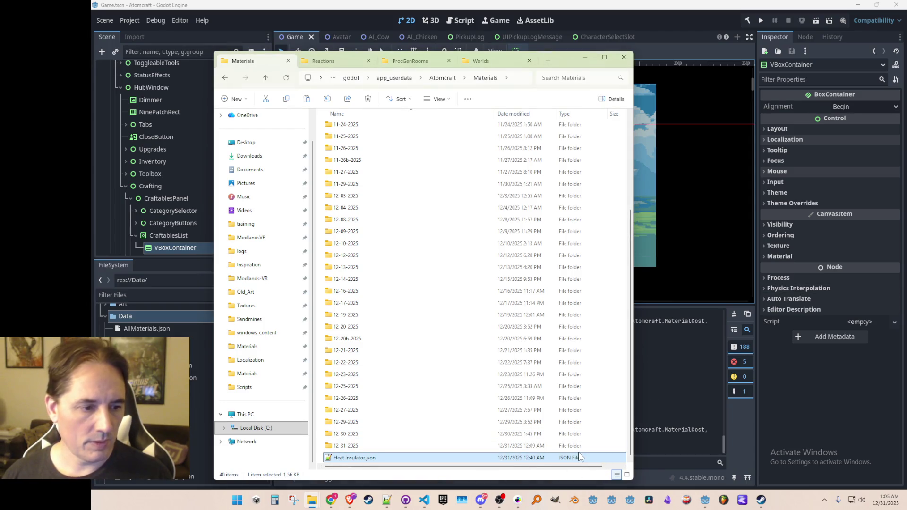
{"action": "key", "text": "ctrl+v"}
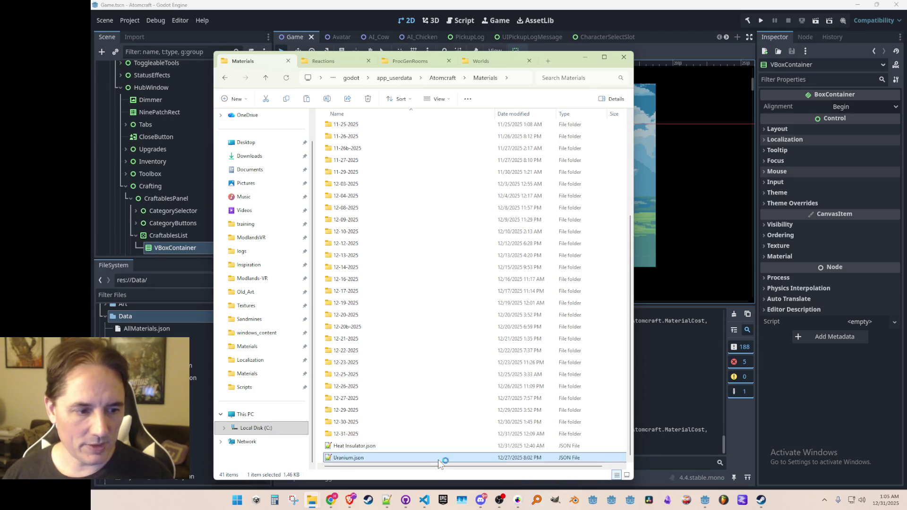